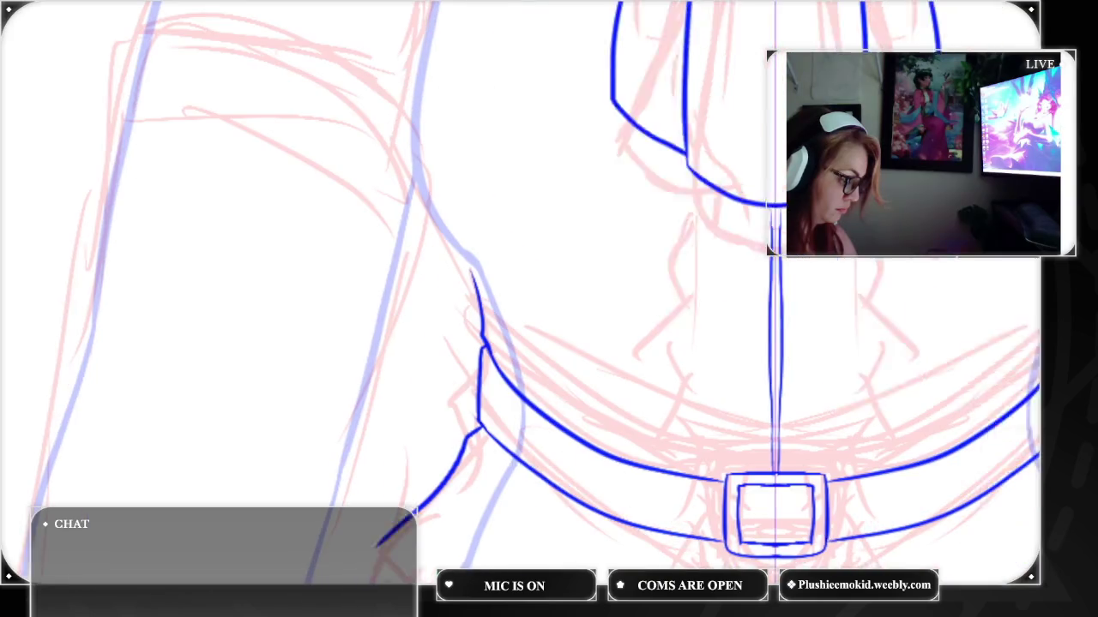
Ink a long mirrored coat-front line and a collar-to-belt line, extending the centre line to the belt
{"action": "left_click_drag", "start_coordinate": [557, 116], "coordinate": [564, 559]}
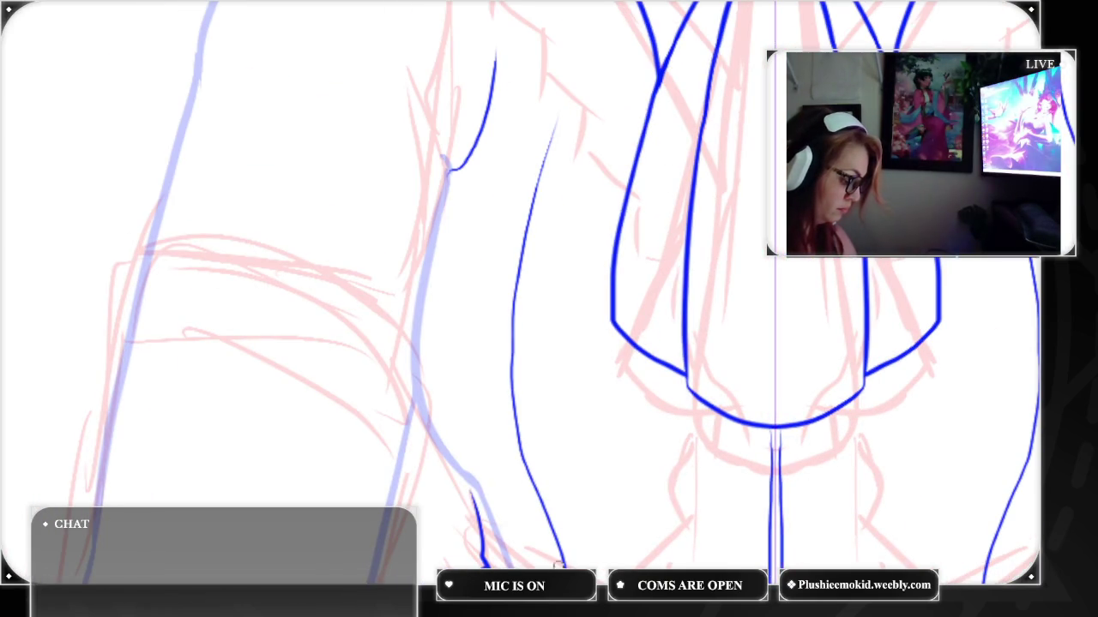
{"action": "scroll", "coordinate": [600, 292], "scroll_direction": "down", "scroll_amount": 5}
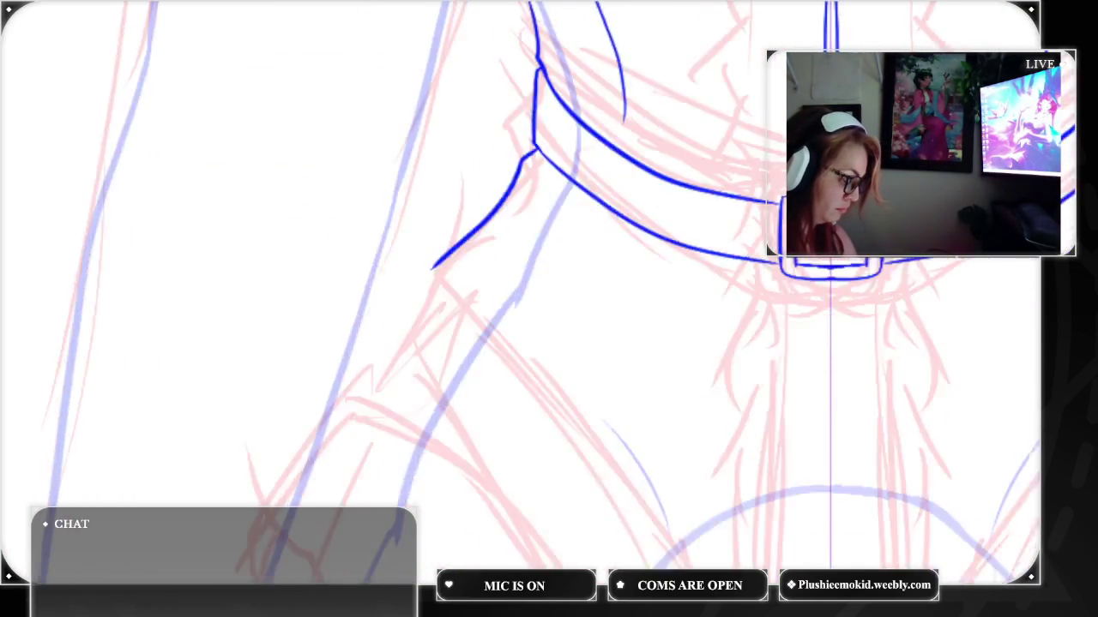
{"action": "scroll", "coordinate": [601, 292], "scroll_direction": "up", "scroll_amount": 2}
{"action": "left_click_drag", "start_coordinate": [619, 293], "coordinate": [632, 319]}
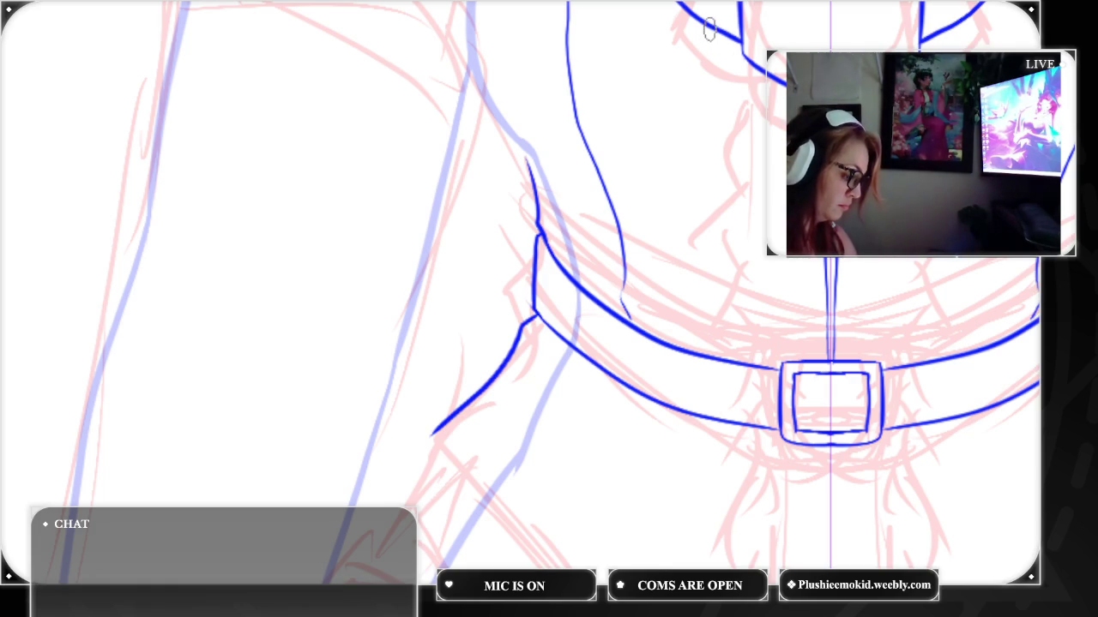
{"action": "left_click_drag", "start_coordinate": [711, 36], "coordinate": [746, 348]}
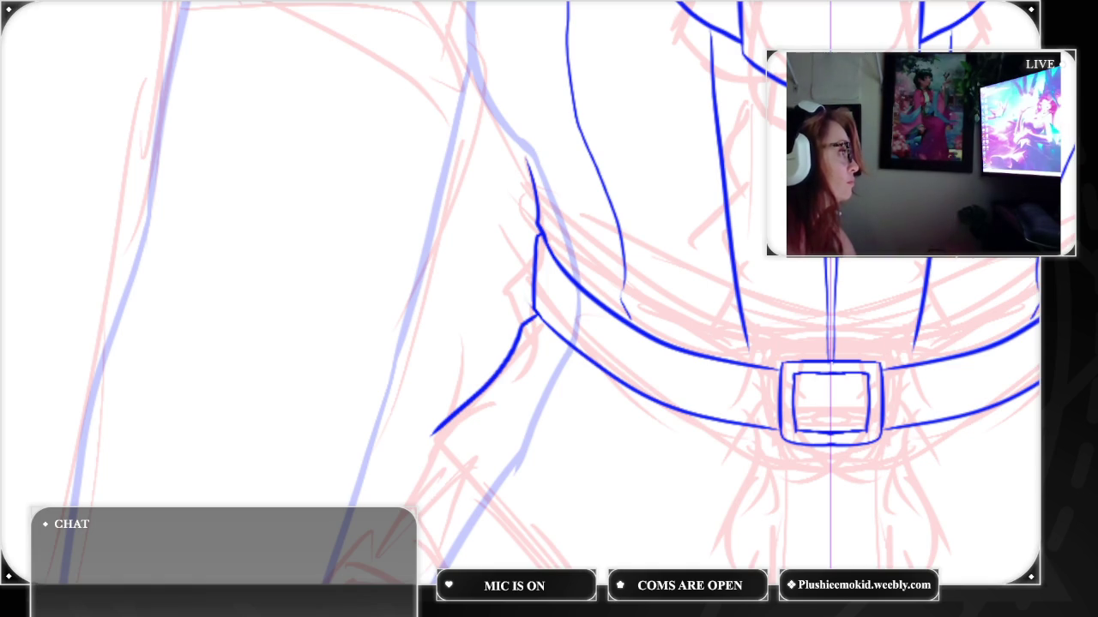
Add another thin mirrored vertical coat line down to the belt, redrawing it until it sits right
{"action": "left_click_drag", "start_coordinate": [695, 19], "coordinate": [727, 348]}
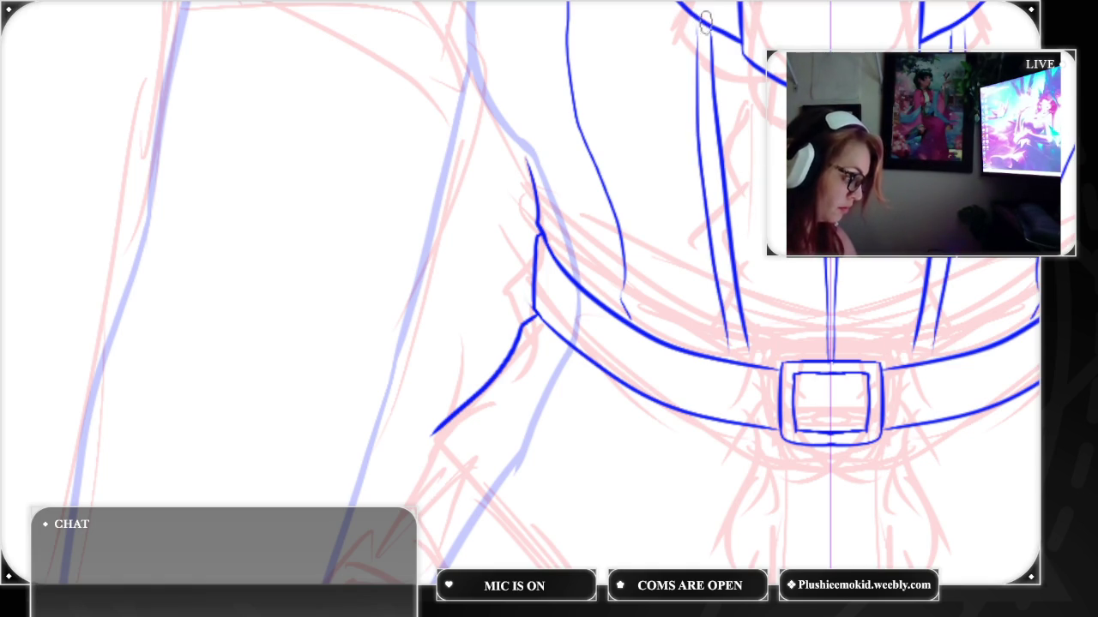
{"action": "key", "text": "ctrl+z"}
{"action": "left_click_drag", "start_coordinate": [694, 40], "coordinate": [725, 330]}
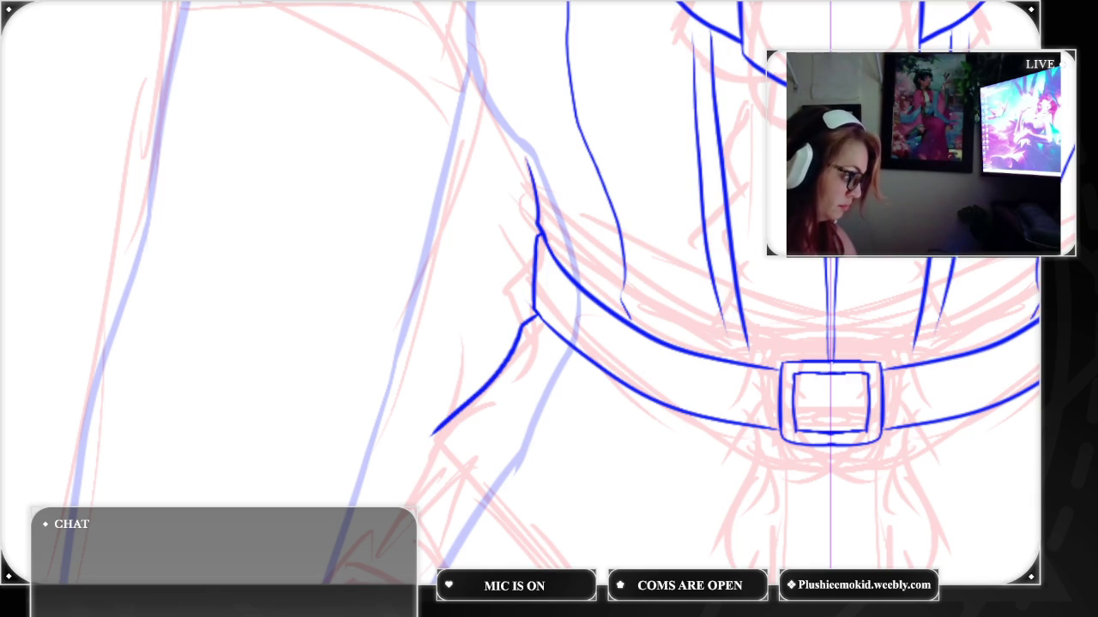
{"action": "key", "text": "ctrl+z"}
{"action": "left_click_drag", "start_coordinate": [693, 44], "coordinate": [738, 330]}
{"action": "key", "text": "ctrl+z"}
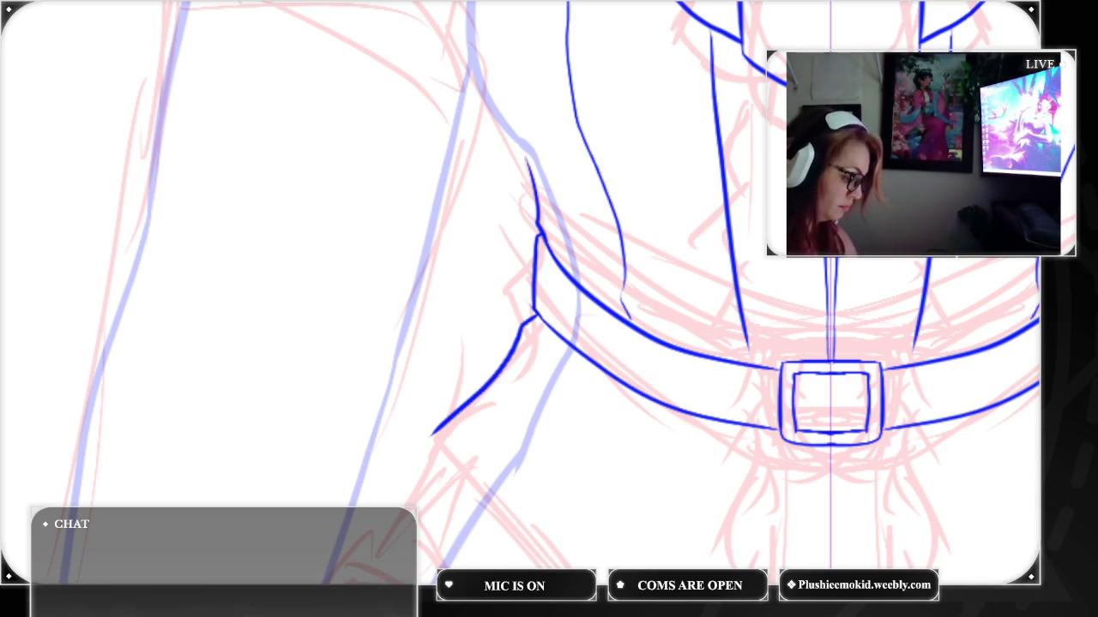
{"action": "left_click_drag", "start_coordinate": [692, 41], "coordinate": [737, 360]}
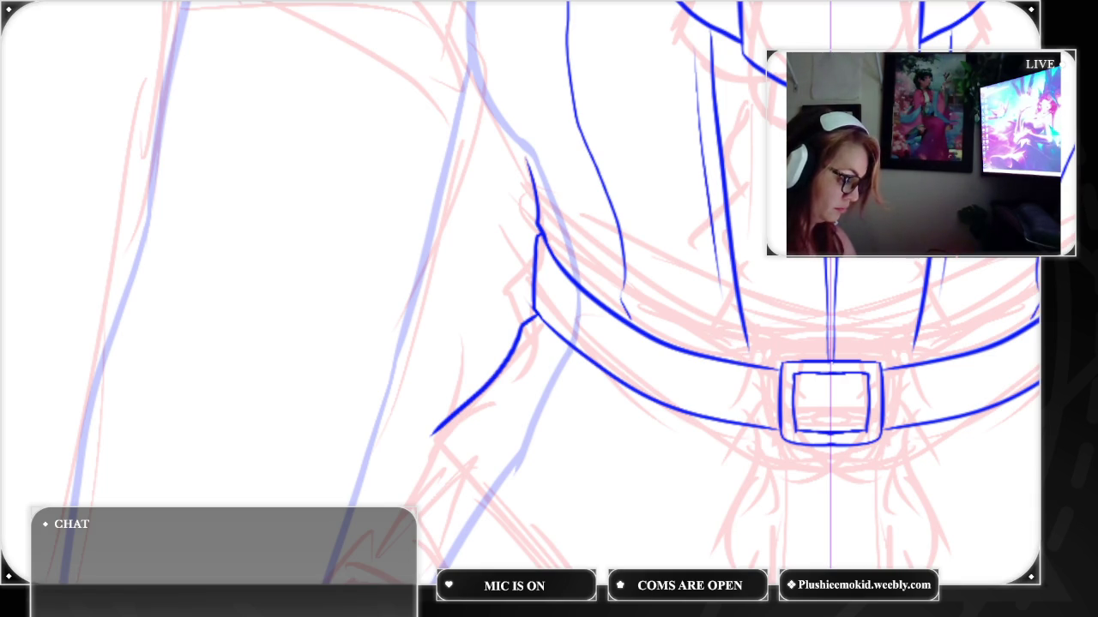
{"action": "key", "text": "ctrl+plus"}
{"action": "key", "text": "ctrl+plus"}
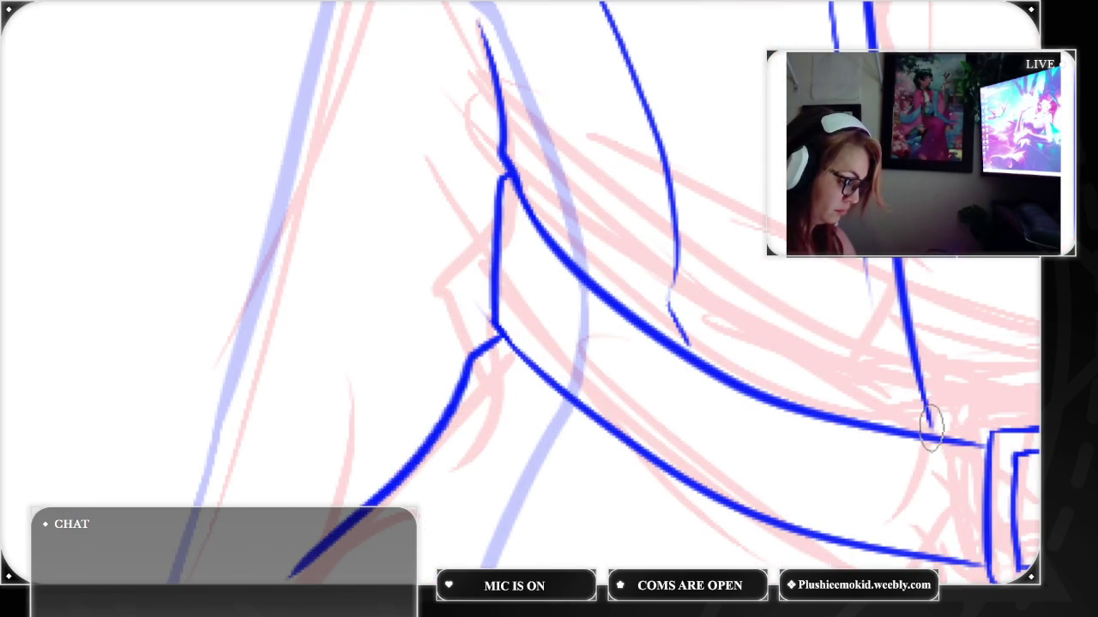
Redraw the thin vertical coat line thicker so it runs into the belt's left end at the hip
{"action": "left_click_drag", "start_coordinate": [918, 372], "coordinate": [927, 429]}
{"action": "mouse_move", "coordinate": [910, 370]}
{"action": "left_mouse_down"}
{"action": "mouse_move", "coordinate": [933, 434]}
{"action": "mouse_move", "coordinate": [988, 444]}
{"action": "left_mouse_up"}
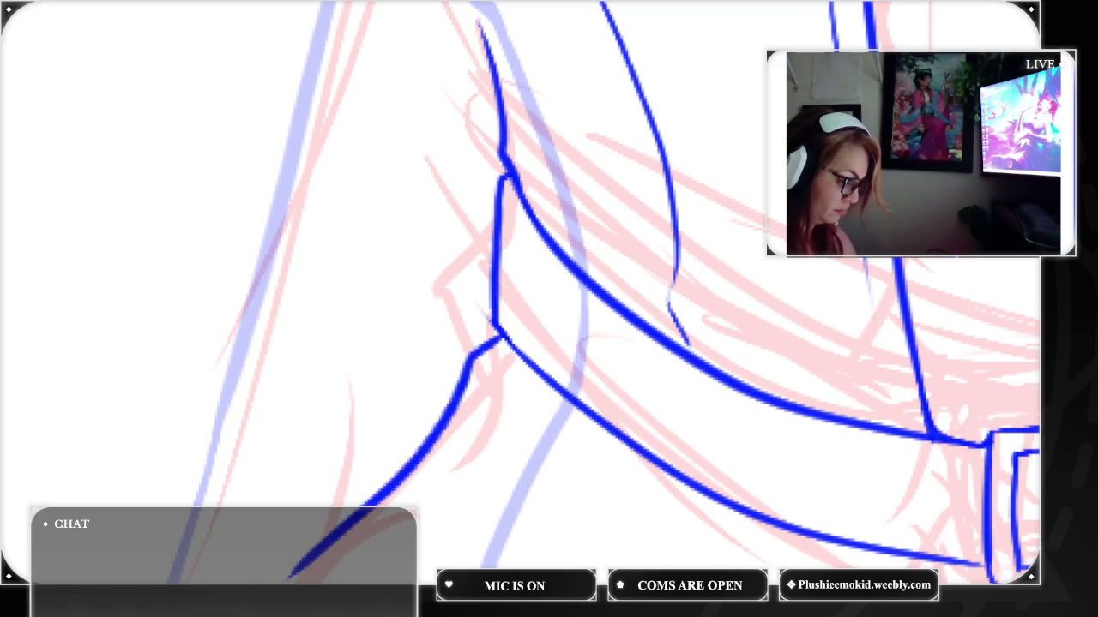
{"action": "key", "text": "ctrl+minus"}
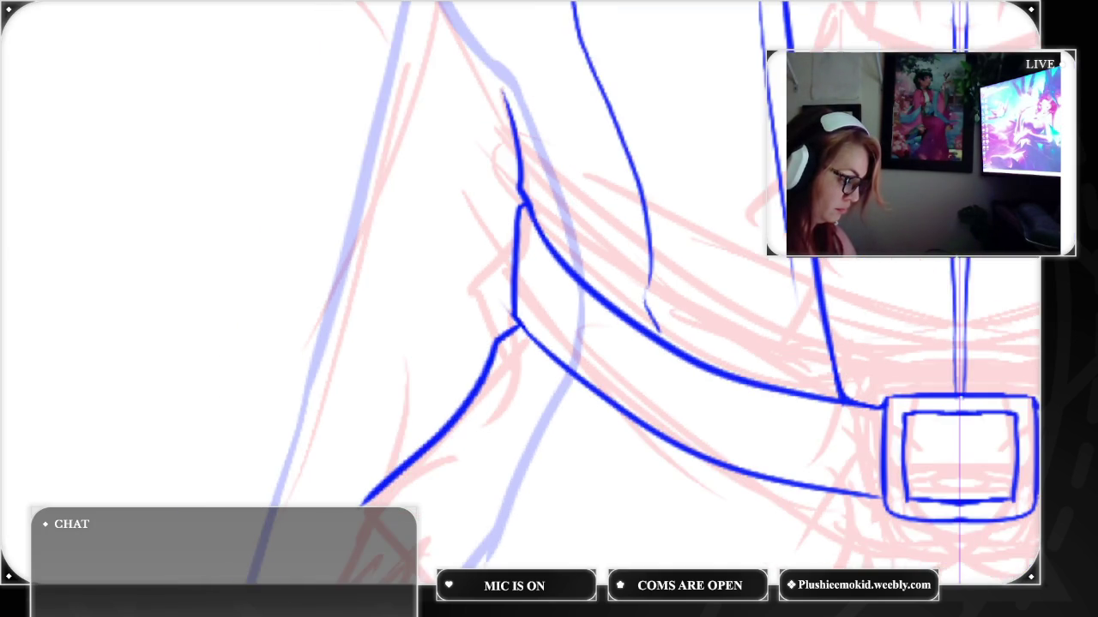
{"action": "key", "text": "ctrl+minus"}
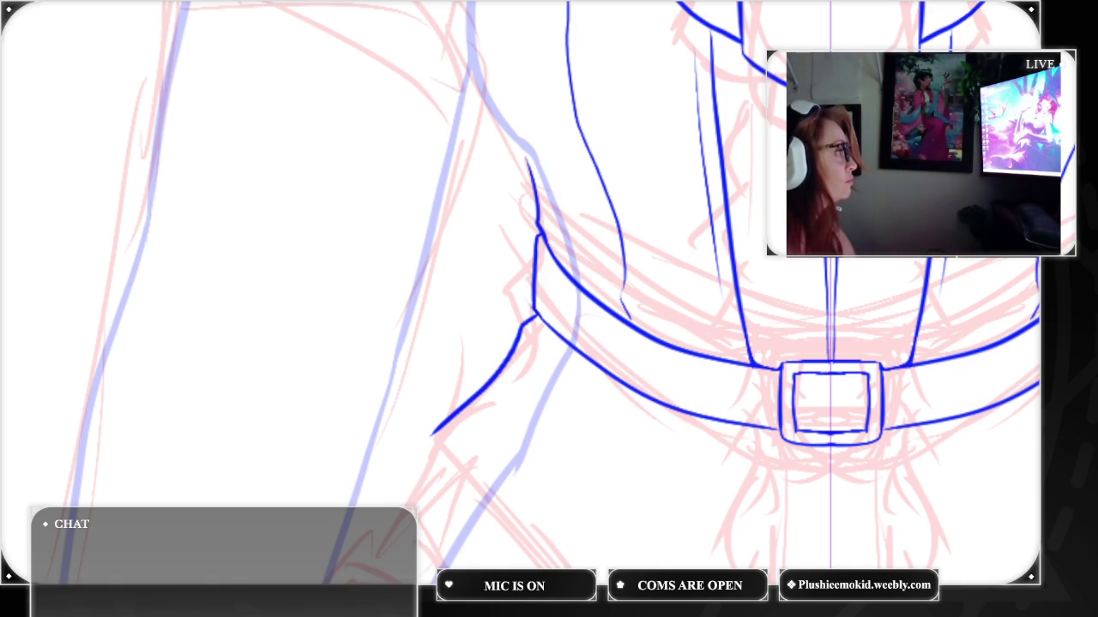
Draw the mirrored lines below the buckle, redrawing them a couple of times
{"action": "scroll", "coordinate": [549, 309], "scroll_direction": "down", "scroll_amount": 5}
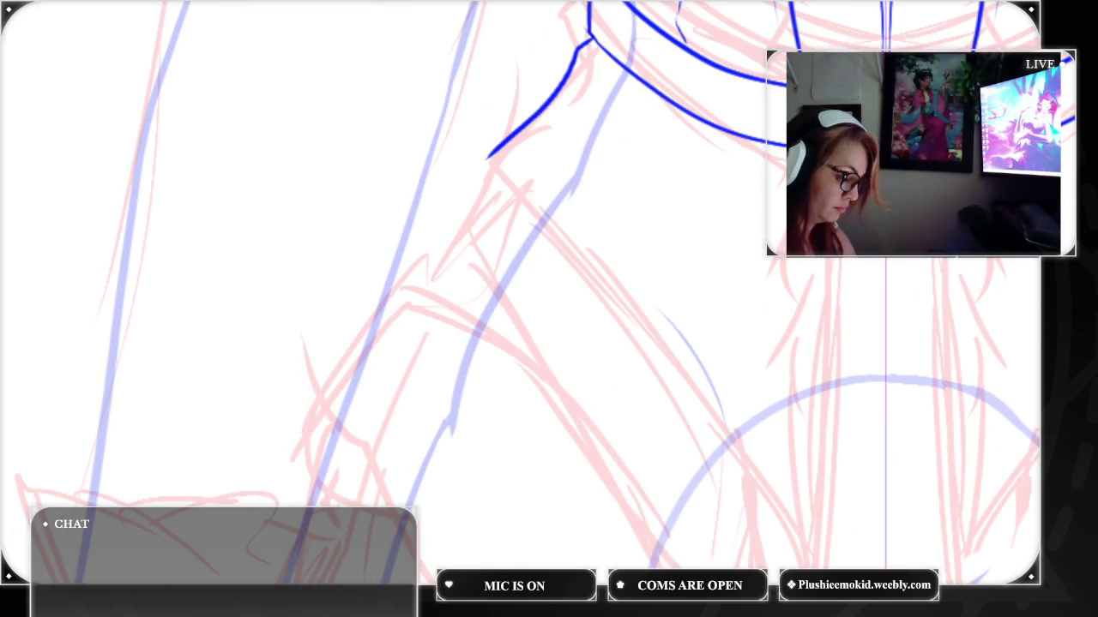
{"action": "left_click_drag", "start_coordinate": [846, 257], "coordinate": [830, 549]}
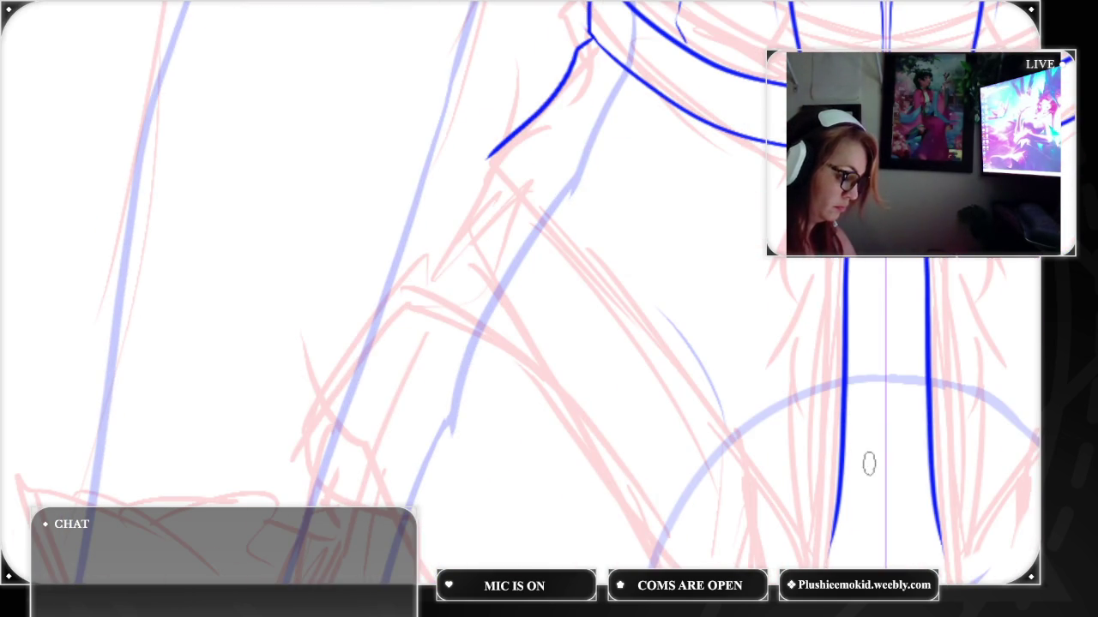
{"action": "key", "text": "ctrl+z"}
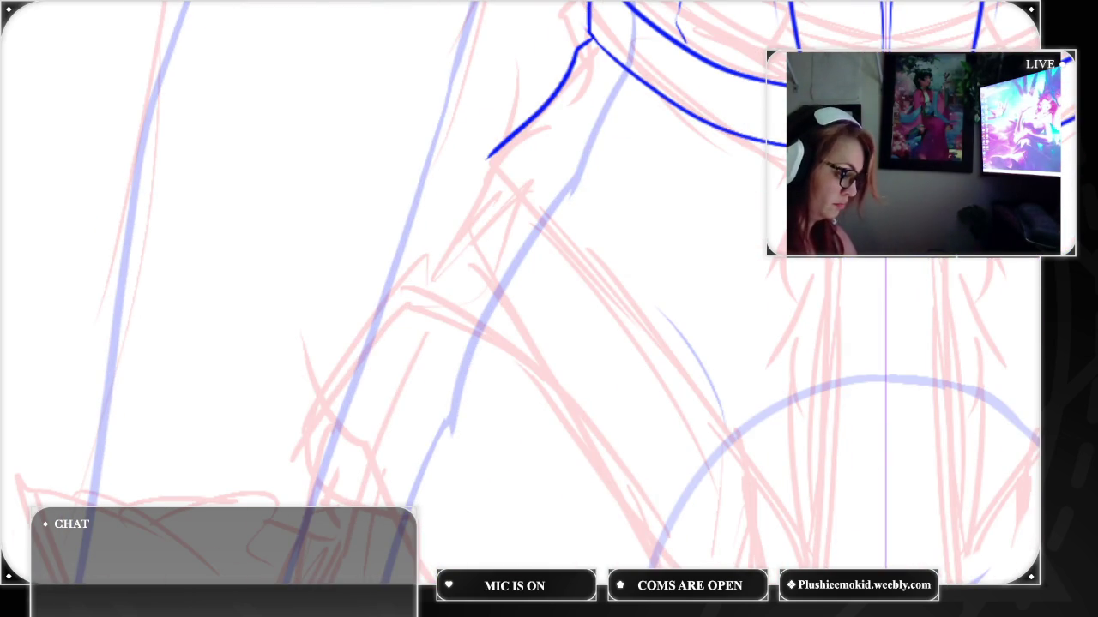
{"action": "left_click_drag", "start_coordinate": [855, 258], "coordinate": [811, 560]}
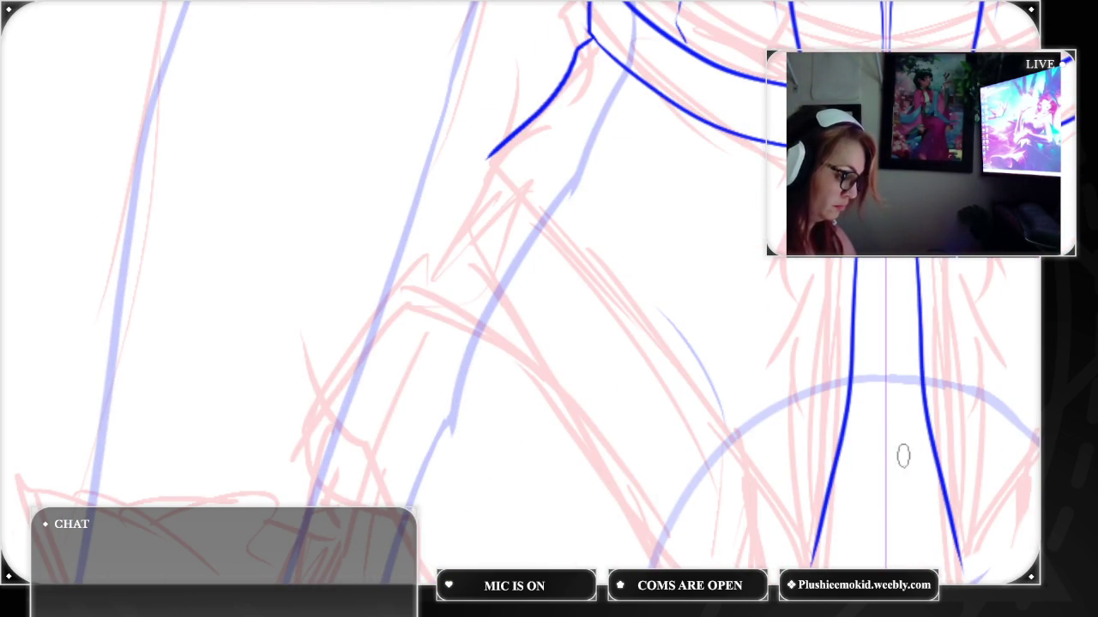
{"action": "key", "text": "ctrl+z"}
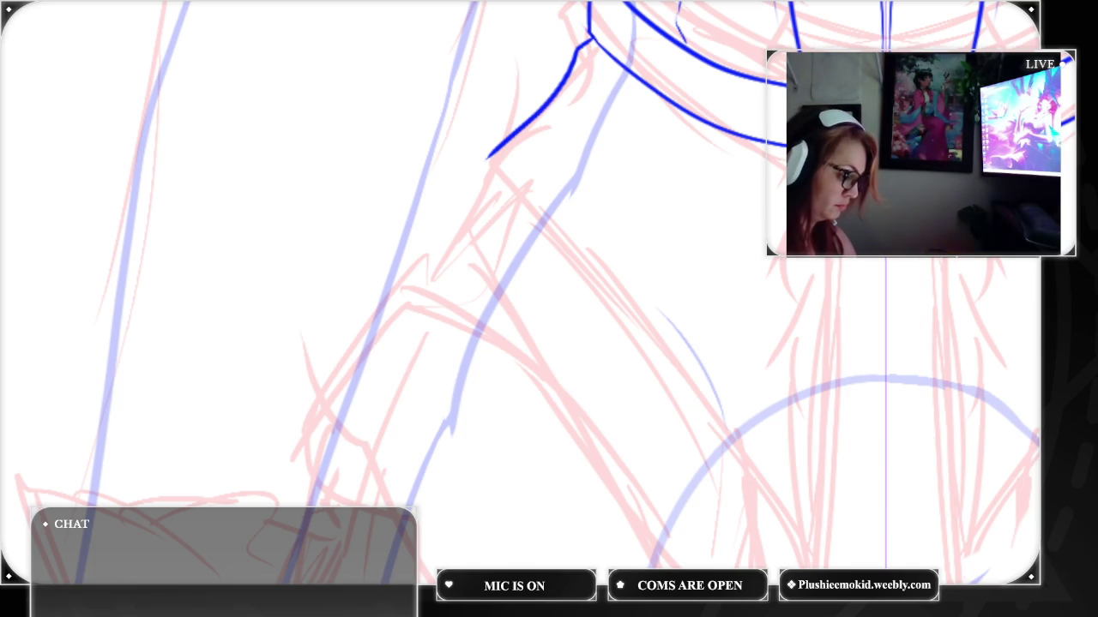
{"action": "left_click_drag", "start_coordinate": [864, 257], "coordinate": [829, 547]}
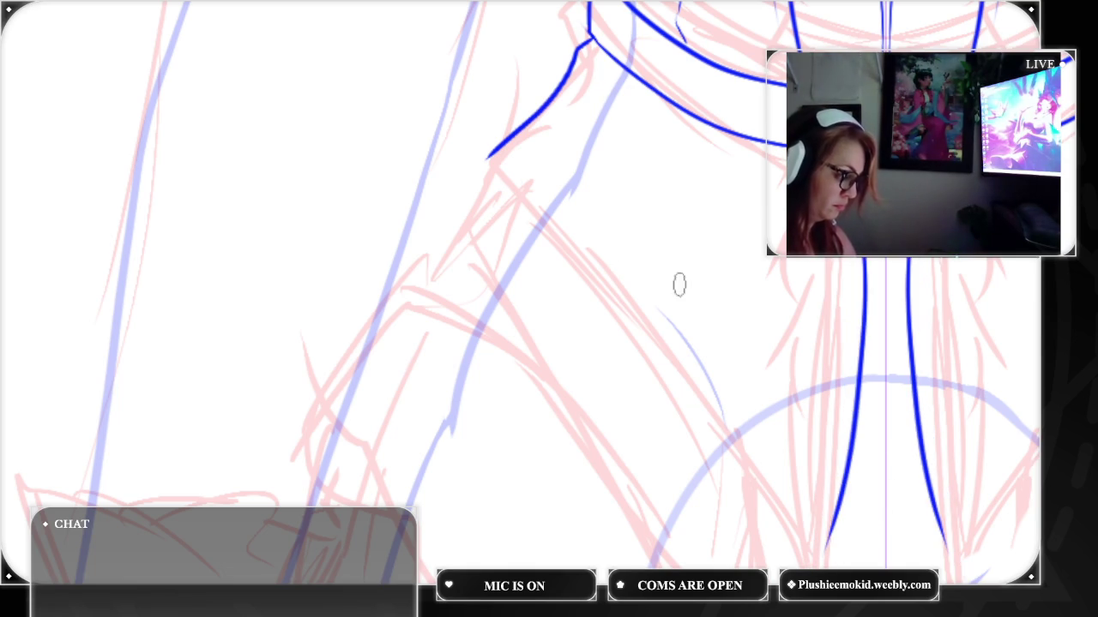
Settle the final mirrored lines below the buckle and add the curved coat-skirt edges
{"action": "key", "text": "ctrl+z"}
{"action": "left_click_drag", "start_coordinate": [864, 257], "coordinate": [842, 549]}
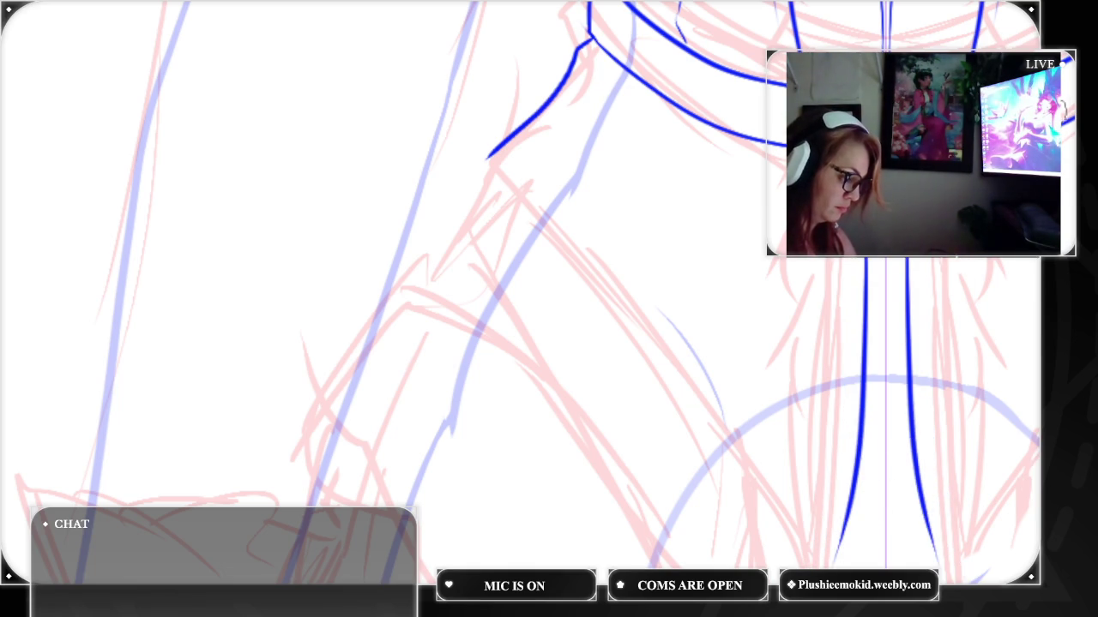
{"action": "mouse_move", "coordinate": [495, 171]}
{"action": "left_mouse_down"}
{"action": "mouse_move", "coordinate": [766, 458]}
{"action": "mouse_move", "coordinate": [806, 542]}
{"action": "left_mouse_up"}
{"action": "scroll", "coordinate": [834, 501], "scroll_direction": "down", "scroll_amount": 3}
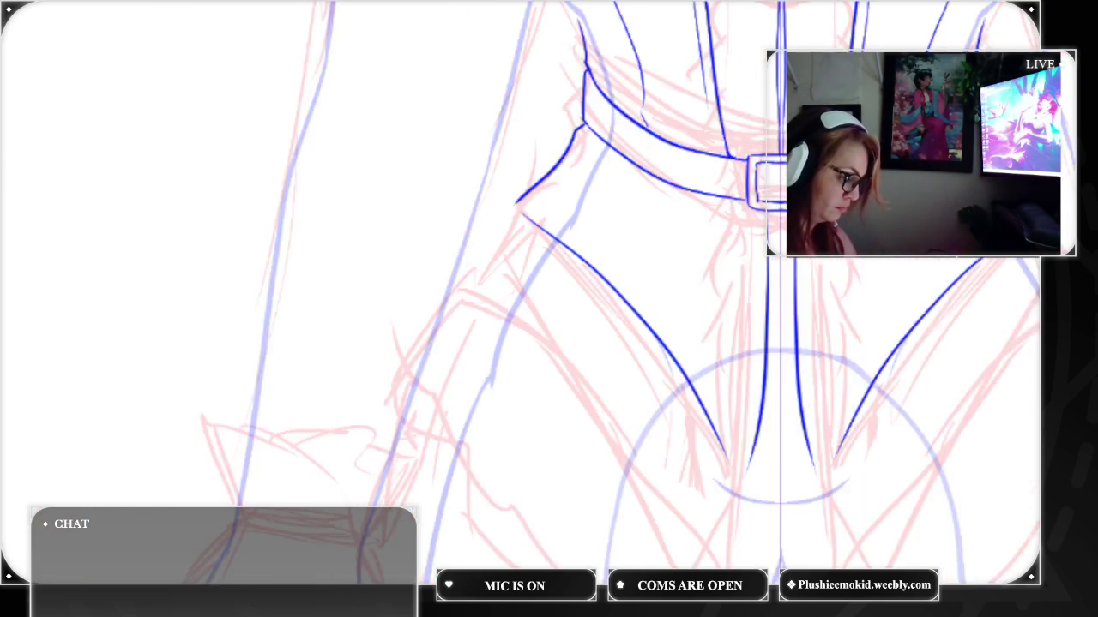
Undo the curved coat-skirt edges, leaving only the paired lines below the buckle
{"action": "scroll", "coordinate": [834, 502], "scroll_direction": "down", "scroll_amount": 1}
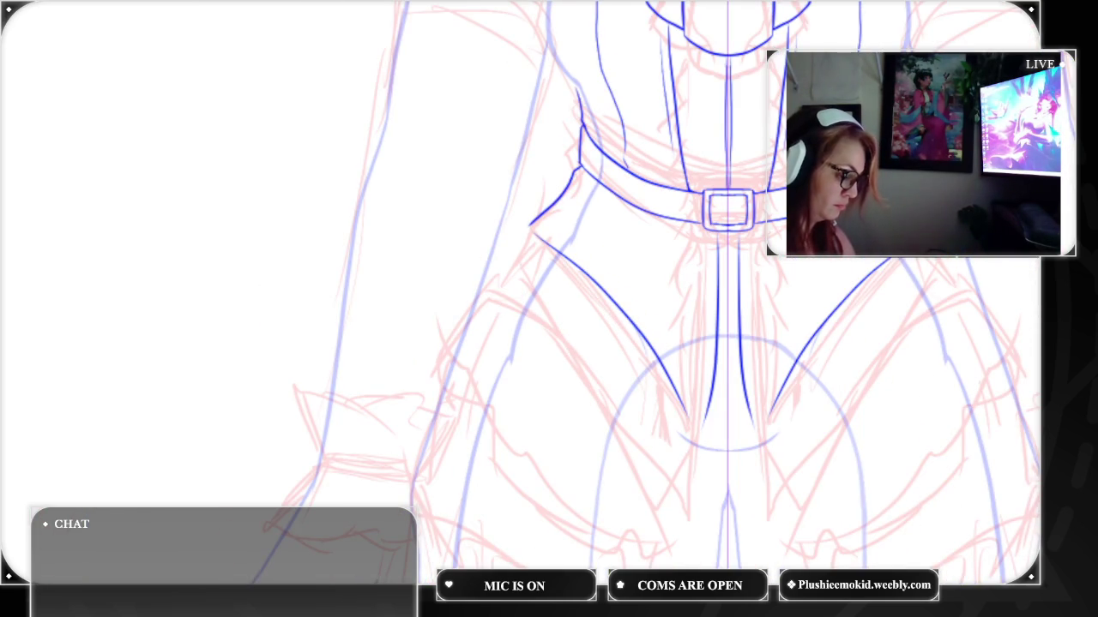
{"action": "key", "text": "ctrl+z"}
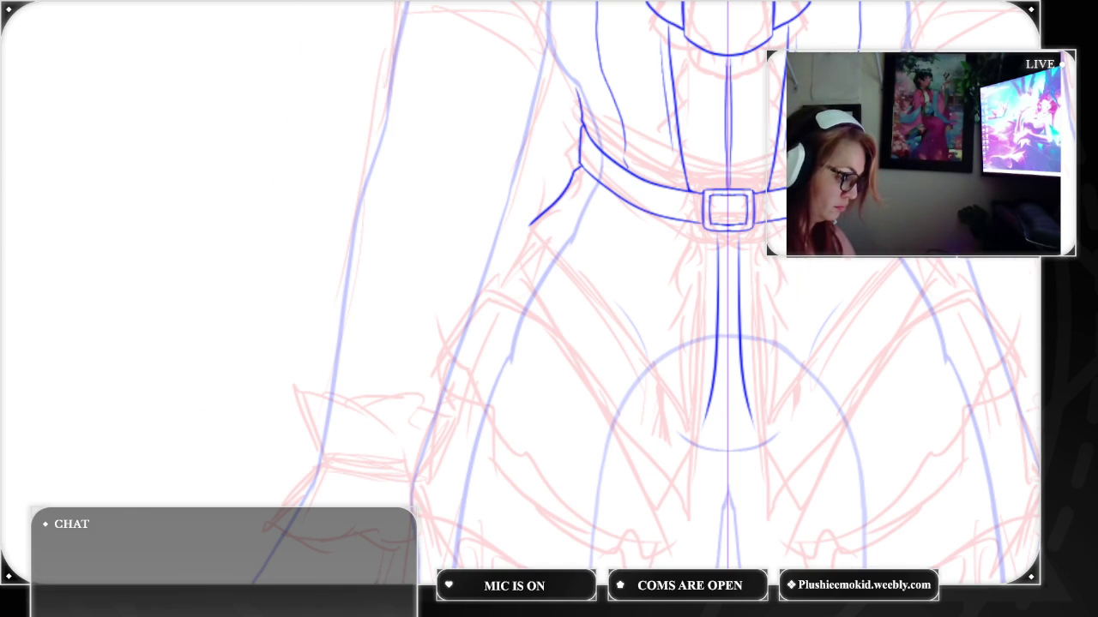
{"action": "scroll", "coordinate": [579, 298], "scroll_direction": "up", "scroll_amount": 3}
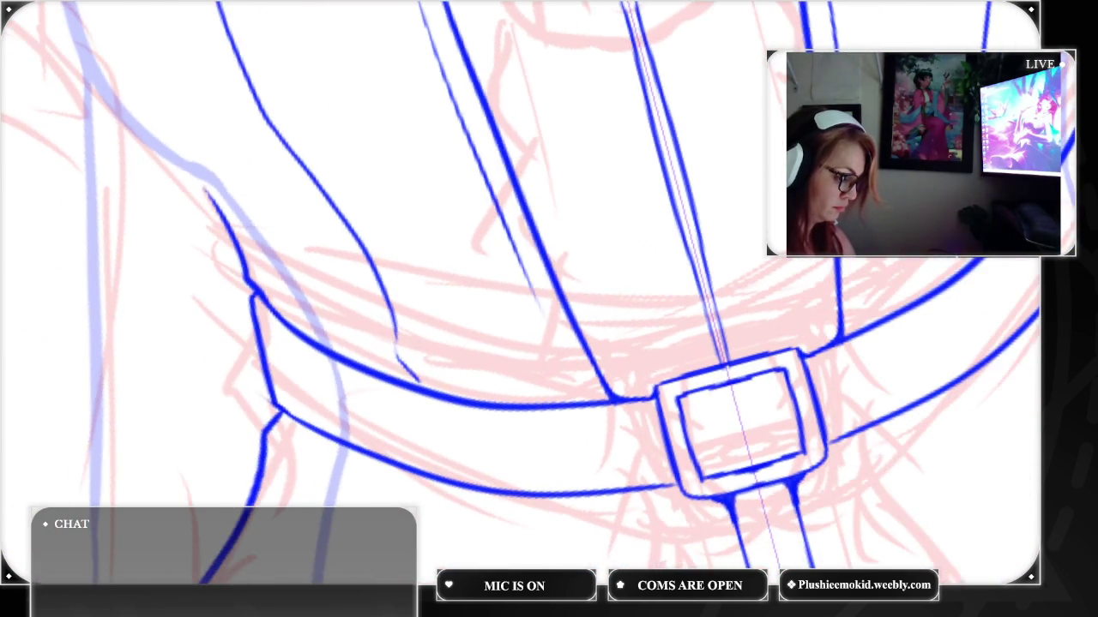
Sketch thin detail lines along the belt's inner edge and right section, undoing the first attempts
{"action": "left_click_drag", "start_coordinate": [292, 381], "coordinate": [643, 433]}
{"action": "left_click_drag", "start_coordinate": [982, 259], "coordinate": [847, 355]}
{"action": "left_click_drag", "start_coordinate": [908, 314], "coordinate": [948, 289]}
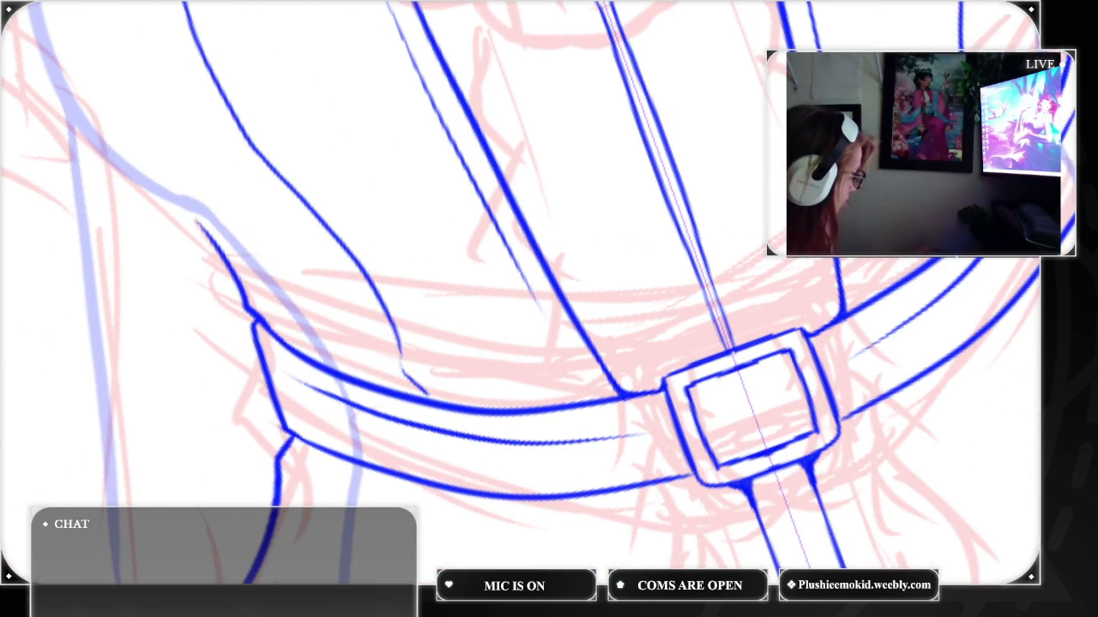
{"action": "key", "text": "ctrl+z"}
{"action": "left_click_drag", "start_coordinate": [914, 314], "coordinate": [967, 276]}
{"action": "key", "text": "ctrl+z"}
{"action": "key", "text": "ctrl+z"}
Redraw a longer inner belt line and right belt line, toggling them with undo and redo
{"action": "left_click_drag", "start_coordinate": [298, 379], "coordinate": [648, 420]}
{"action": "left_click_drag", "start_coordinate": [950, 259], "coordinate": [839, 350]}
{"action": "key", "text": "ctrl+z"}
{"action": "key", "text": "ctrl+z"}
{"action": "key", "text": "ctrl+y"}
{"action": "key", "text": "ctrl+y"}
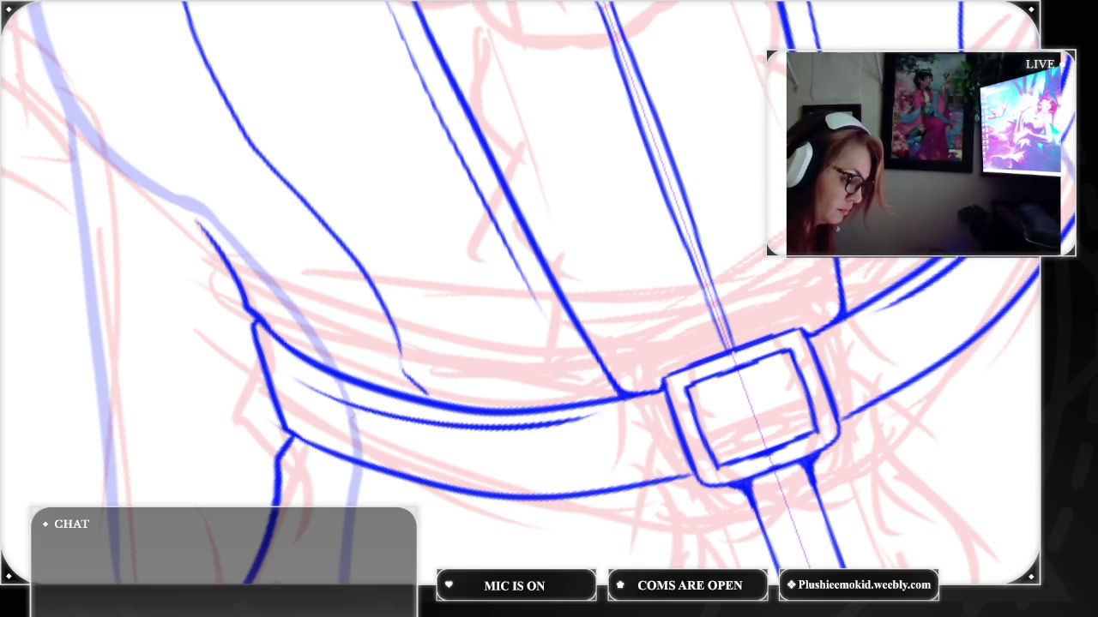
{"action": "key", "text": "ctrl+z"}
{"action": "key", "text": "ctrl+z"}
{"action": "key", "text": "ctrl+y"}
{"action": "key", "text": "ctrl+y"}
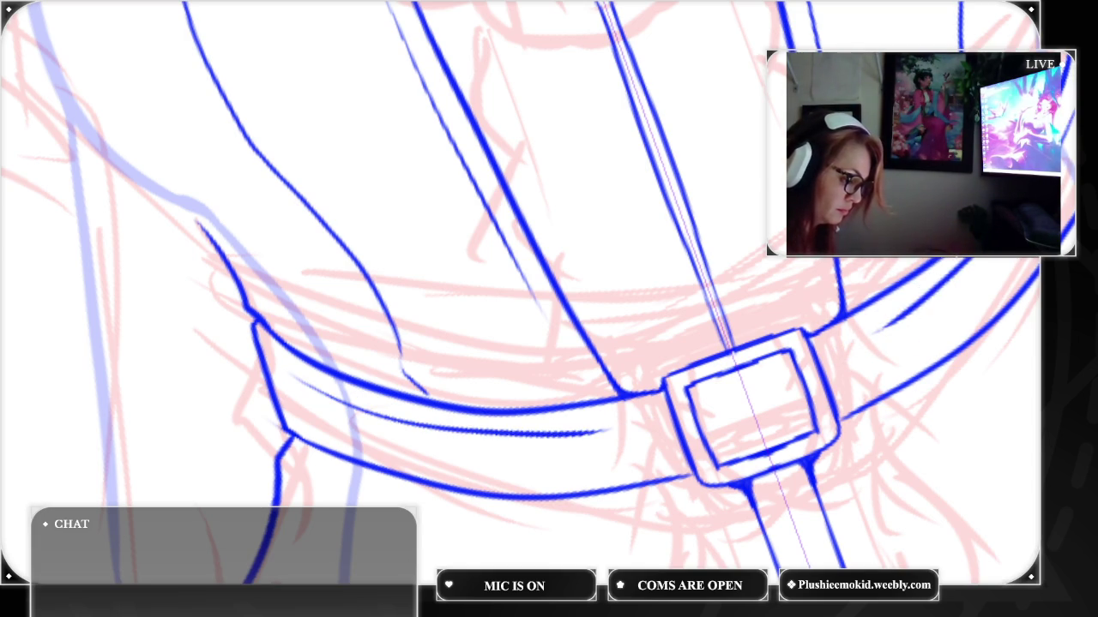
{"action": "key", "text": "ctrl+z"}
{"action": "key", "text": "ctrl+z"}
{"action": "key", "text": "ctrl+y"}
{"action": "key", "text": "ctrl+y"}
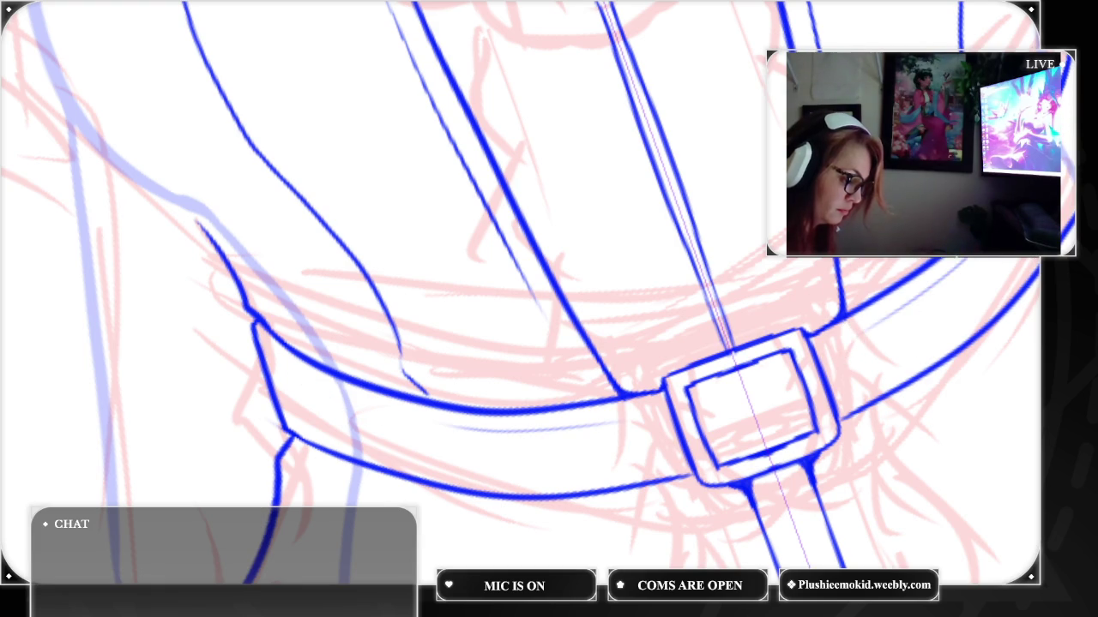
Add thin lines inside the left belt band and on the belt section right of the buckle
{"action": "left_click_drag", "start_coordinate": [286, 371], "coordinate": [414, 418]}
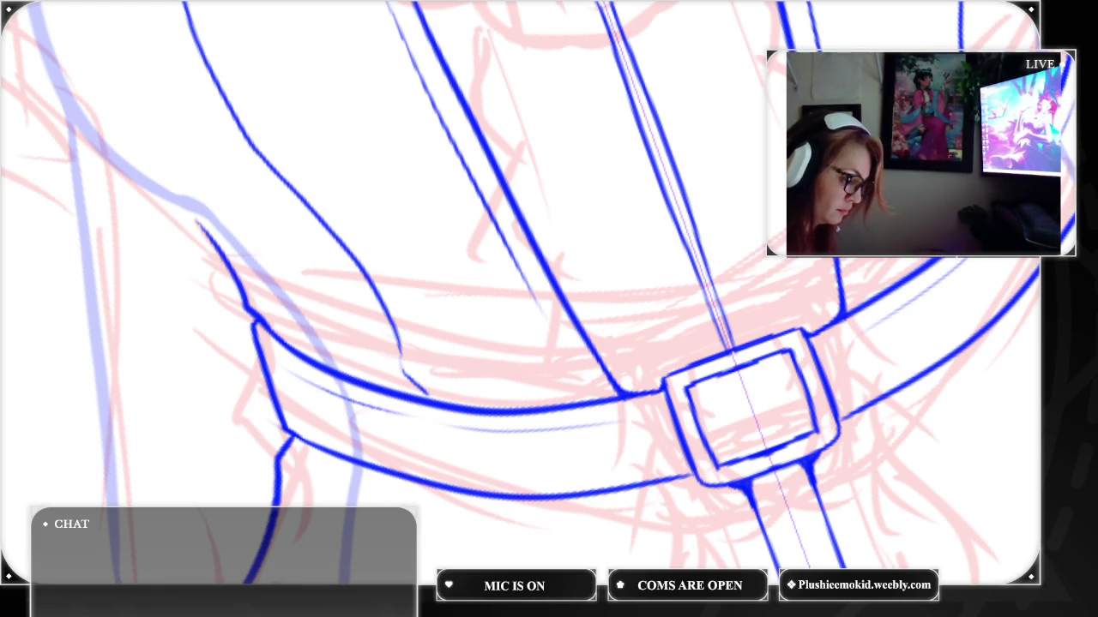
{"action": "key", "text": "ctrl+y"}
{"action": "key", "text": "ctrl+y"}
{"action": "key", "text": "ctrl+z"}
{"action": "key", "text": "ctrl+z"}
{"action": "key", "text": "ctrl+y"}
{"action": "key", "text": "ctrl+y"}
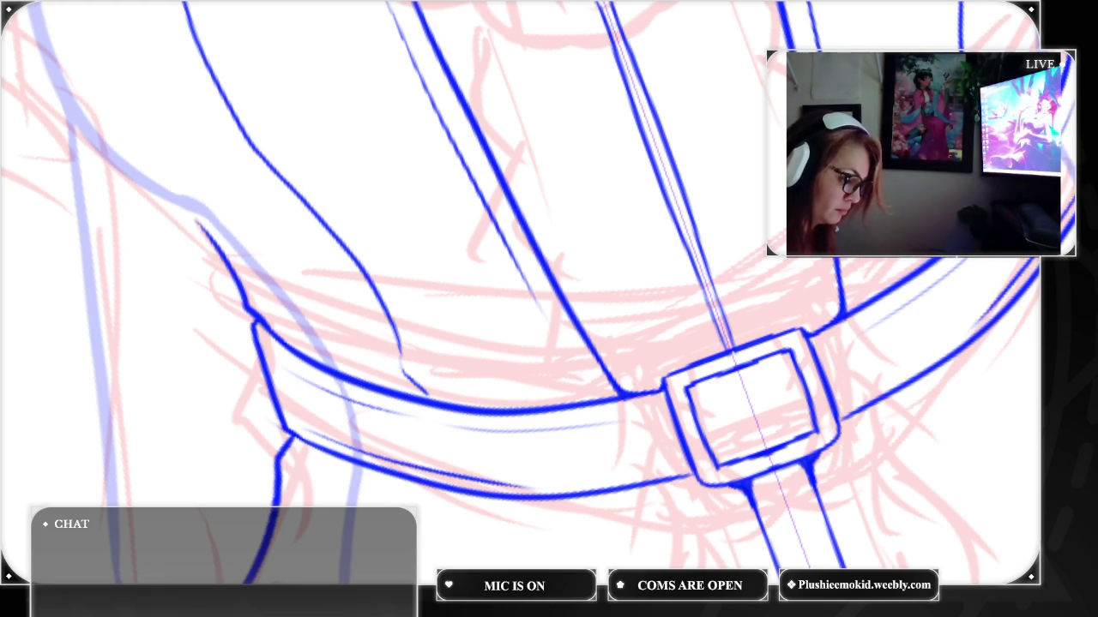
{"action": "key", "text": "ctrl+z"}
{"action": "key", "text": "ctrl+z"}
{"action": "left_click_drag", "start_coordinate": [986, 304], "coordinate": [909, 367]}
{"action": "key", "text": "ctrl+z"}
{"action": "mouse_move", "coordinate": [1016, 271]}
{"action": "left_mouse_down"}
{"action": "mouse_move", "coordinate": [948, 340]}
{"action": "mouse_move", "coordinate": [892, 369]}
{"action": "left_mouse_up"}
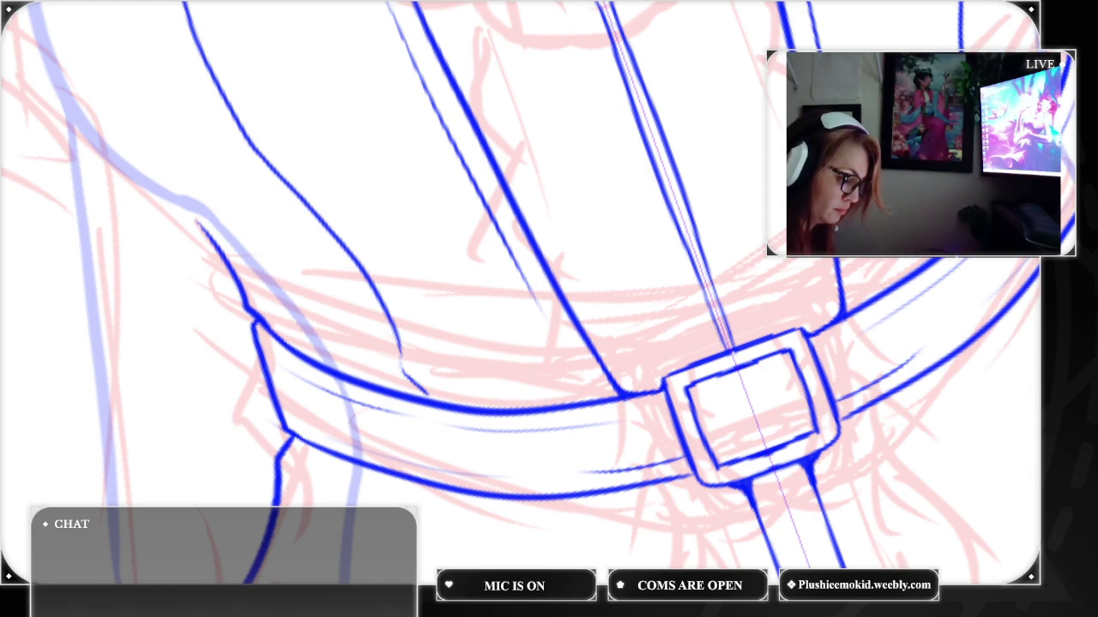
{"action": "left_click_drag", "start_coordinate": [838, 407], "coordinate": [914, 362]}
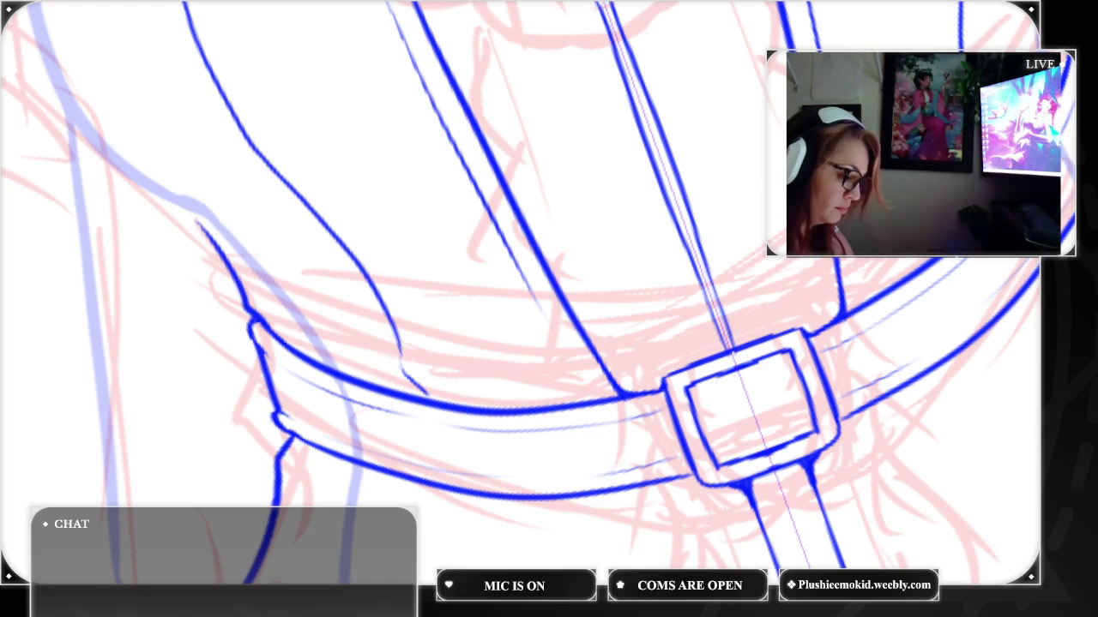
Brush thin mirrored fold lines down the bodice, redrawing strokes that came out too long or thick
{"action": "scroll", "coordinate": [540, 276], "scroll_direction": "down", "scroll_amount": 2}
{"action": "scroll", "coordinate": [519, 293], "scroll_direction": "up", "scroll_amount": 5}
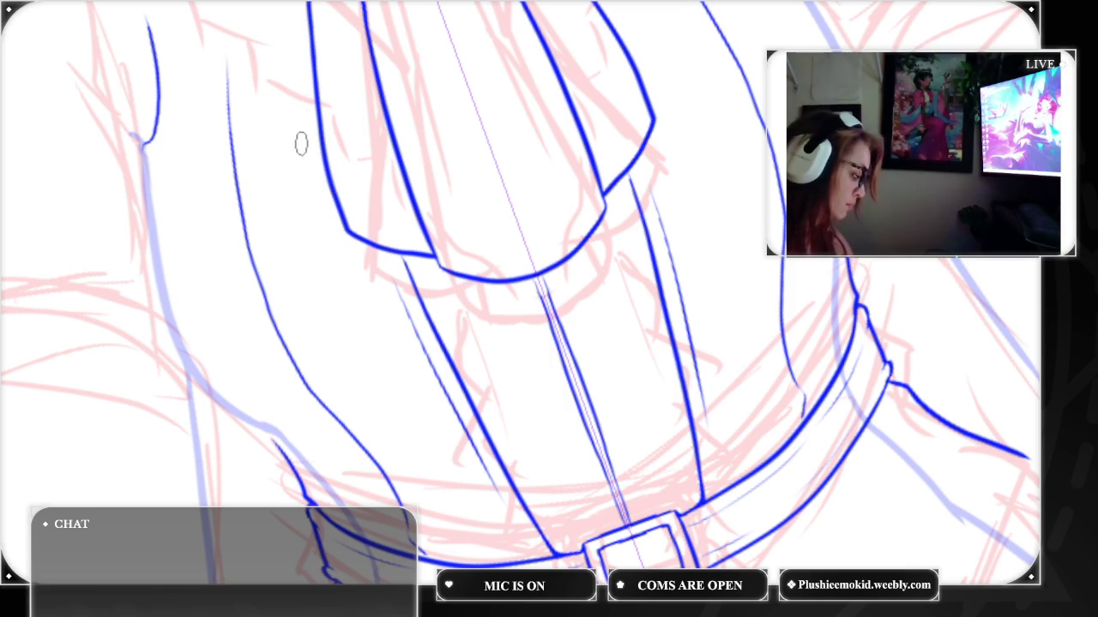
{"action": "left_click_drag", "start_coordinate": [285, 122], "coordinate": [437, 506]}
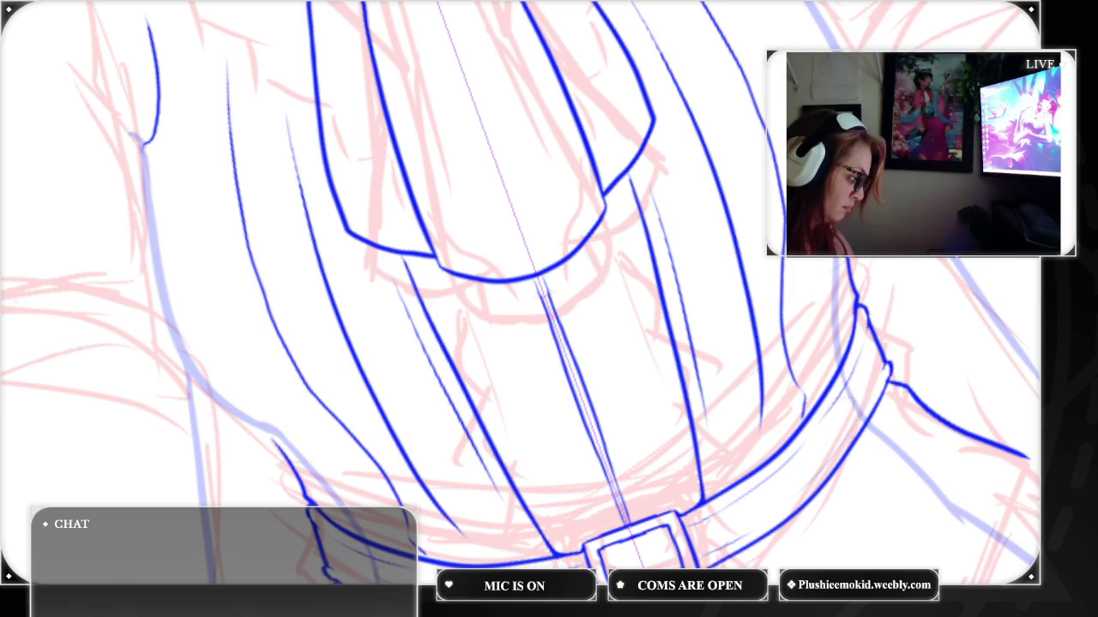
{"action": "key", "text": "ctrl+z"}
{"action": "left_click_drag", "start_coordinate": [281, 125], "coordinate": [372, 381]}
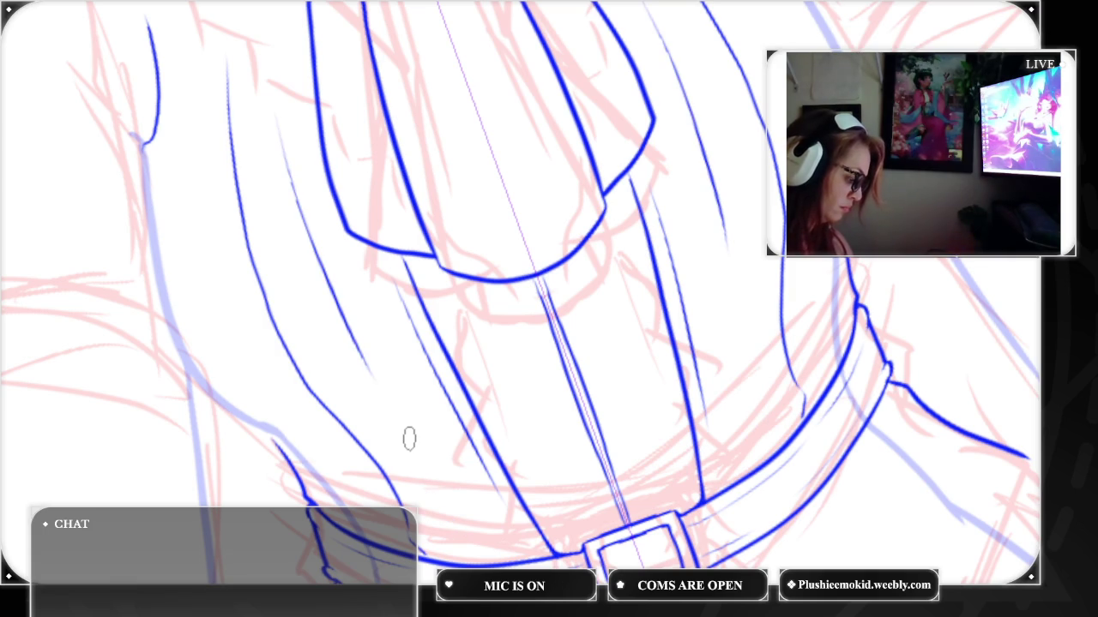
{"action": "left_click_drag", "start_coordinate": [401, 422], "coordinate": [462, 525]}
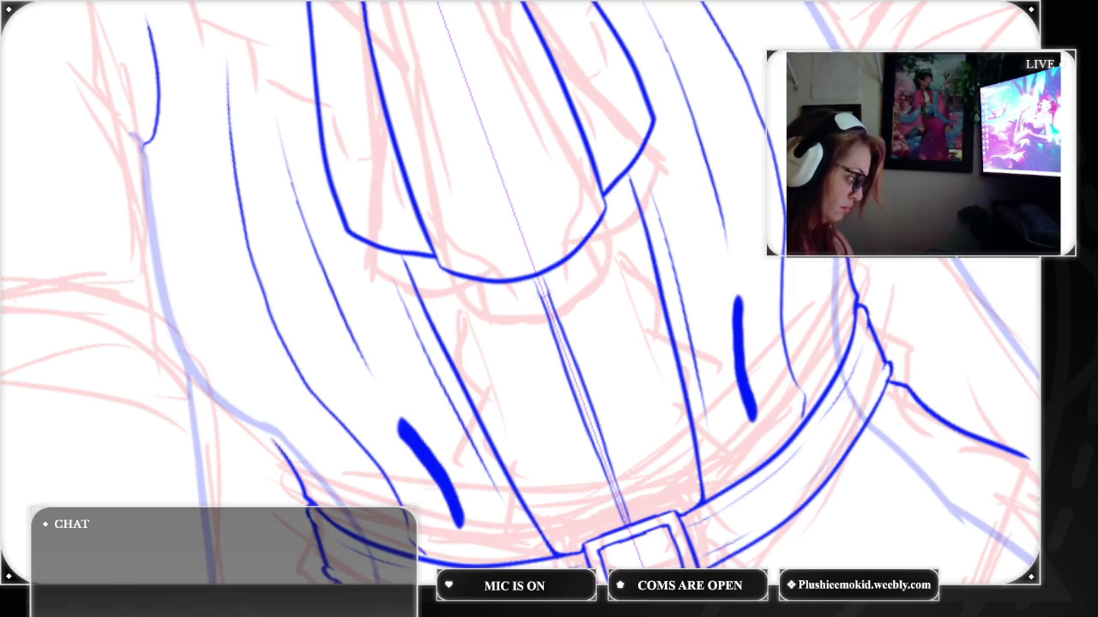
{"action": "key", "text": "ctrl+z"}
{"action": "left_click_drag", "start_coordinate": [427, 468], "coordinate": [488, 561]}
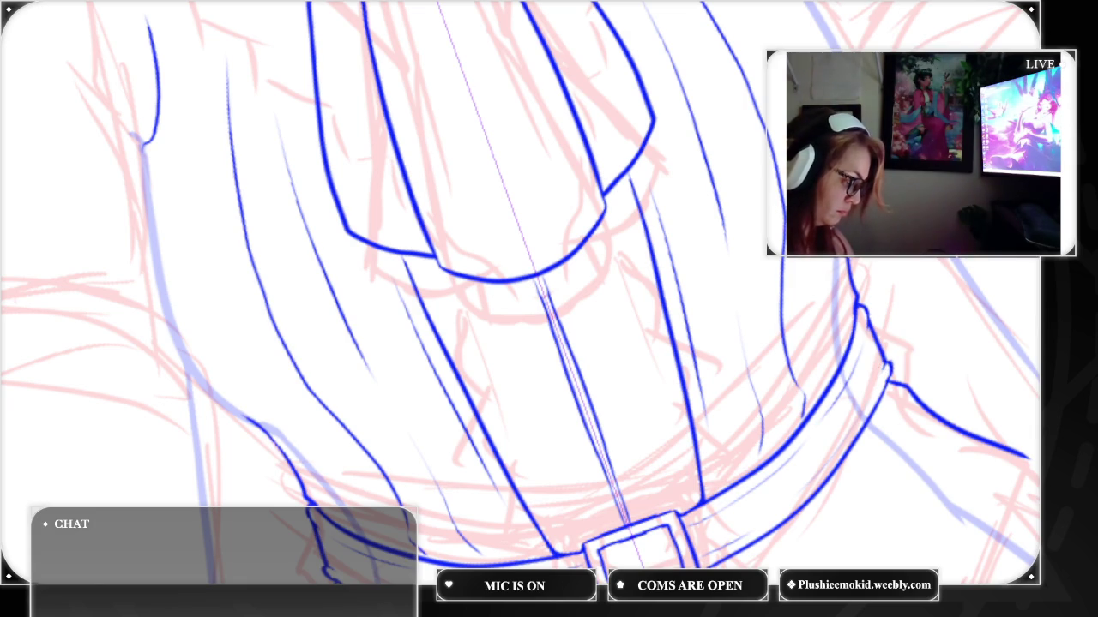
{"action": "scroll", "coordinate": [549, 291], "scroll_direction": "up", "scroll_amount": 3}
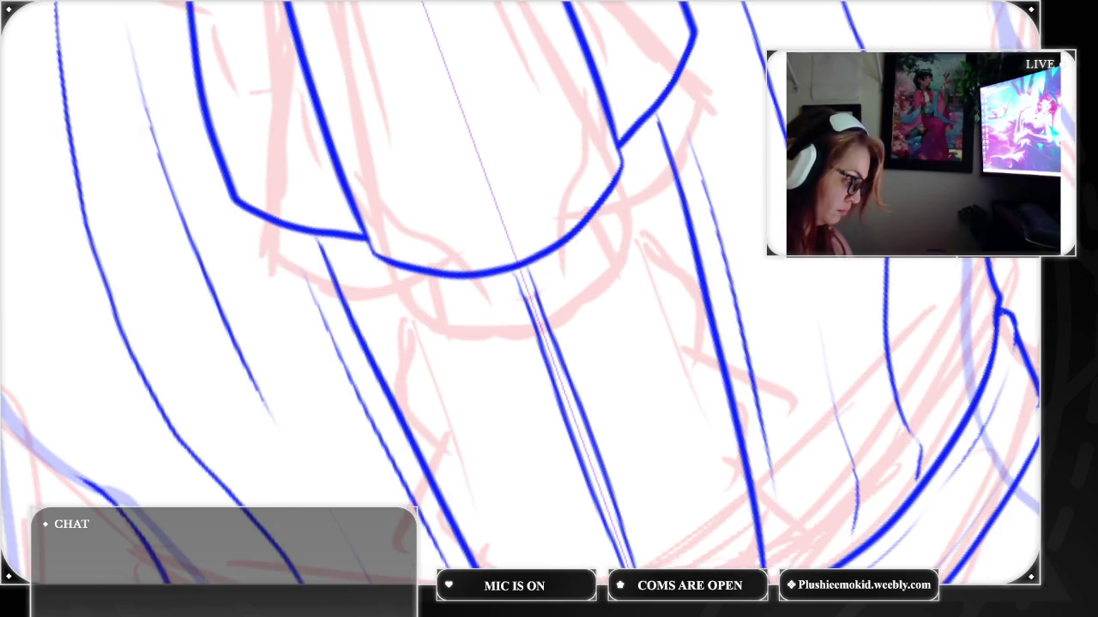
Ink the centre seam line below the cup and start short spikes along it
{"action": "scroll", "coordinate": [549, 292], "scroll_direction": "down", "scroll_amount": 3}
{"action": "scroll", "coordinate": [549, 291], "scroll_direction": "up", "scroll_amount": 1}
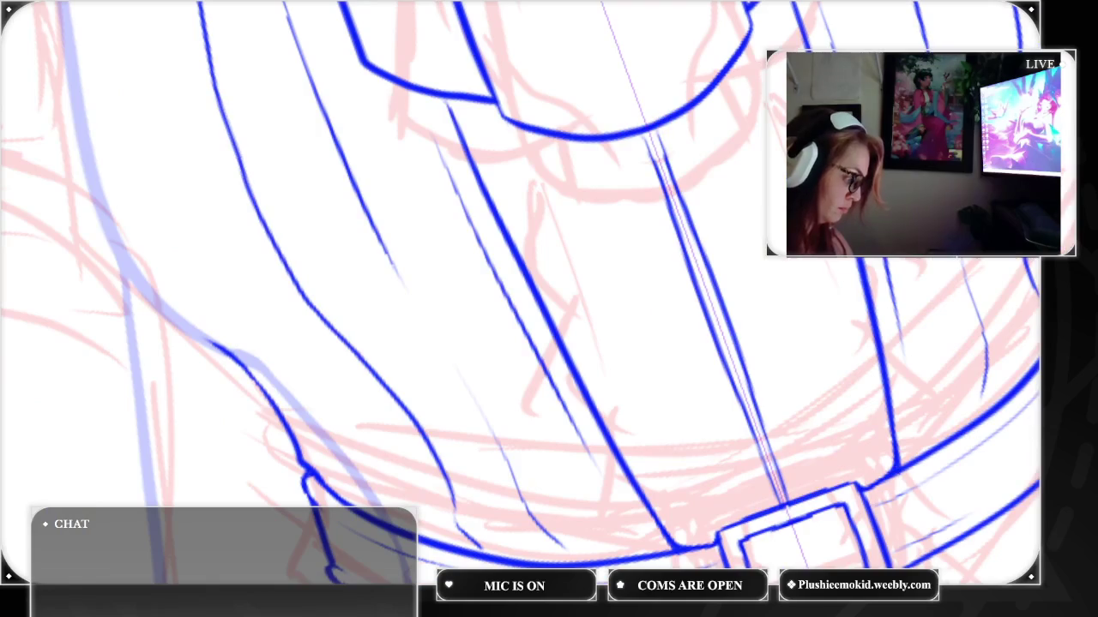
{"action": "left_click_drag", "start_coordinate": [642, 129], "coordinate": [654, 162]}
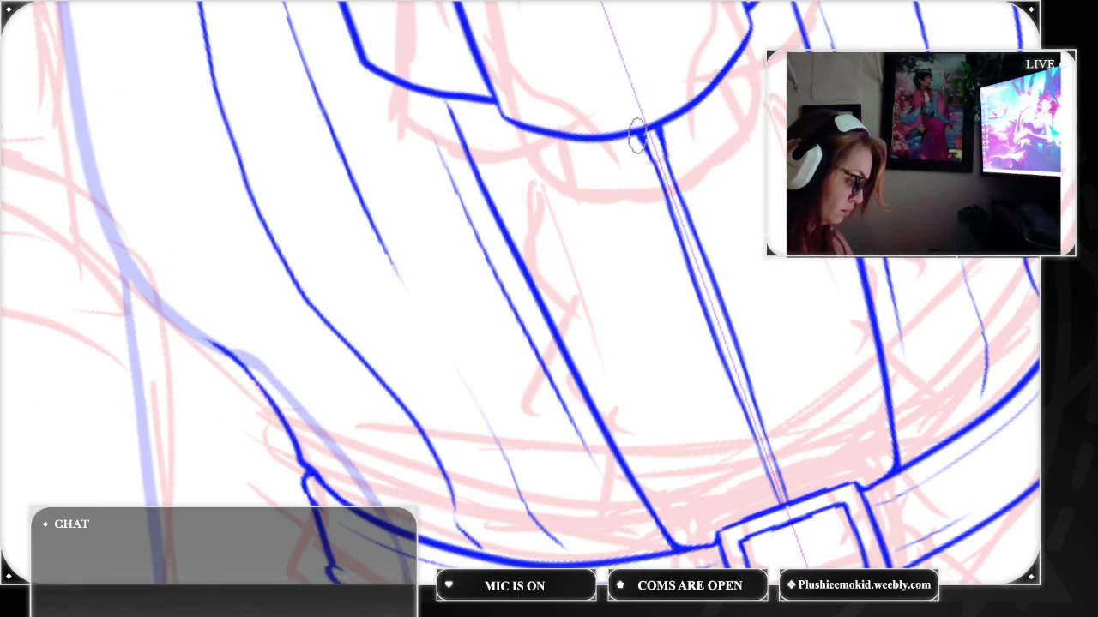
{"action": "left_click_drag", "start_coordinate": [642, 130], "coordinate": [668, 205]}
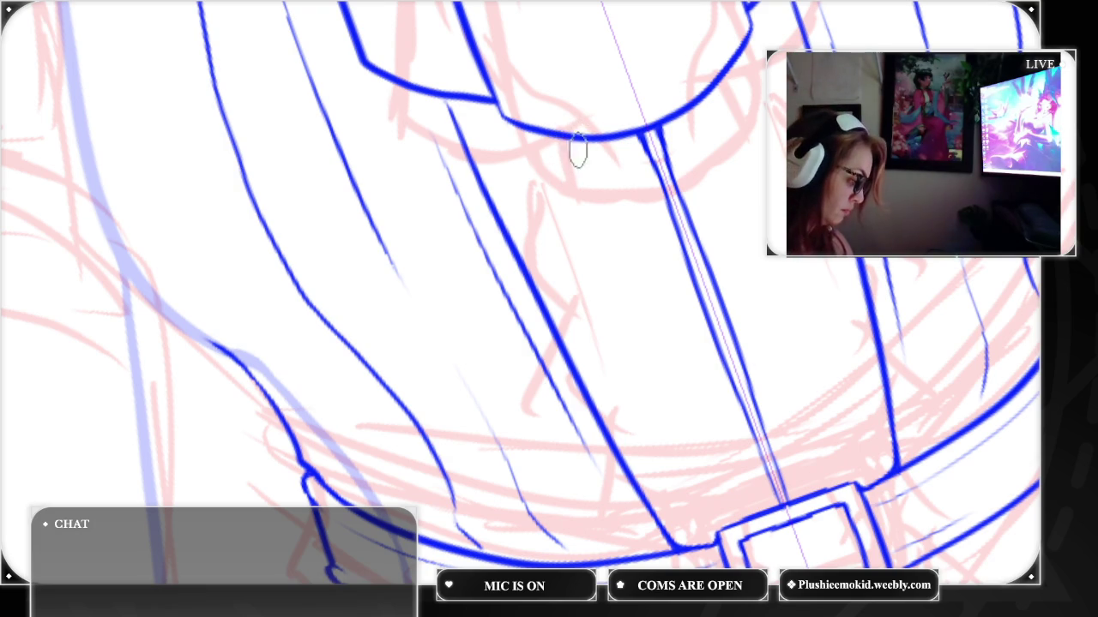
{"action": "left_click_drag", "start_coordinate": [646, 157], "coordinate": [623, 150]}
{"action": "mouse_move", "coordinate": [658, 148]}
{"action": "left_mouse_down"}
{"action": "mouse_move", "coordinate": [682, 128]}
{"action": "mouse_move", "coordinate": [645, 193]}
{"action": "left_mouse_up"}
{"action": "left_click_drag", "start_coordinate": [671, 166], "coordinate": [691, 175]}
{"action": "mouse_move", "coordinate": [697, 232]}
{"action": "left_mouse_down"}
{"action": "mouse_move", "coordinate": [708, 221]}
{"action": "mouse_move", "coordinate": [716, 259]}
{"action": "mouse_move", "coordinate": [678, 274]}
{"action": "left_mouse_up"}
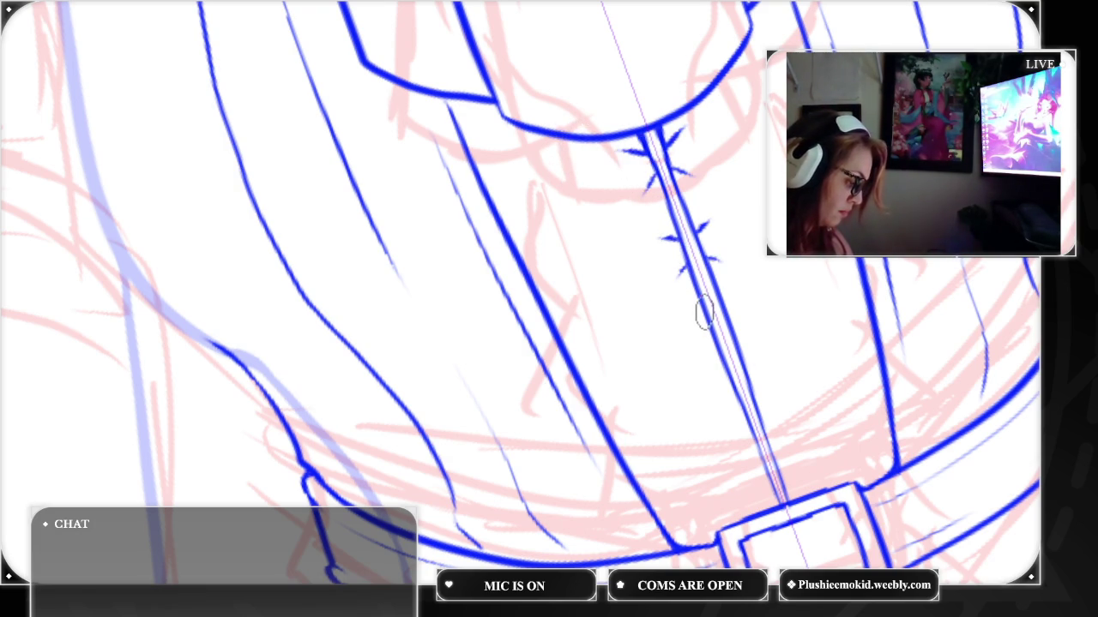
Continue the spikes down the seam to the belt and ink a wavy ruffle line beside it
{"action": "left_click_drag", "start_coordinate": [708, 319], "coordinate": [693, 324]}
{"action": "mouse_move", "coordinate": [725, 310]}
{"action": "left_mouse_down"}
{"action": "mouse_move", "coordinate": [740, 305]}
{"action": "mouse_move", "coordinate": [745, 340]}
{"action": "mouse_move", "coordinate": [708, 347]}
{"action": "left_mouse_up"}
{"action": "mouse_move", "coordinate": [746, 386]}
{"action": "left_mouse_down"}
{"action": "mouse_move", "coordinate": [762, 377]}
{"action": "mouse_move", "coordinate": [718, 395]}
{"action": "mouse_move", "coordinate": [777, 412]}
{"action": "mouse_move", "coordinate": [735, 436]}
{"action": "mouse_move", "coordinate": [782, 444]}
{"action": "mouse_move", "coordinate": [795, 483]}
{"action": "left_mouse_up"}
{"action": "left_click_drag", "start_coordinate": [767, 486], "coordinate": [758, 506]}
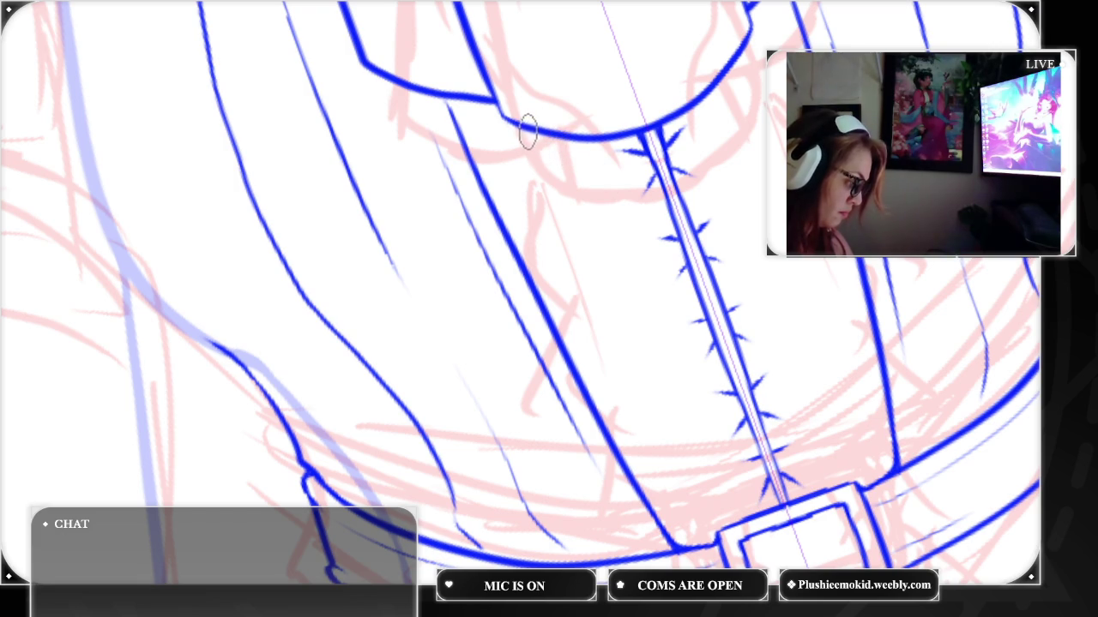
{"action": "mouse_move", "coordinate": [519, 131]}
{"action": "left_mouse_down"}
{"action": "mouse_move", "coordinate": [612, 346]}
{"action": "mouse_move", "coordinate": [731, 552]}
{"action": "left_mouse_up"}
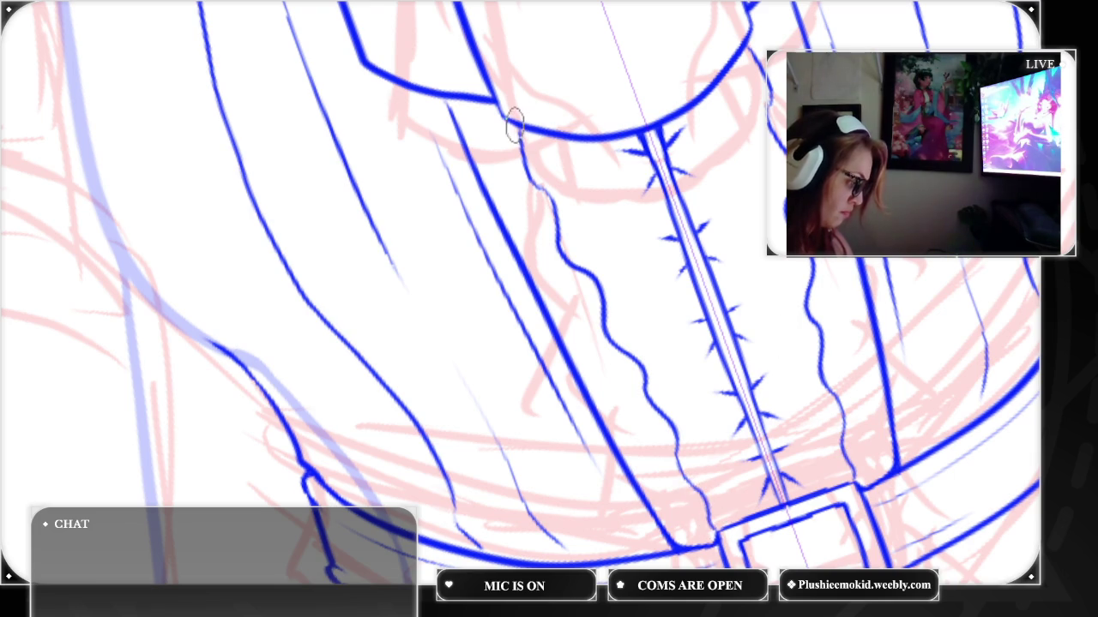
{"action": "left_click_drag", "start_coordinate": [517, 132], "coordinate": [556, 247]}
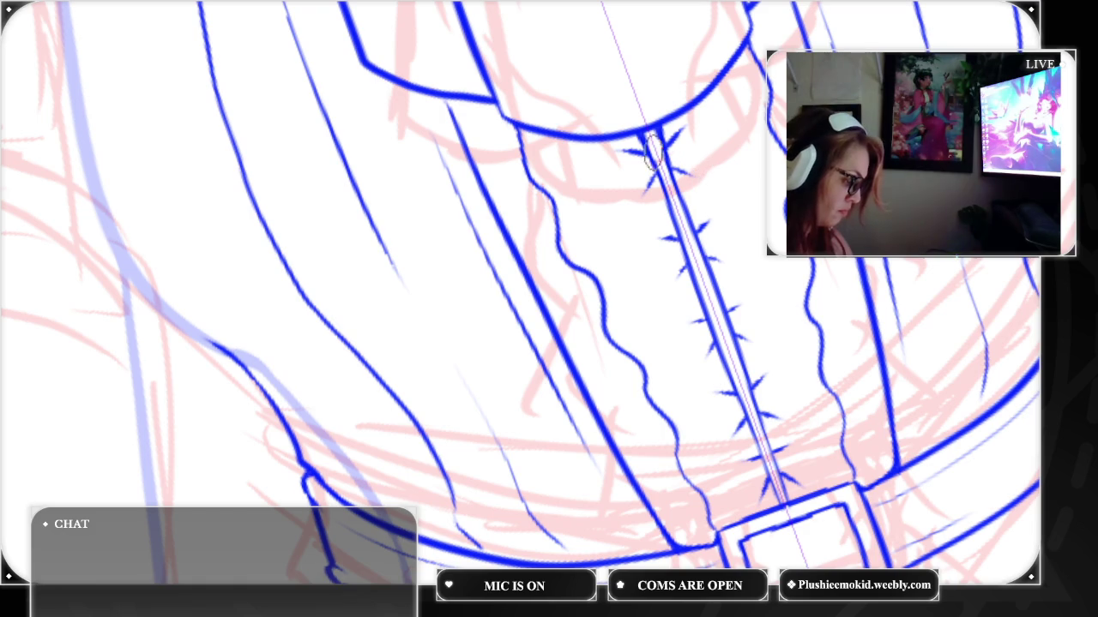
{"action": "left_click_drag", "start_coordinate": [658, 158], "coordinate": [637, 151]}
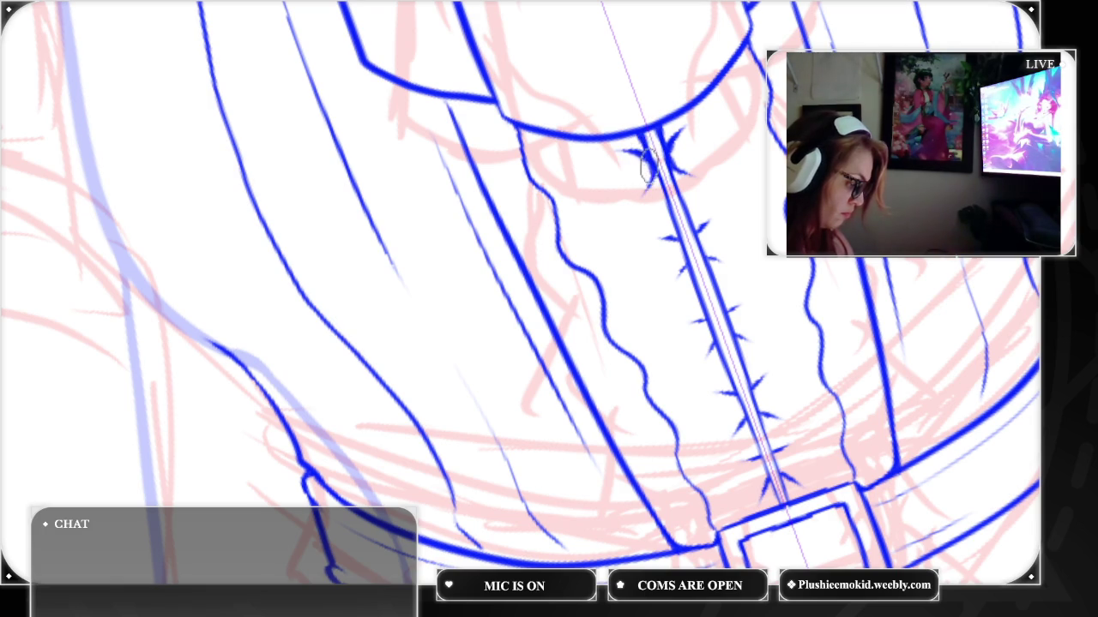
Enlarge the spikes along the centre-seam trim up close, then view the whole page
{"action": "key", "text": "ctrl+plus"}
{"action": "key", "text": "ctrl+plus"}
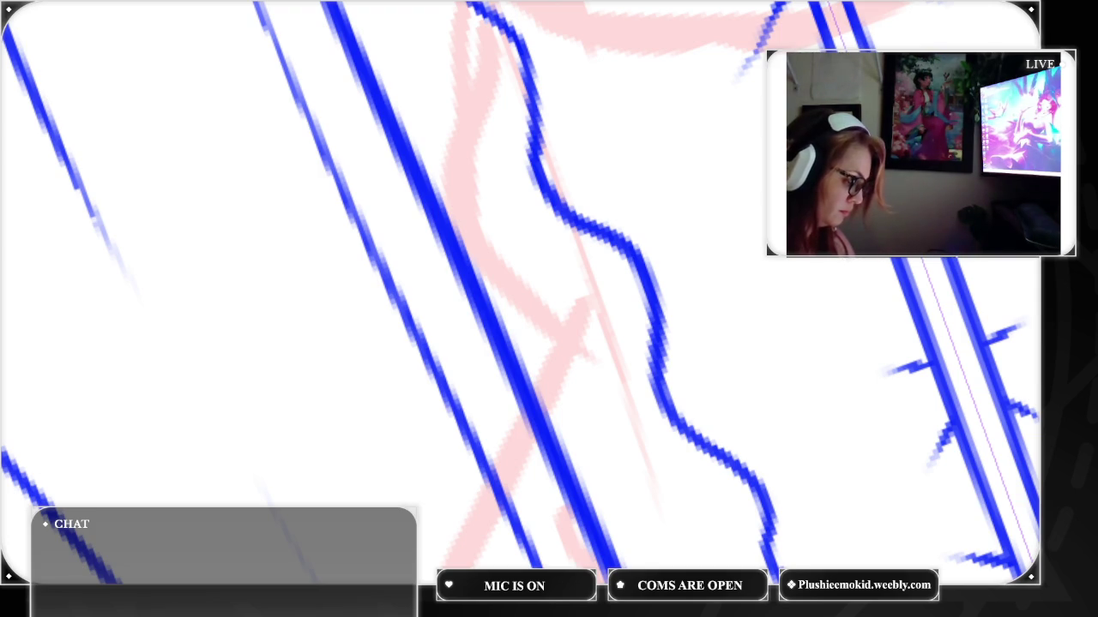
{"action": "mouse_move", "coordinate": [906, 367]}
{"action": "left_mouse_down"}
{"action": "mouse_move", "coordinate": [927, 371]}
{"action": "mouse_move", "coordinate": [936, 421]}
{"action": "left_mouse_up"}
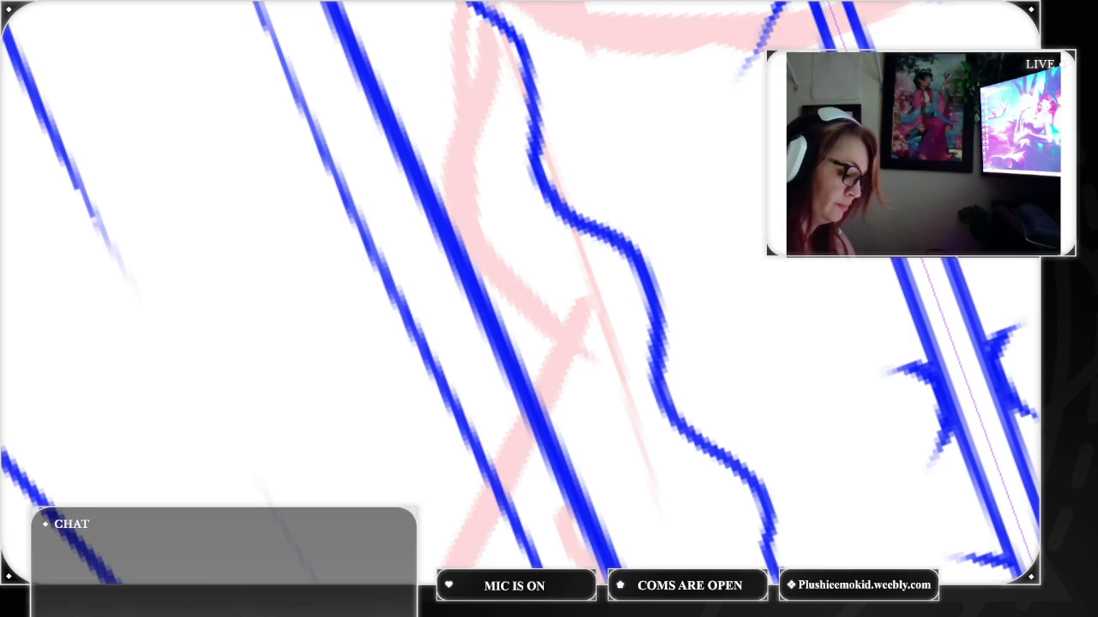
{"action": "key", "text": "ctrl+minus"}
{"action": "scroll", "coordinate": [514, 292], "scroll_direction": "down", "scroll_amount": 5}
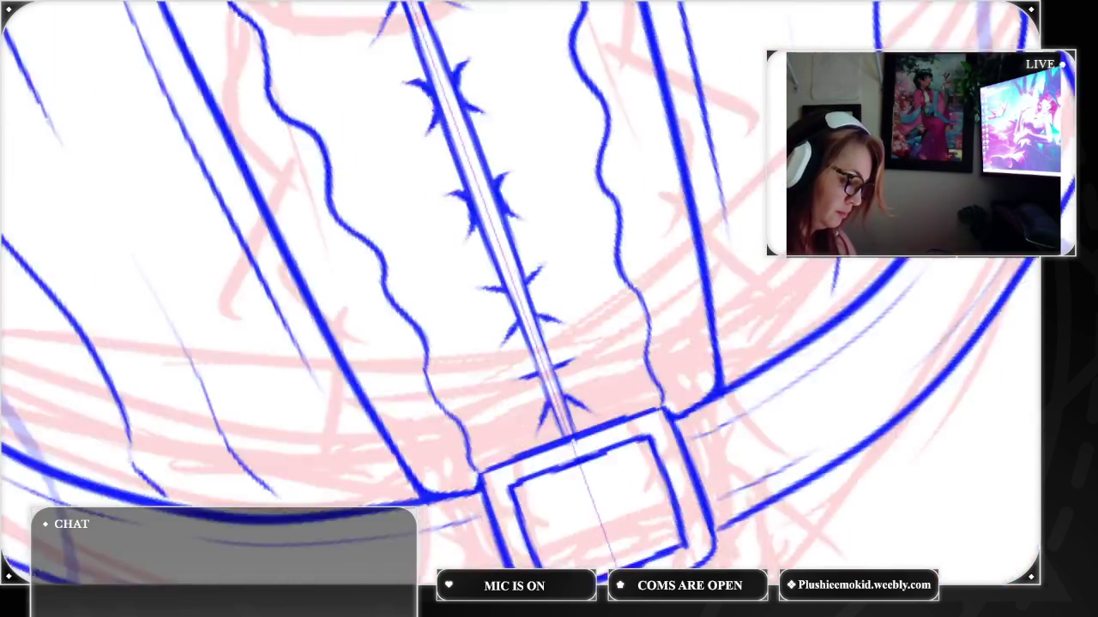
{"action": "scroll", "coordinate": [515, 291], "scroll_direction": "down", "scroll_amount": 2}
{"action": "scroll", "coordinate": [515, 292], "scroll_direction": "down", "scroll_amount": 2}
{"action": "scroll", "coordinate": [549, 292], "scroll_direction": "up", "scroll_amount": 2}
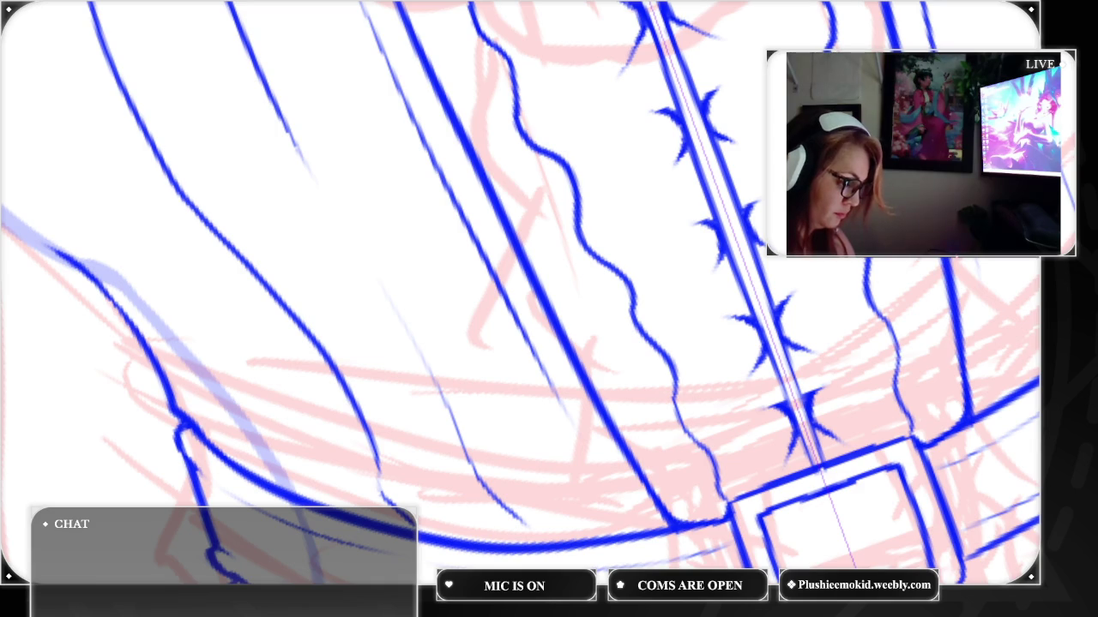
{"action": "key", "text": "ctrl+0"}
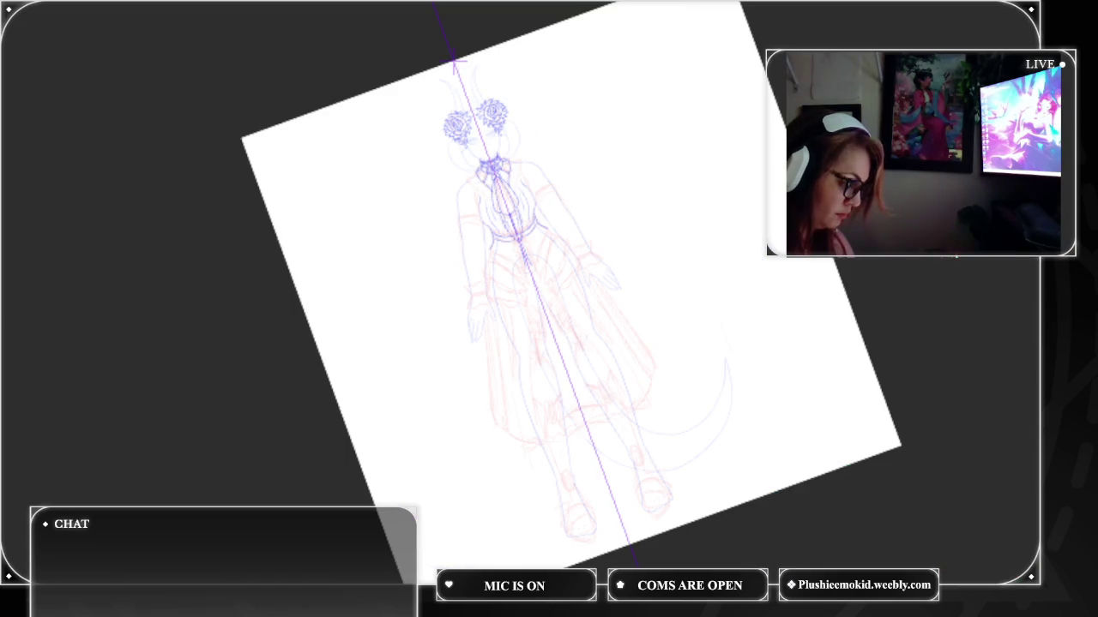
{"action": "left_click_drag", "start_coordinate": [686, 215], "coordinate": [661, 344]}
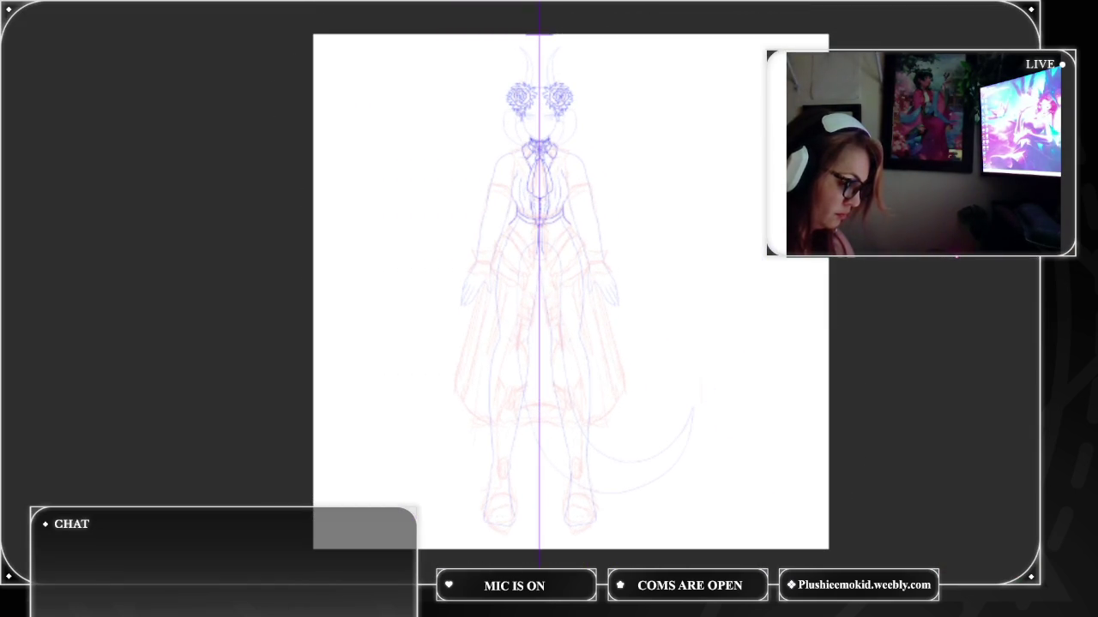
{"action": "scroll", "coordinate": [574, 283], "scroll_direction": "up", "scroll_amount": 5}
{"action": "scroll", "coordinate": [575, 283], "scroll_direction": "up", "scroll_amount": 5}
{"action": "scroll", "coordinate": [549, 309], "scroll_direction": "down", "scroll_amount": 5}
{"action": "scroll", "coordinate": [549, 308], "scroll_direction": "up", "scroll_amount": 3}
{"action": "scroll", "coordinate": [548, 309], "scroll_direction": "up", "scroll_amount": 3}
{"action": "scroll", "coordinate": [548, 309], "scroll_direction": "up", "scroll_amount": 2}
{"action": "scroll", "coordinate": [549, 291], "scroll_direction": "up", "scroll_amount": 3}
{"action": "scroll", "coordinate": [549, 291], "scroll_direction": "up", "scroll_amount": 1}
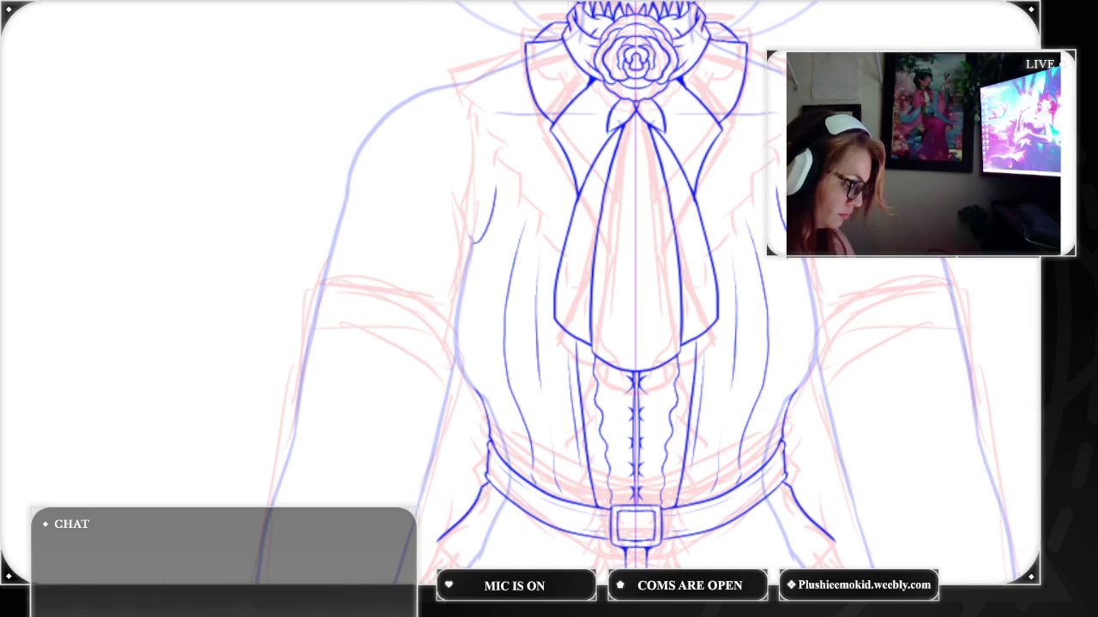
{"action": "scroll", "coordinate": [571, 293], "scroll_direction": "up", "scroll_amount": 2}
{"action": "scroll", "coordinate": [574, 293], "scroll_direction": "up", "scroll_amount": 2}
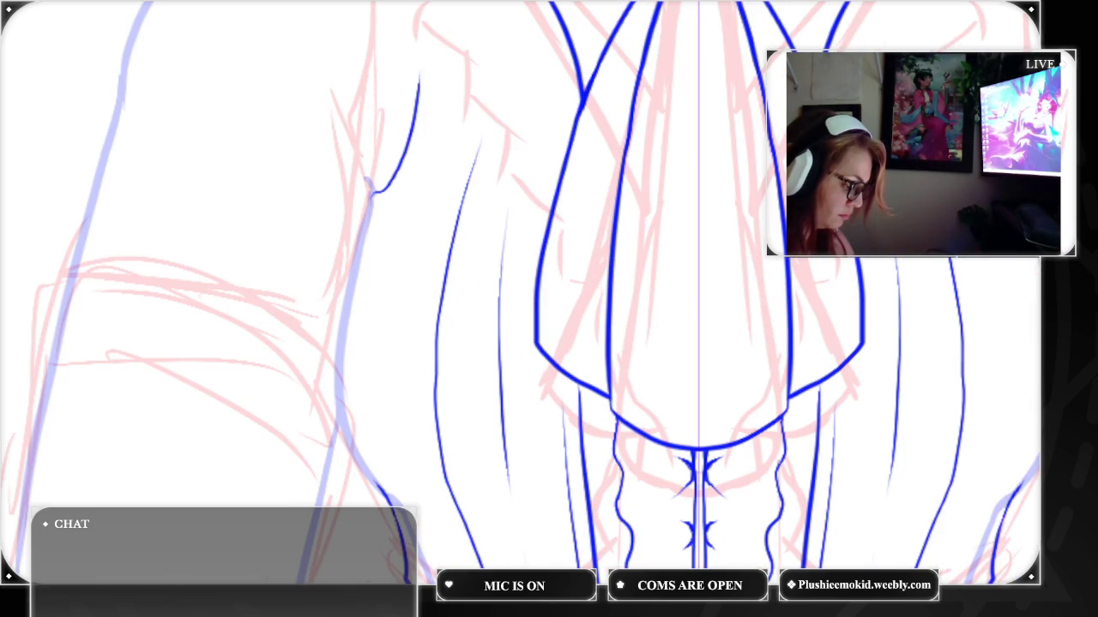
{"action": "scroll", "coordinate": [549, 293], "scroll_direction": "down", "scroll_amount": 2}
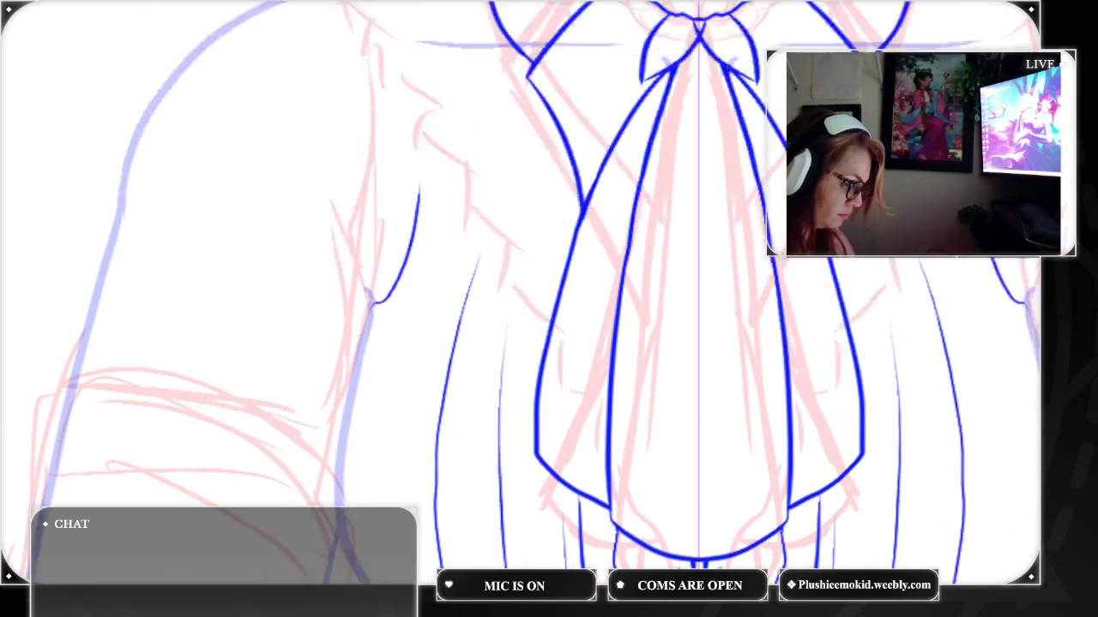
{"action": "scroll", "coordinate": [548, 293], "scroll_direction": "down", "scroll_amount": 2}
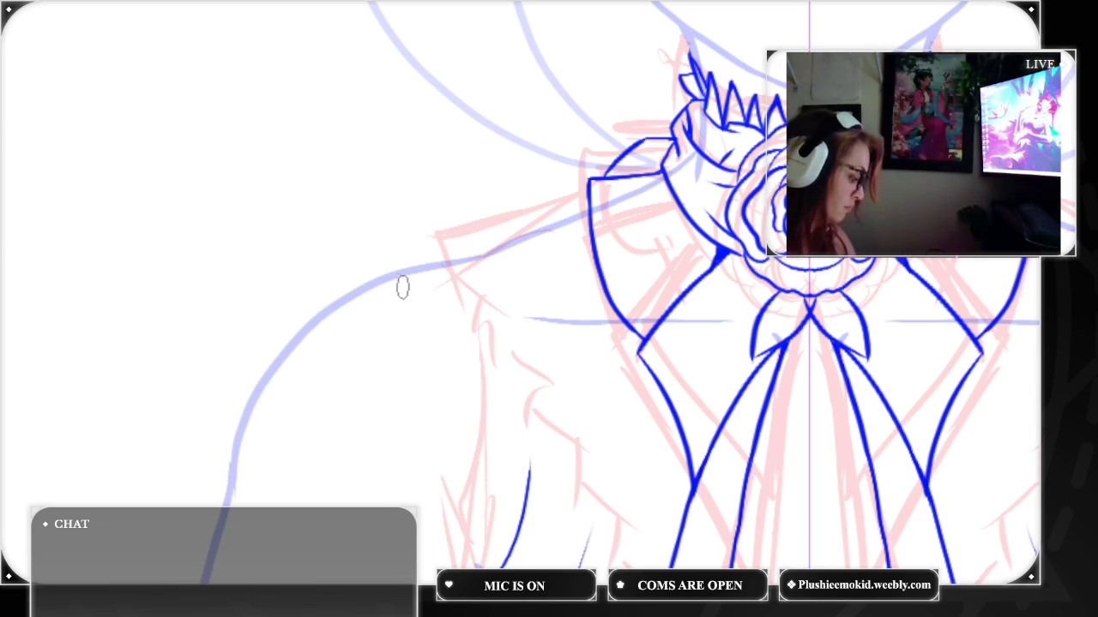
Ink the lapel's diagonal edge, the shoulder line to its tip, and the ruffled trim below
{"action": "mouse_move", "coordinate": [404, 276]}
{"action": "left_mouse_down"}
{"action": "mouse_move", "coordinate": [558, 442]}
{"action": "mouse_move", "coordinate": [636, 569]}
{"action": "left_mouse_up"}
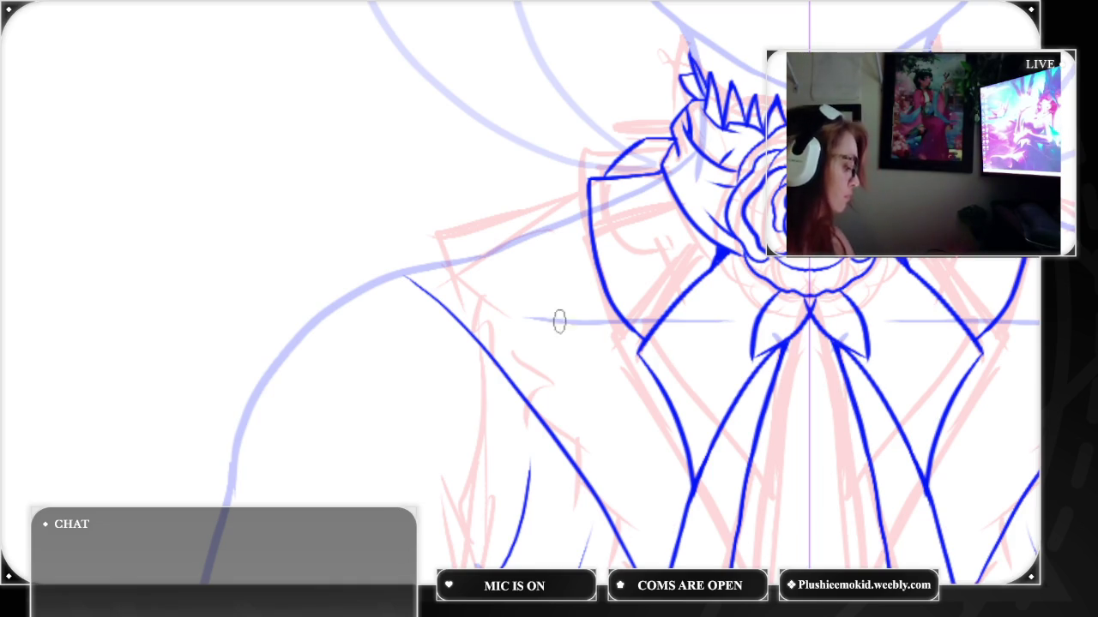
{"action": "key", "text": "ctrl+z"}
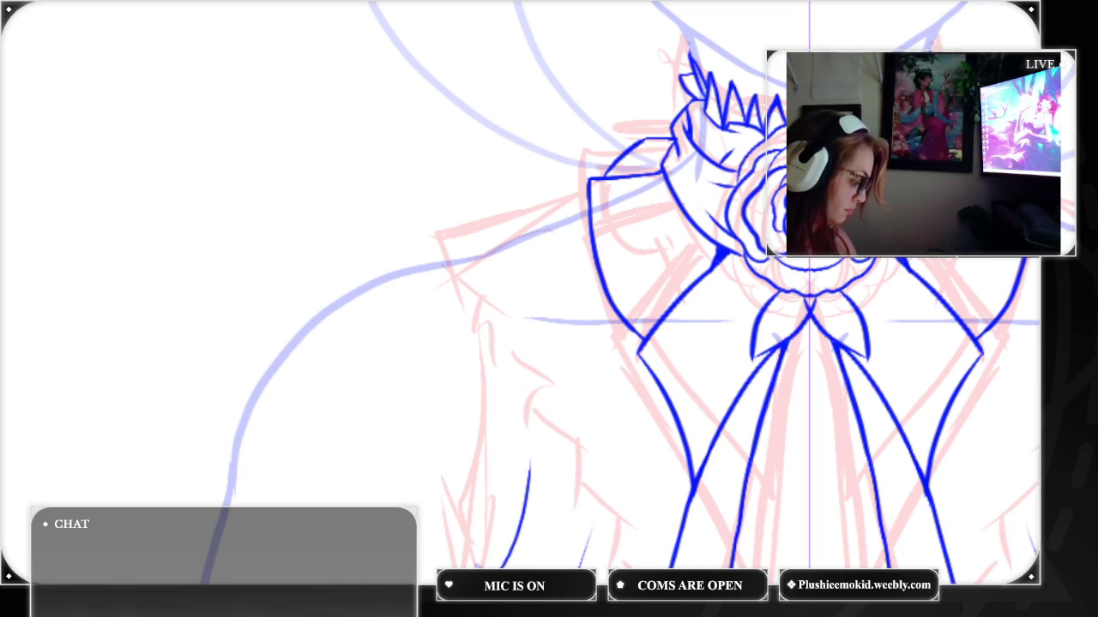
{"action": "left_click_drag", "start_coordinate": [469, 292], "coordinate": [656, 565]}
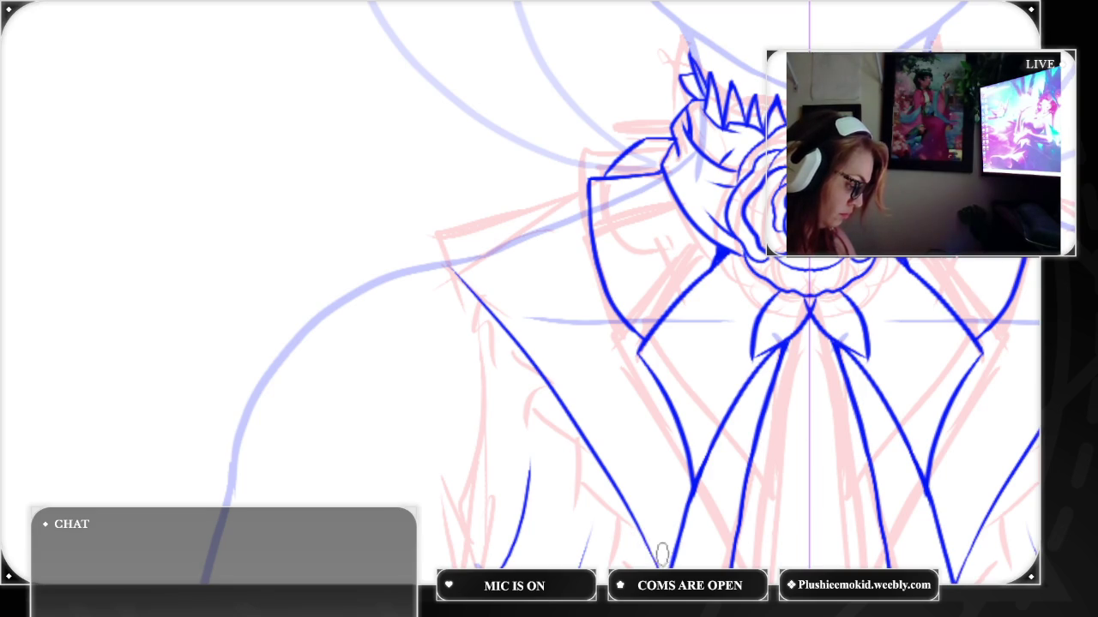
{"action": "left_click_drag", "start_coordinate": [587, 199], "coordinate": [410, 252]}
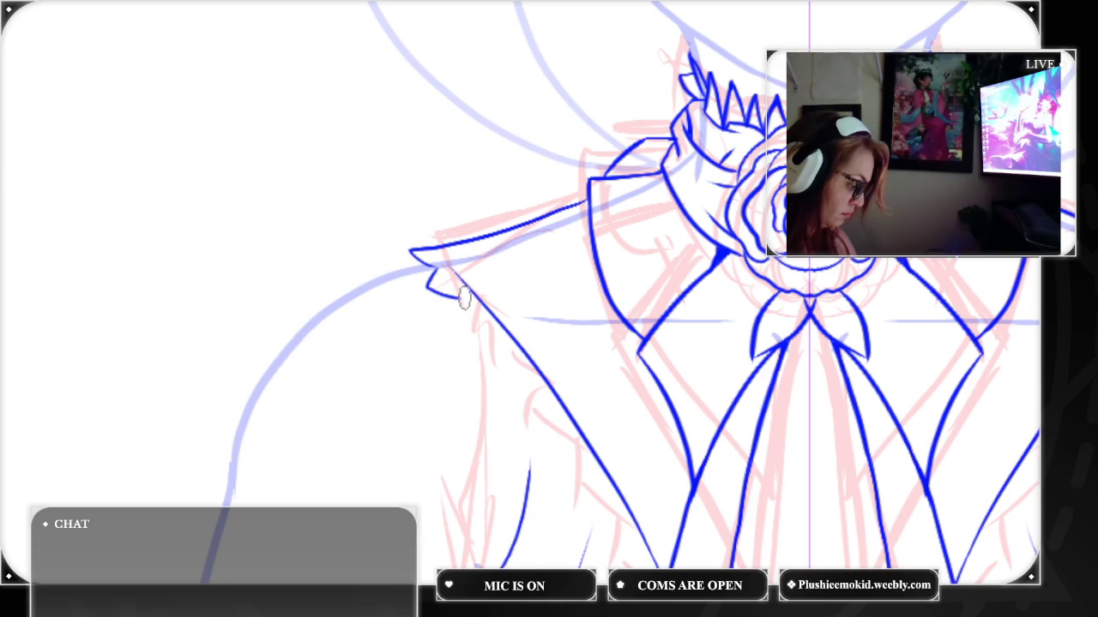
{"action": "mouse_move", "coordinate": [460, 298]}
{"action": "left_mouse_down"}
{"action": "mouse_move", "coordinate": [461, 336]}
{"action": "mouse_move", "coordinate": [494, 362]}
{"action": "left_mouse_up"}
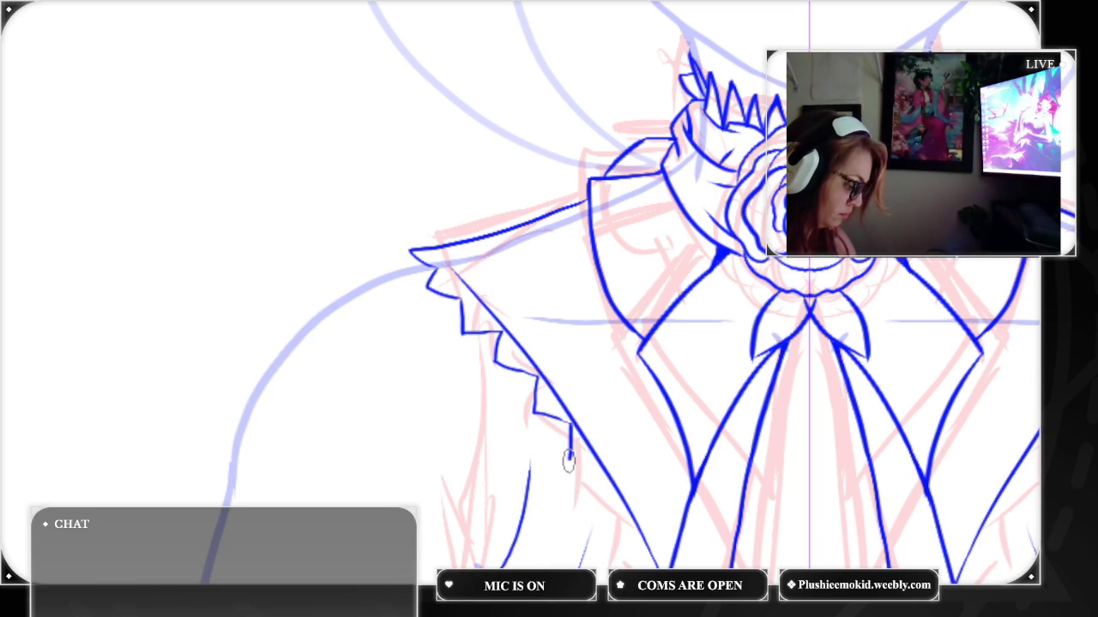
{"action": "left_click_drag", "start_coordinate": [597, 473], "coordinate": [598, 504]}
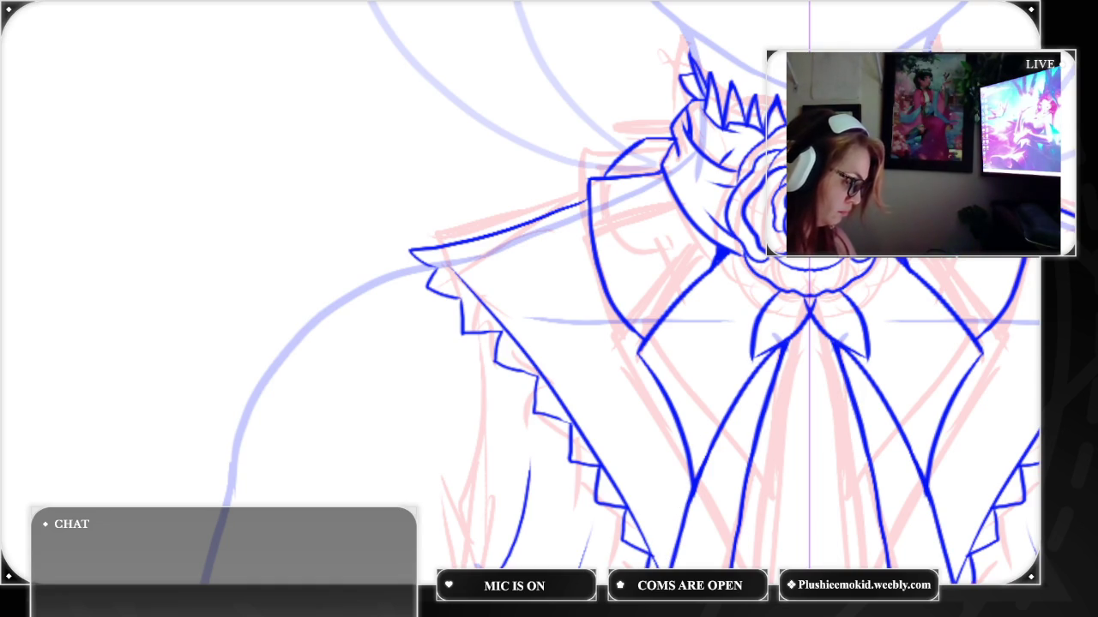
{"action": "scroll", "coordinate": [574, 293], "scroll_direction": "up", "scroll_amount": 3}
Add zigzag teeth inside the lapel tip and lower lapel, undoing a misplaced V stroke
{"action": "left_click_drag", "start_coordinate": [280, 217], "coordinate": [729, 330]}
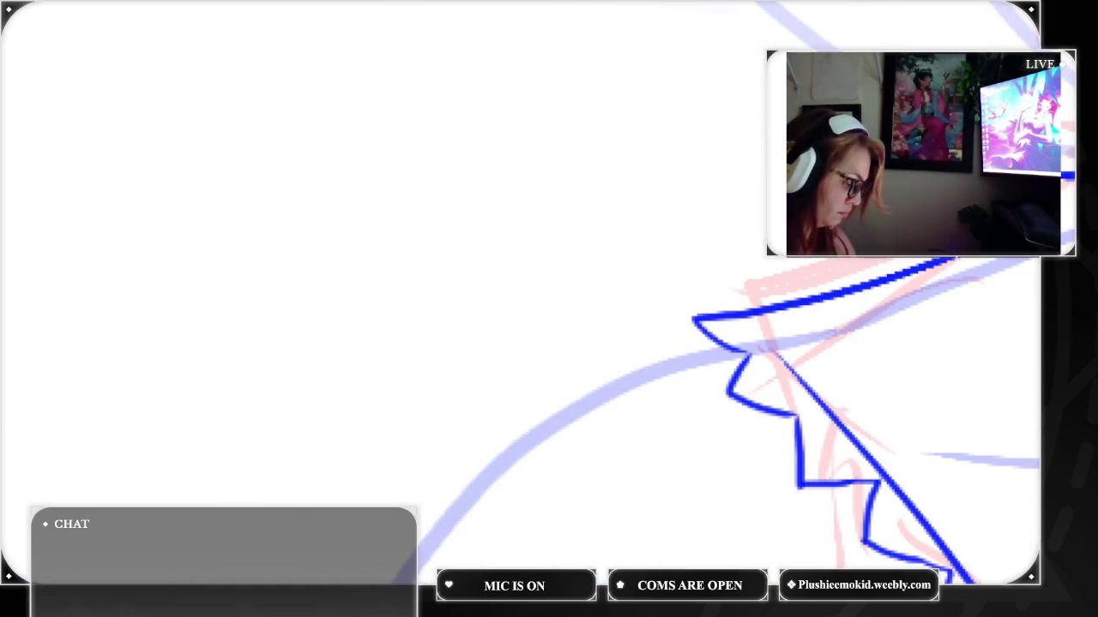
{"action": "left_click_drag", "start_coordinate": [755, 343], "coordinate": [727, 330]}
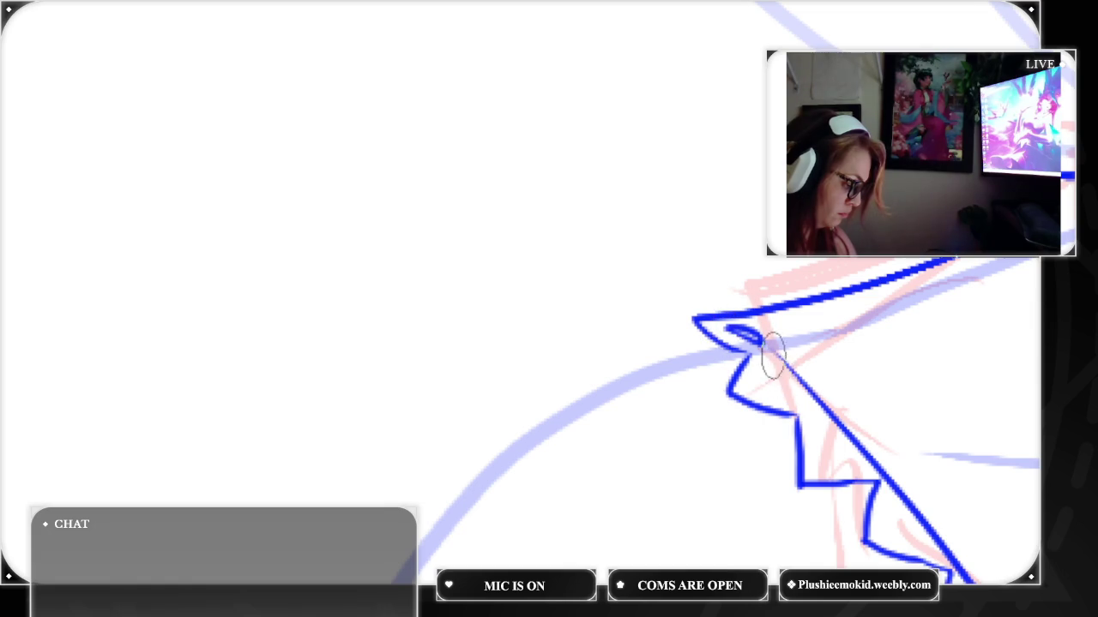
{"action": "mouse_move", "coordinate": [776, 358]}
{"action": "left_mouse_down"}
{"action": "mouse_move", "coordinate": [755, 381]}
{"action": "mouse_move", "coordinate": [788, 396]}
{"action": "left_mouse_up"}
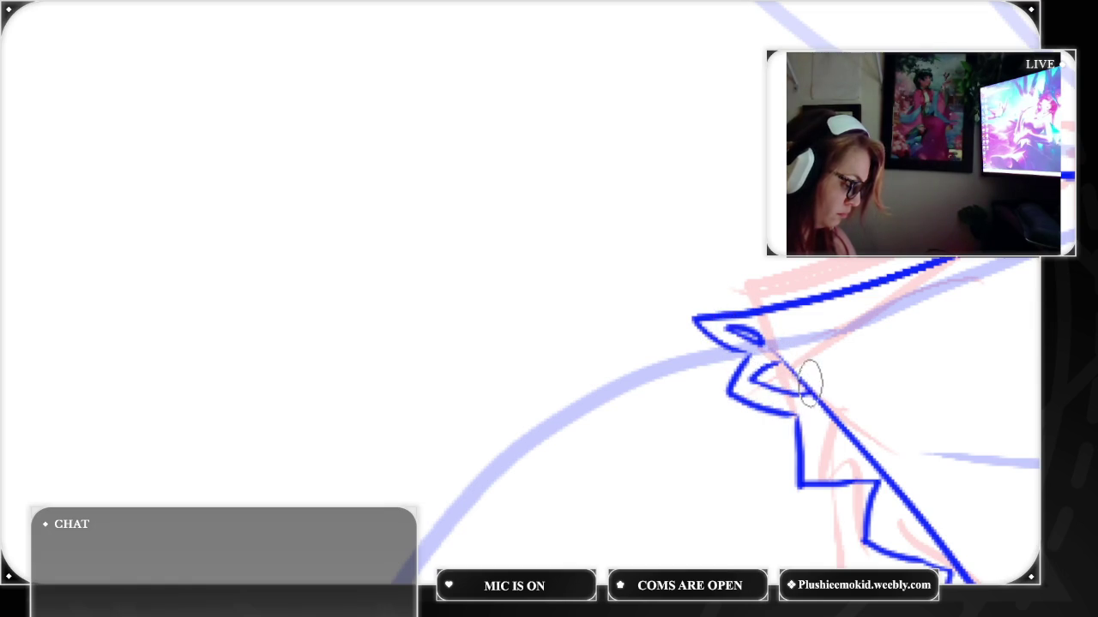
{"action": "key", "text": "ctrl+z"}
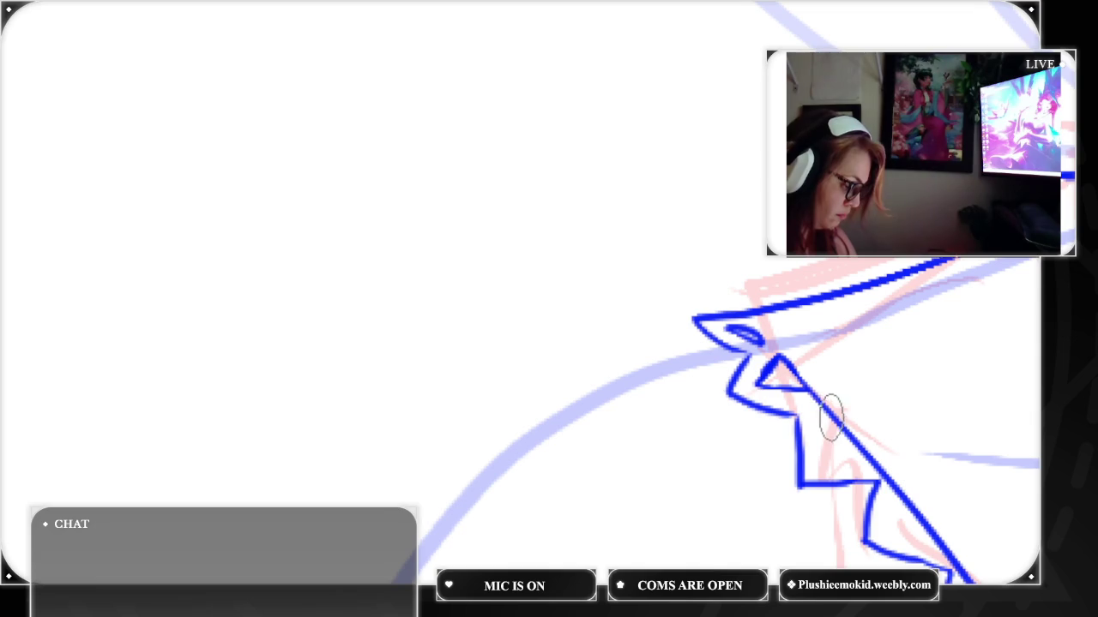
{"action": "left_click_drag", "start_coordinate": [825, 414], "coordinate": [861, 455]}
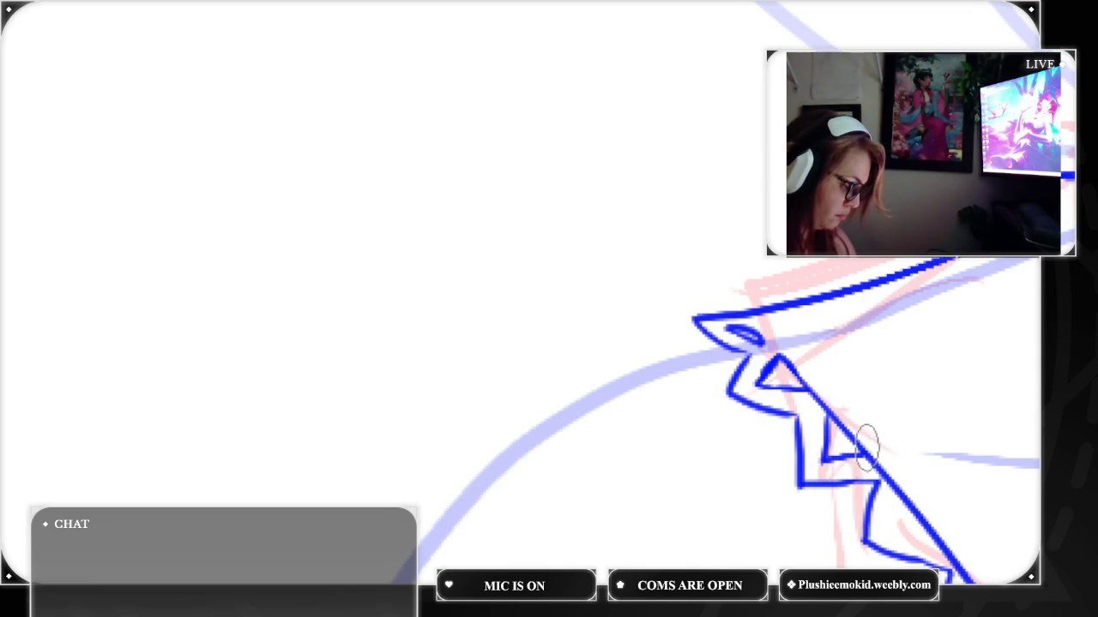
{"action": "left_click_drag", "start_coordinate": [892, 493], "coordinate": [939, 536]}
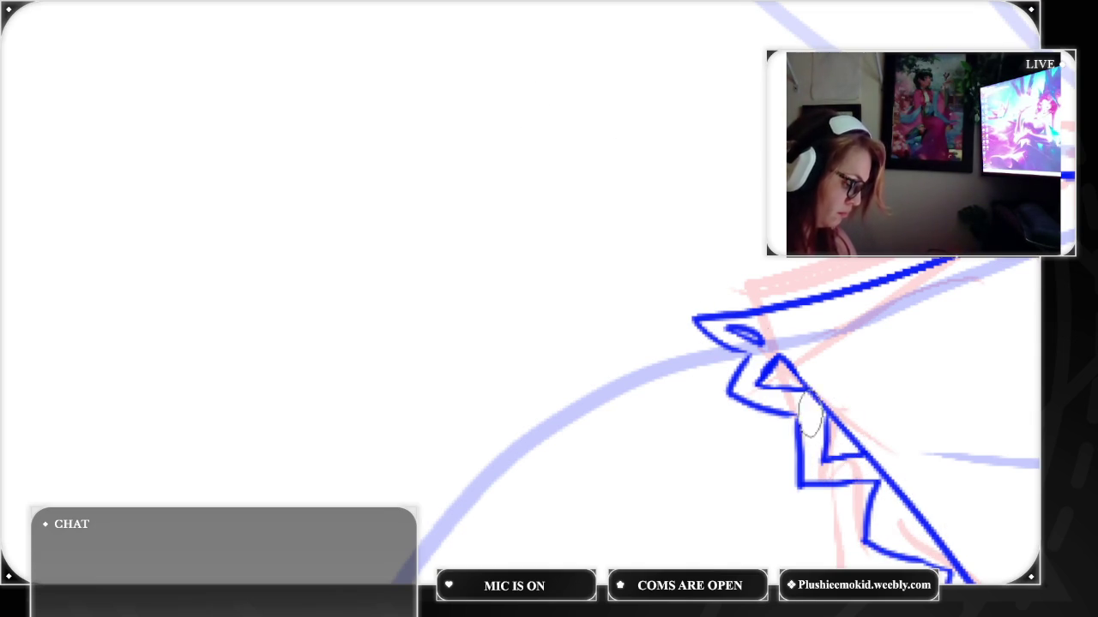
{"action": "mouse_move", "coordinate": [899, 501]}
{"action": "left_mouse_down"}
{"action": "mouse_move", "coordinate": [918, 526]}
{"action": "mouse_move", "coordinate": [962, 506]}
{"action": "left_mouse_up"}
Draw another zigzag tooth further along the lapel edge, redrawing it once
{"action": "left_click_drag", "start_coordinate": [944, 557], "coordinate": [495, 333]}
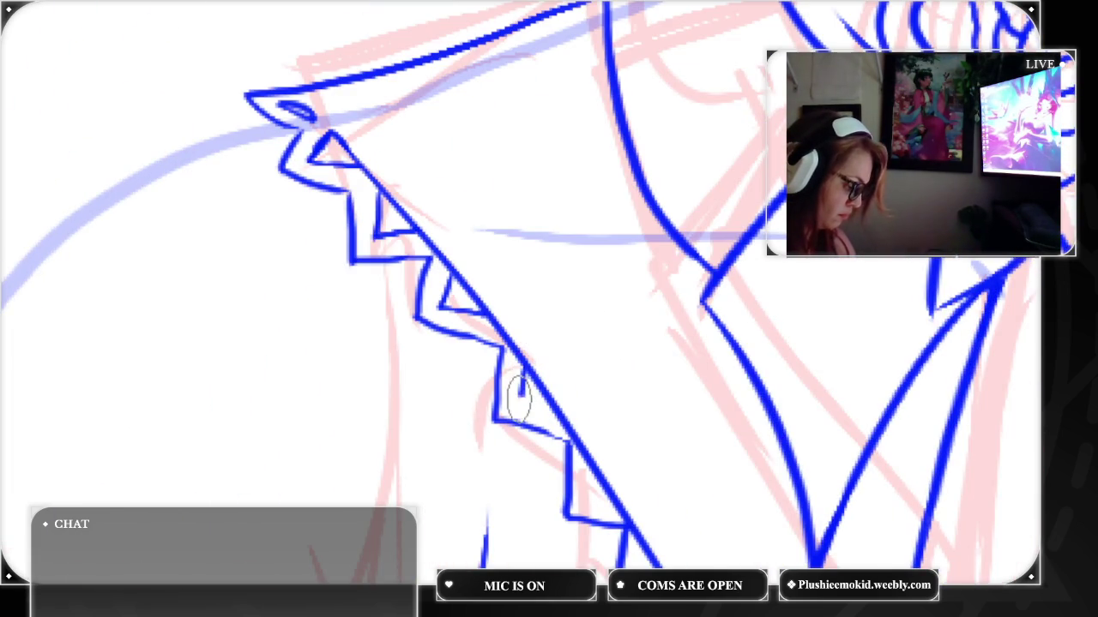
{"action": "left_click_drag", "start_coordinate": [524, 366], "coordinate": [550, 416]}
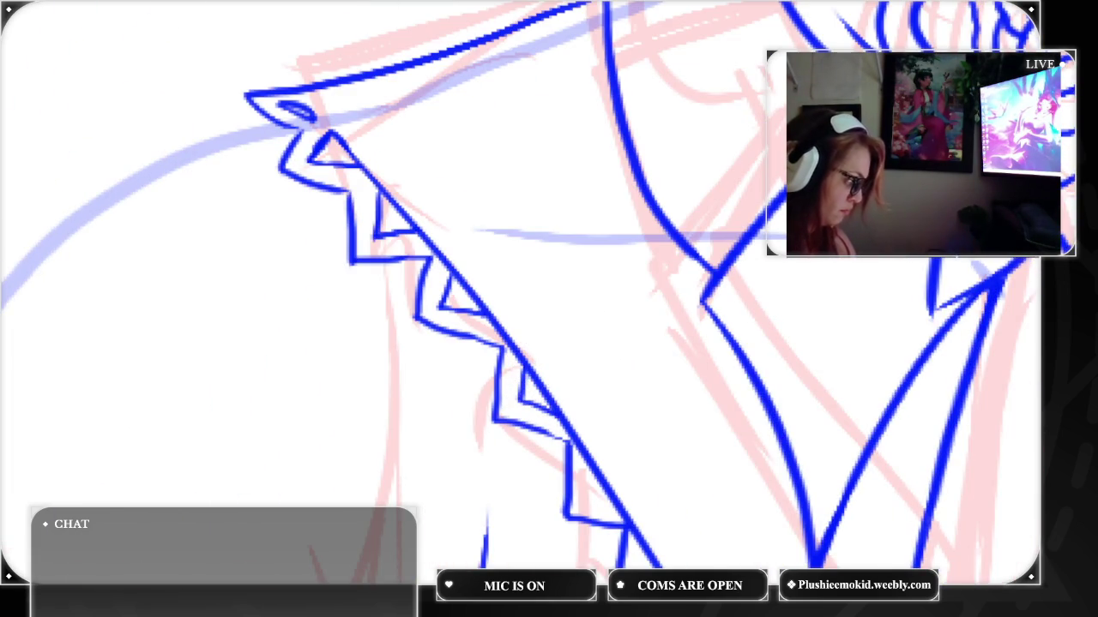
{"action": "key", "text": "ctrl+z"}
{"action": "left_click_drag", "start_coordinate": [524, 366], "coordinate": [645, 545]}
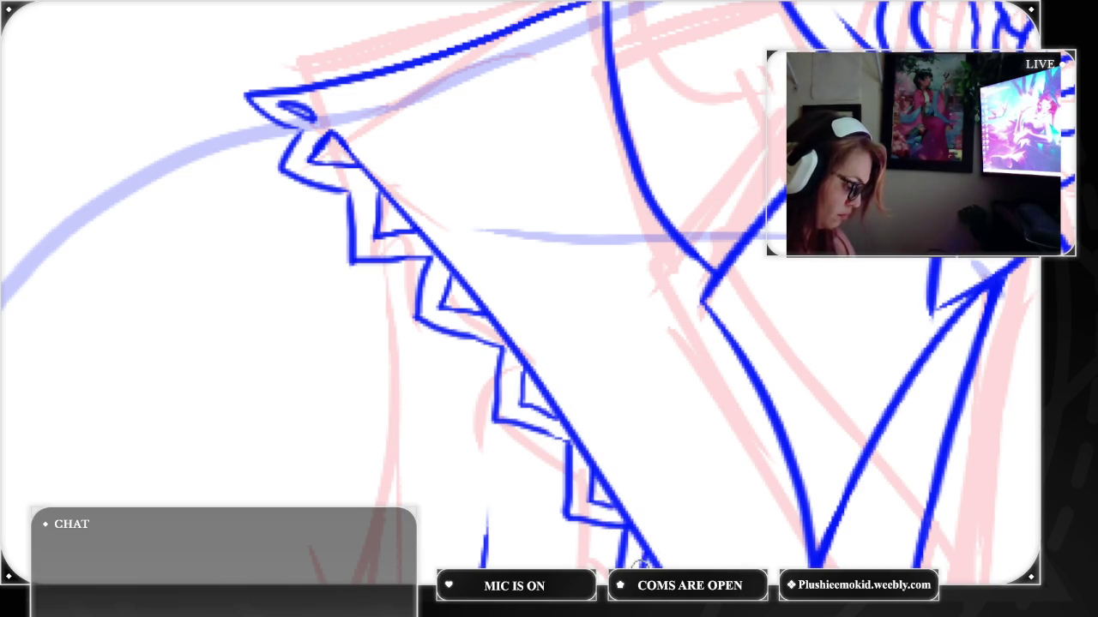
{"action": "left_click_drag", "start_coordinate": [944, 380], "coordinate": [1029, 257]}
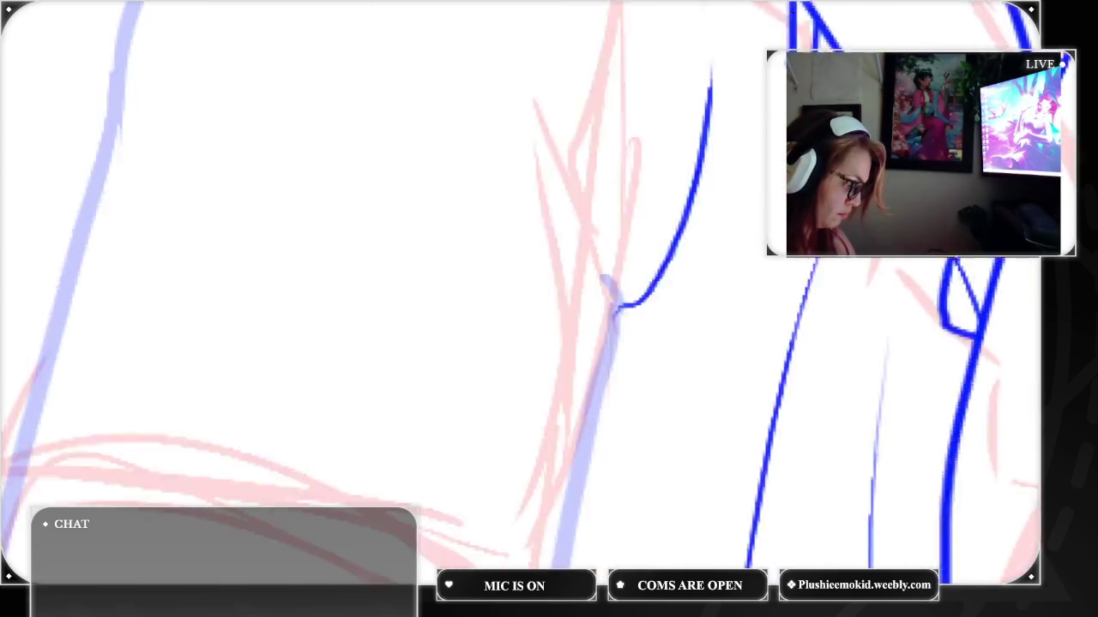
Erase uneven parts of the zigzag and redraw the lapel teeth as cleaner triangles
{"action": "left_click_drag", "start_coordinate": [806, 390], "coordinate": [864, 553]}
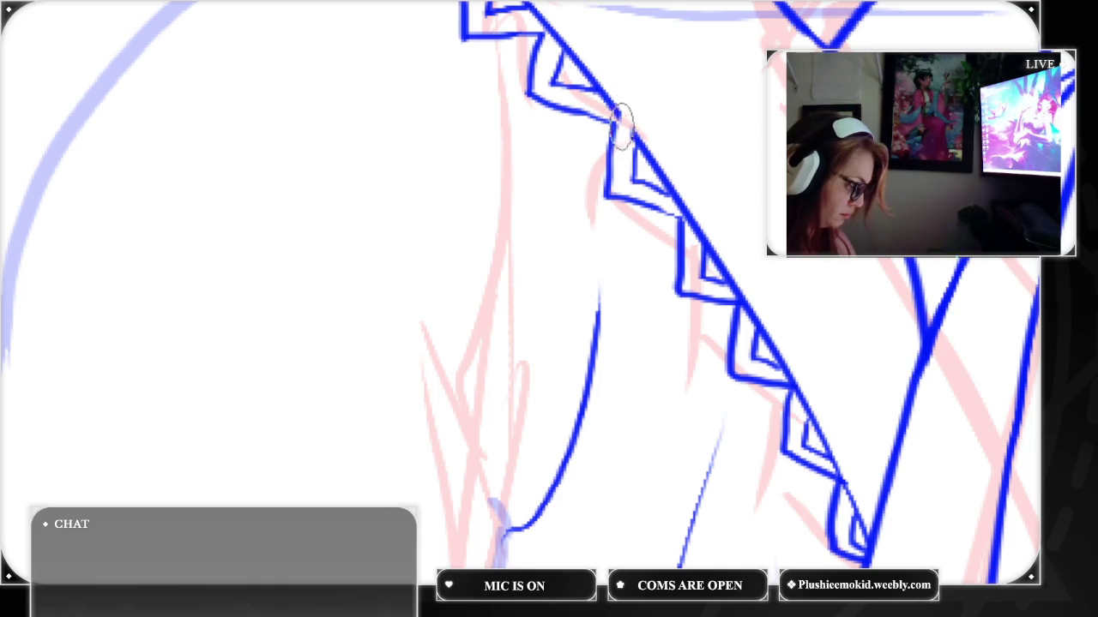
{"action": "left_click_drag", "start_coordinate": [619, 120], "coordinate": [602, 85]}
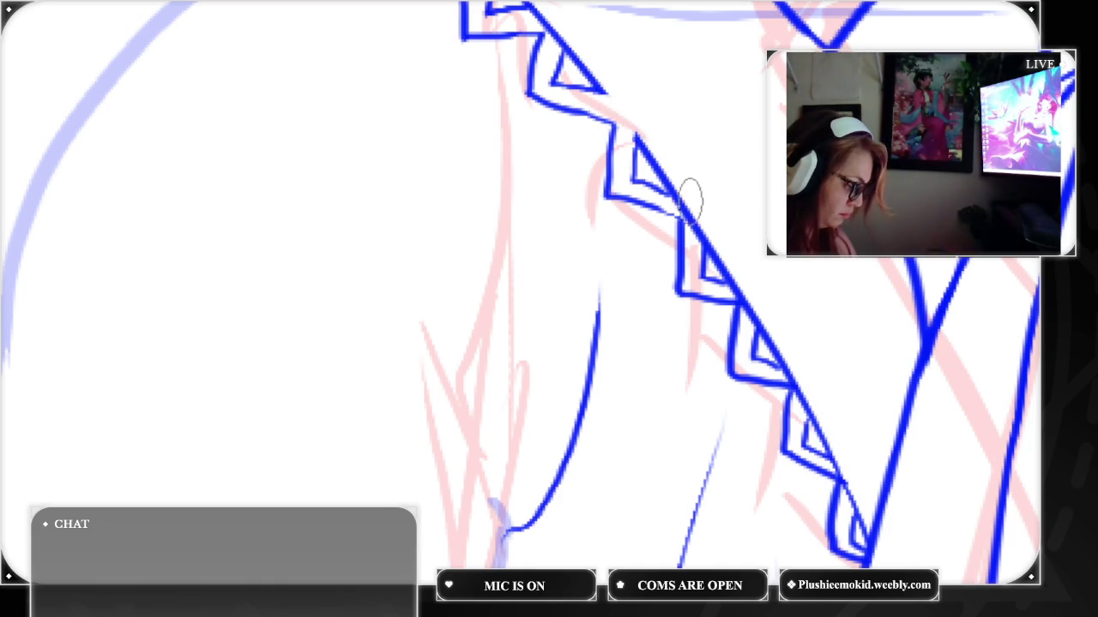
{"action": "mouse_move", "coordinate": [657, 197]}
{"action": "left_mouse_down"}
{"action": "mouse_move", "coordinate": [698, 208]}
{"action": "mouse_move", "coordinate": [667, 209]}
{"action": "mouse_move", "coordinate": [681, 189]}
{"action": "mouse_move", "coordinate": [701, 210]}
{"action": "mouse_move", "coordinate": [689, 201]}
{"action": "mouse_move", "coordinate": [693, 233]}
{"action": "mouse_move", "coordinate": [700, 228]}
{"action": "left_mouse_up"}
{"action": "mouse_move", "coordinate": [752, 252]}
{"action": "left_mouse_down"}
{"action": "mouse_move", "coordinate": [727, 274]}
{"action": "mouse_move", "coordinate": [752, 289]}
{"action": "mouse_move", "coordinate": [746, 307]}
{"action": "mouse_move", "coordinate": [758, 294]}
{"action": "mouse_move", "coordinate": [776, 359]}
{"action": "mouse_move", "coordinate": [804, 375]}
{"action": "left_mouse_up"}
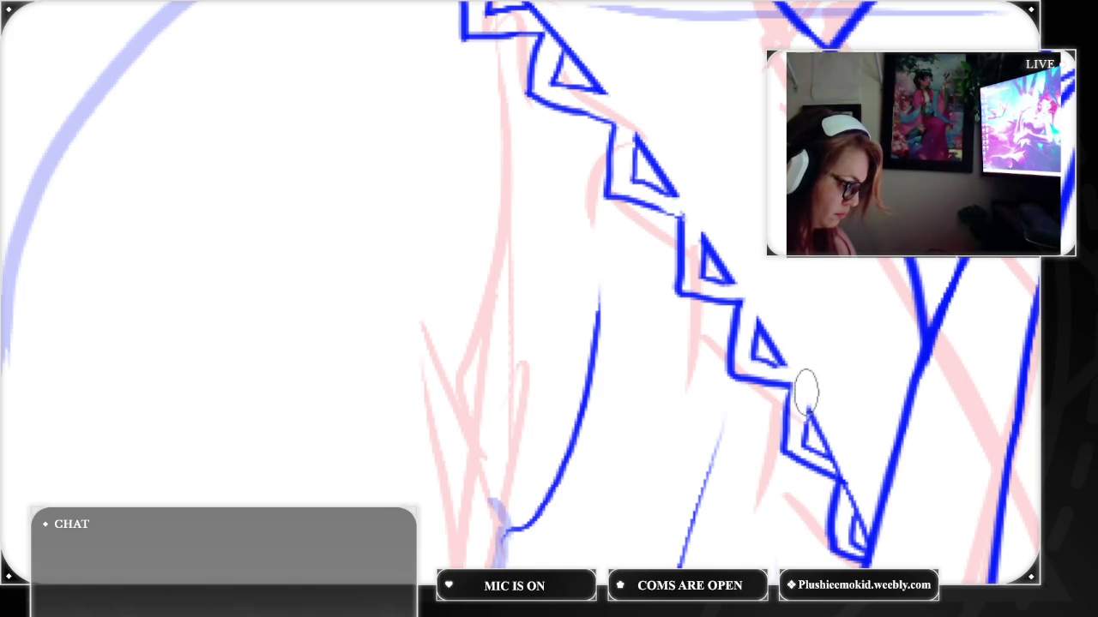
{"action": "left_click_drag", "start_coordinate": [814, 405], "coordinate": [836, 463]}
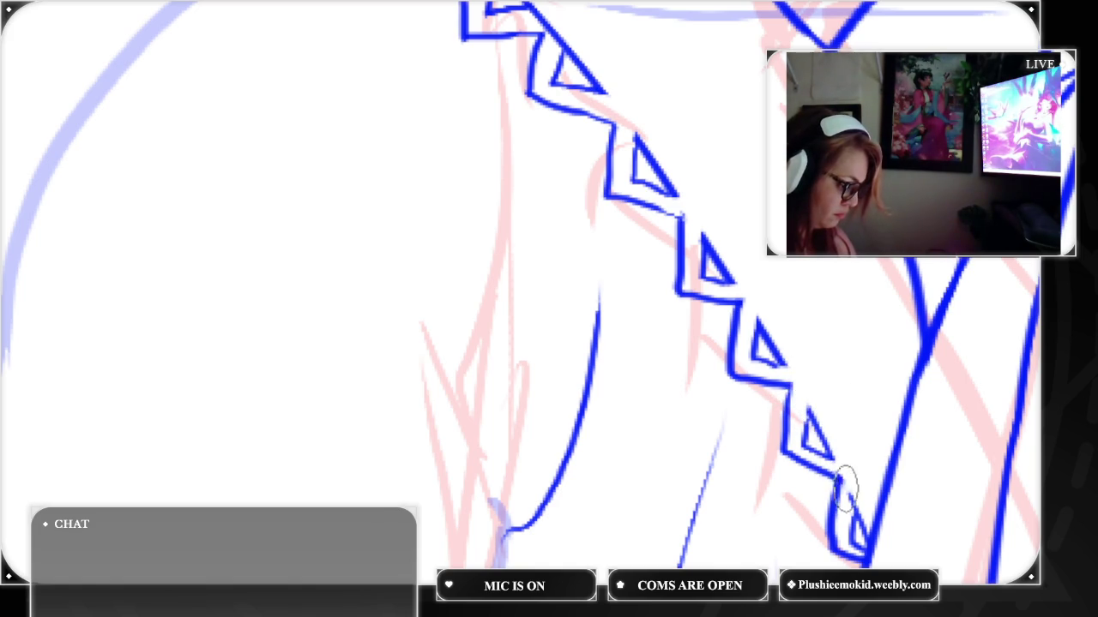
{"action": "left_click_drag", "start_coordinate": [846, 493], "coordinate": [839, 547]}
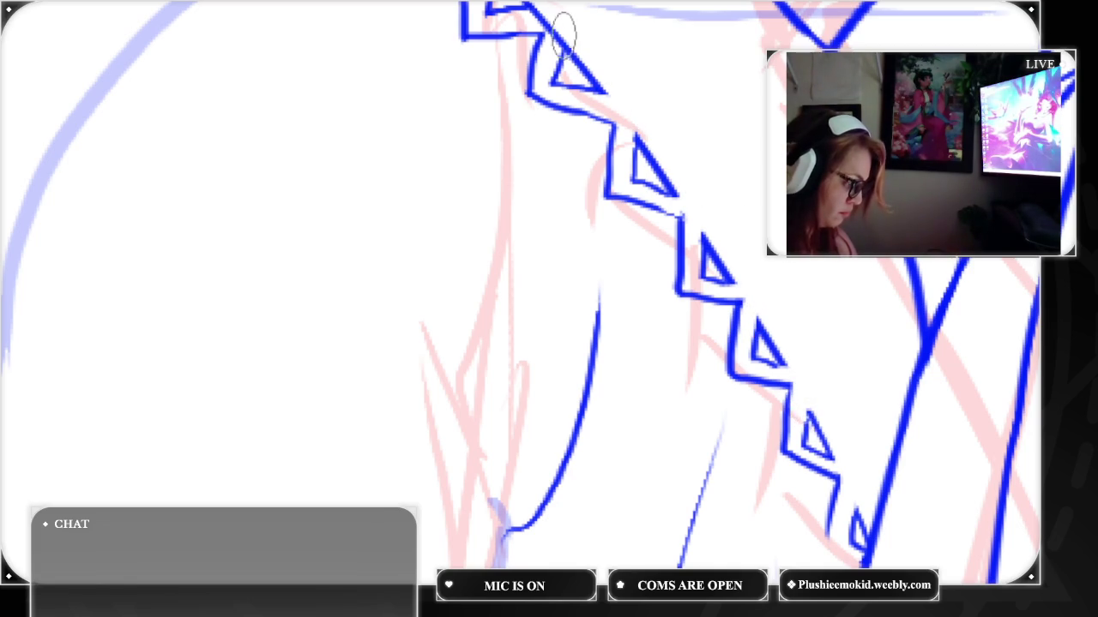
Fill and thicken the top of the zigzag trim and extend the line below the lowest tooth
{"action": "left_click_drag", "start_coordinate": [543, 51], "coordinate": [540, 19]}
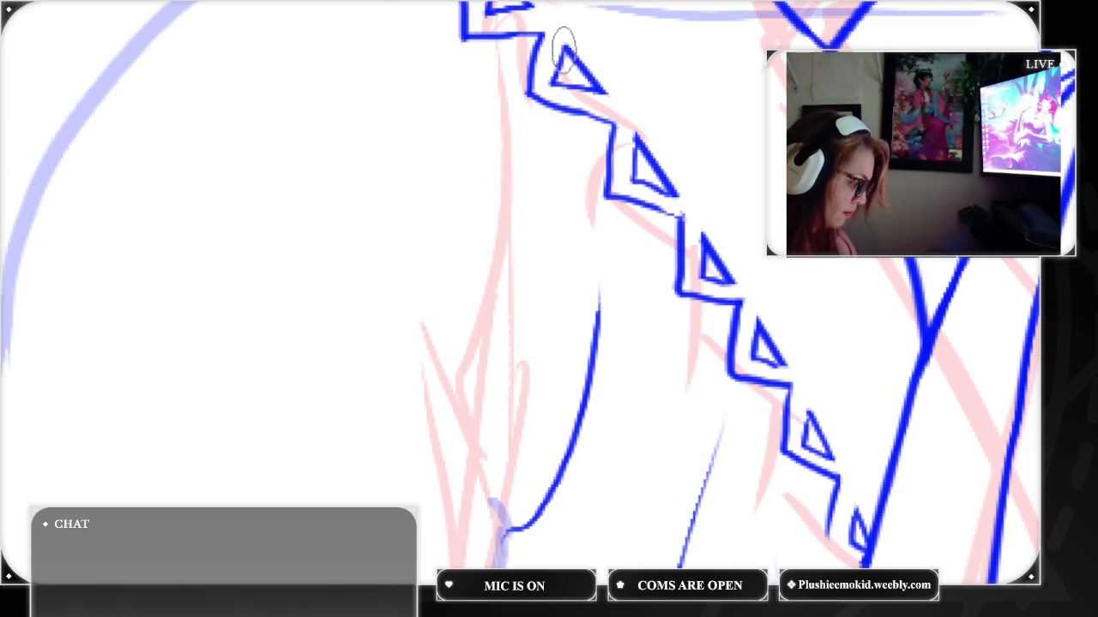
{"action": "left_click_drag", "start_coordinate": [553, 75], "coordinate": [562, 36]}
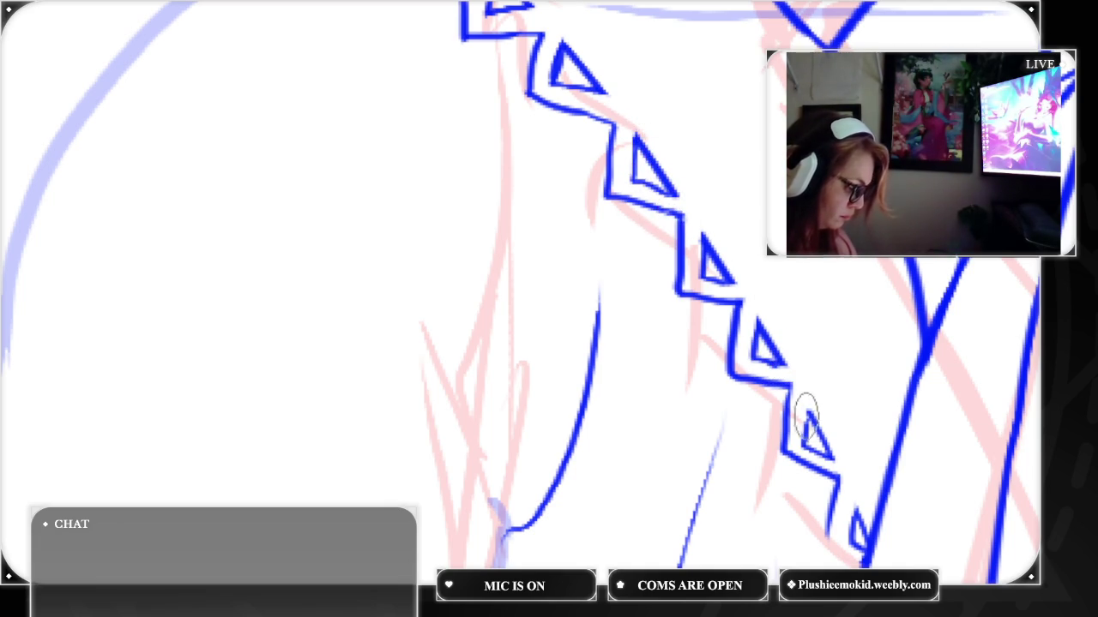
{"action": "mouse_move", "coordinate": [834, 476]}
{"action": "left_mouse_down"}
{"action": "mouse_move", "coordinate": [831, 547]}
{"action": "mouse_move", "coordinate": [868, 561]}
{"action": "left_mouse_up"}
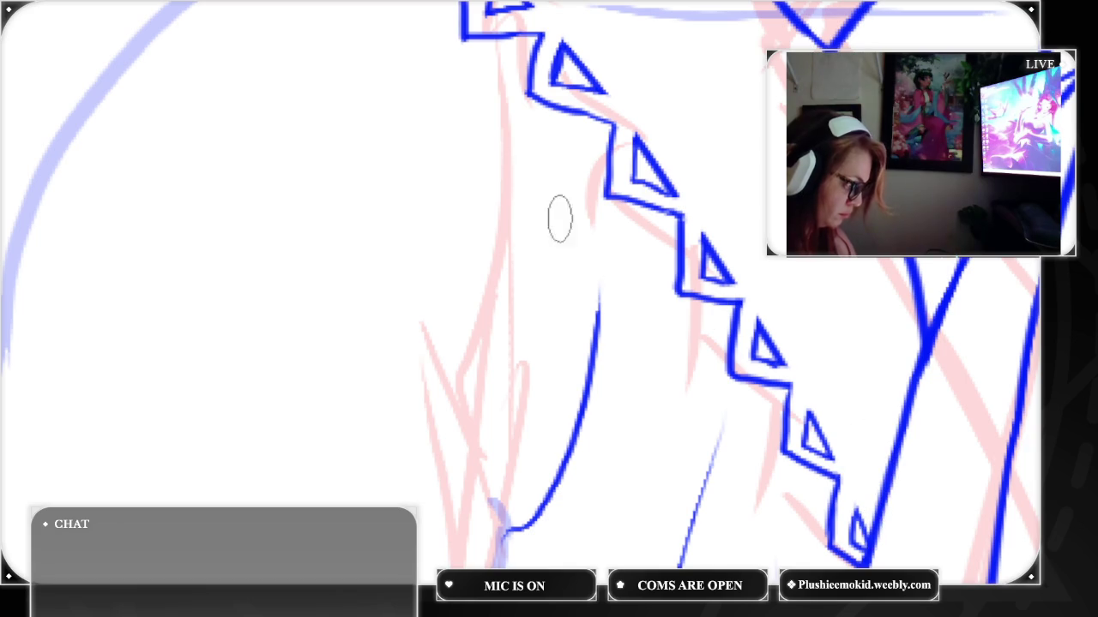
{"action": "key", "text": "ctrl+z"}
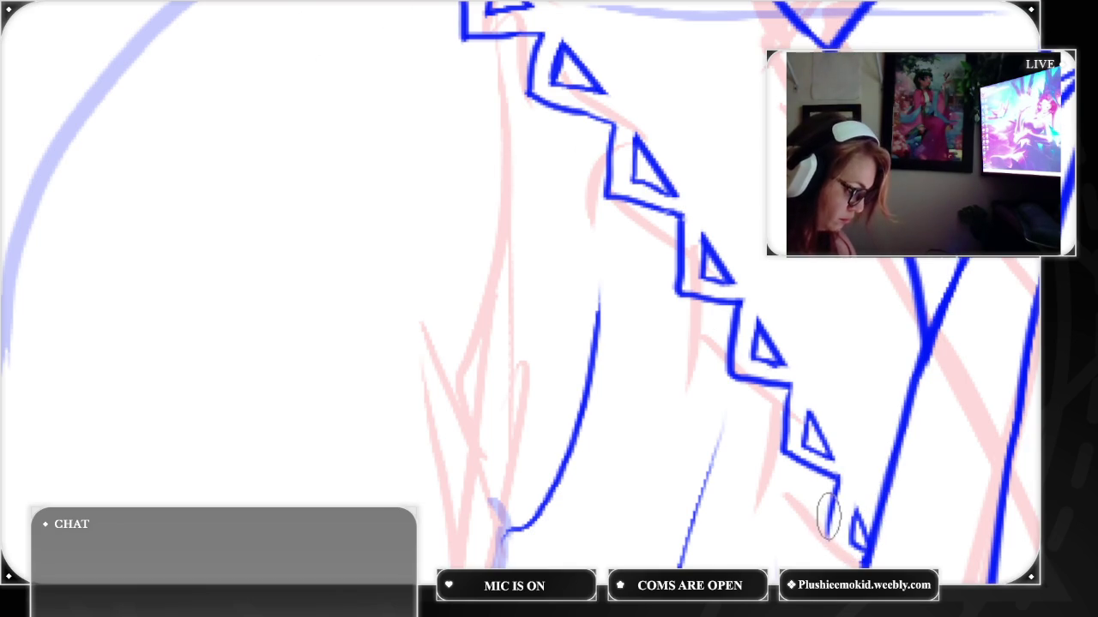
{"action": "left_click_drag", "start_coordinate": [834, 514], "coordinate": [825, 547]}
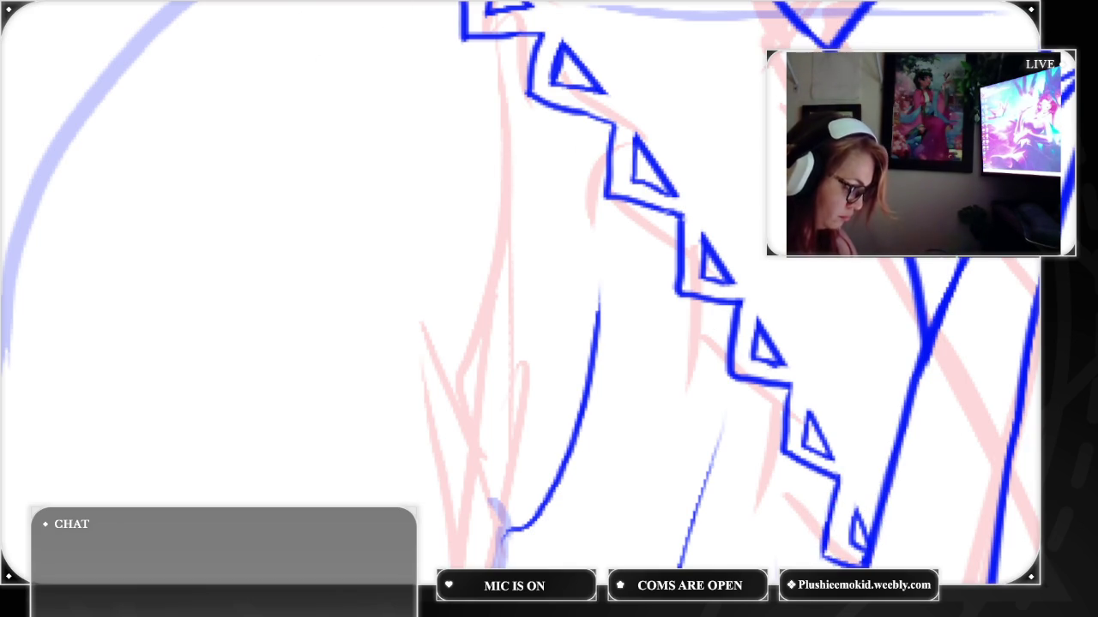
{"action": "scroll", "coordinate": [836, 553], "scroll_direction": "up", "scroll_amount": 3}
{"action": "scroll", "coordinate": [600, 386], "scroll_direction": "up", "scroll_amount": 3}
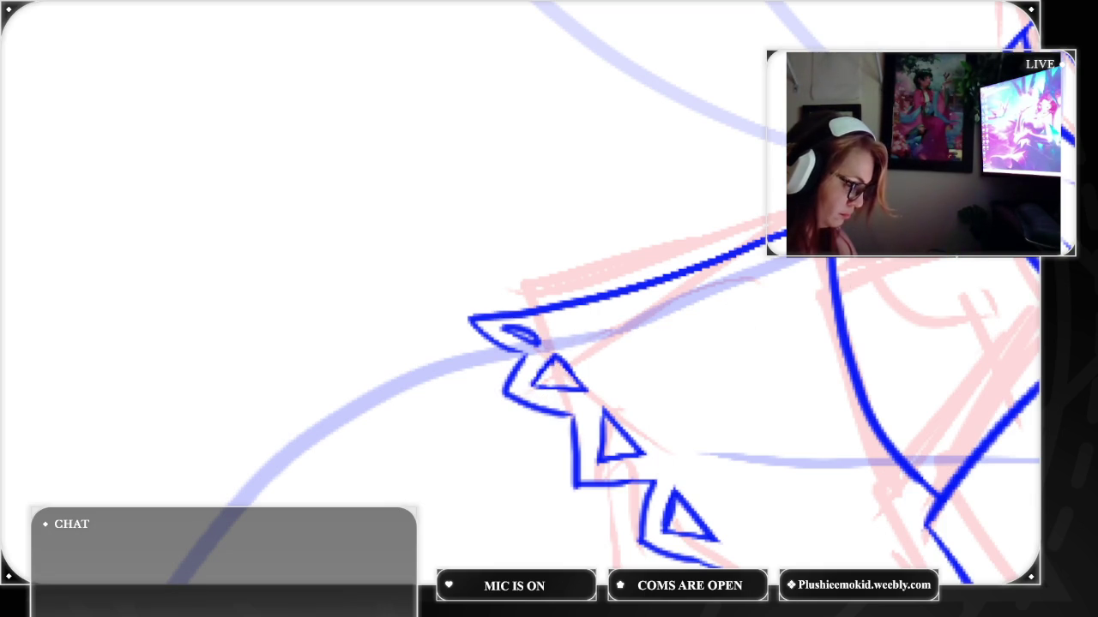
{"action": "key", "text": "ctrl+0"}
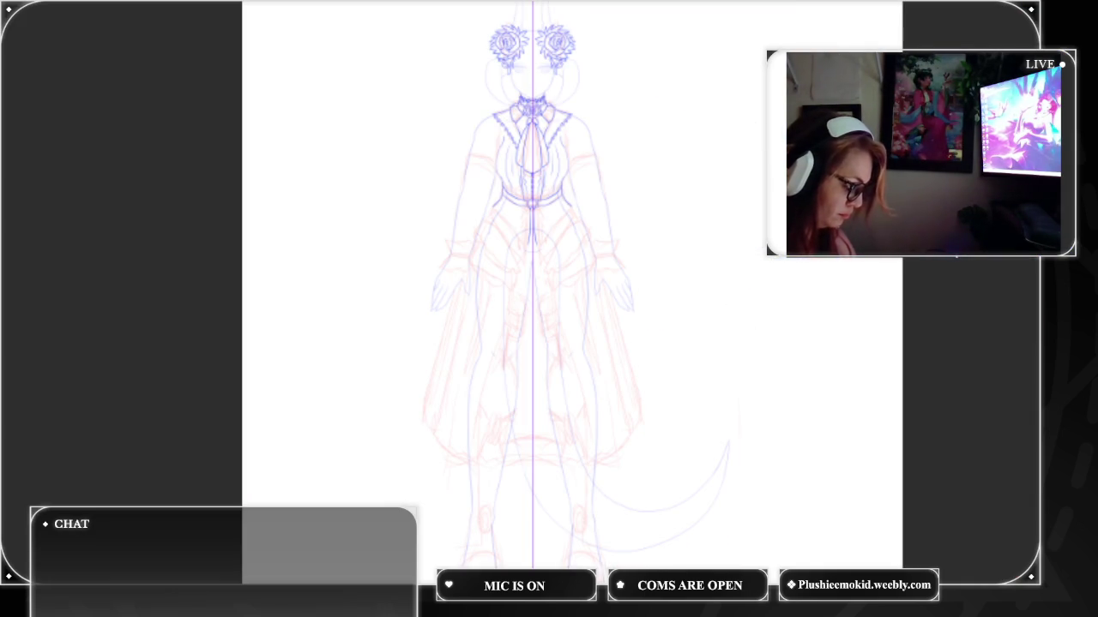
{"action": "scroll", "coordinate": [548, 309], "scroll_direction": "up", "scroll_amount": 3}
{"action": "scroll", "coordinate": [549, 309], "scroll_direction": "up", "scroll_amount": 2}
{"action": "scroll", "coordinate": [549, 309], "scroll_direction": "up", "scroll_amount": 2}
{"action": "scroll", "coordinate": [549, 309], "scroll_direction": "up", "scroll_amount": 2}
{"action": "left_click_drag", "start_coordinate": [549, 309], "coordinate": [605, 364]}
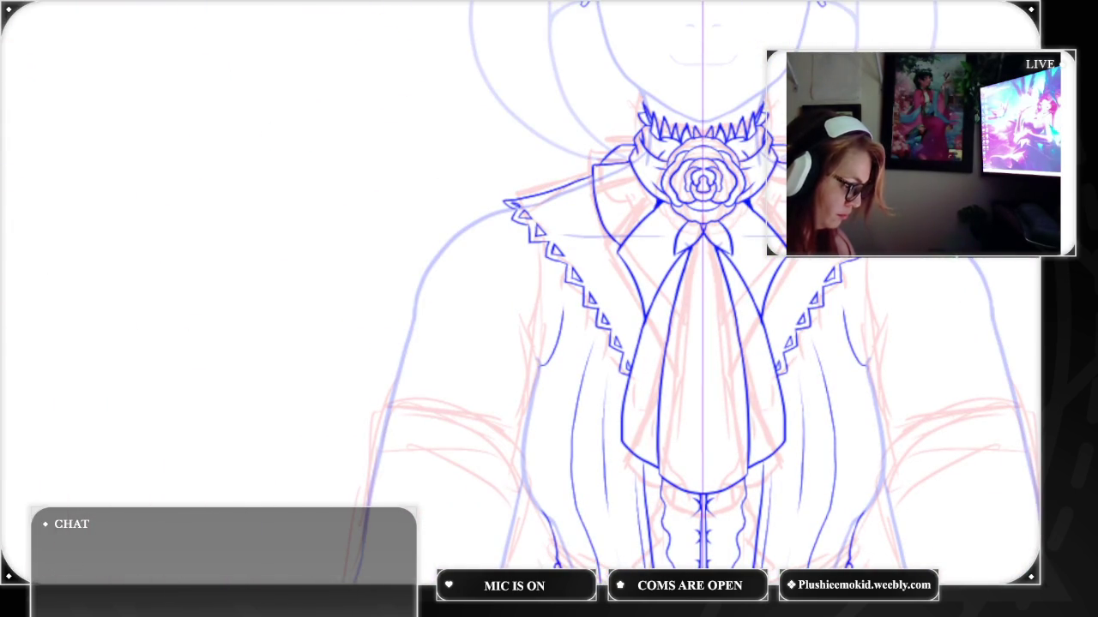
{"action": "mouse_move", "coordinate": [549, 309]}
{"action": "left_mouse_down"}
{"action": "mouse_move", "coordinate": [581, 243]}
{"action": "mouse_move", "coordinate": [581, 264]}
{"action": "mouse_move", "coordinate": [630, 280]}
{"action": "left_mouse_up"}
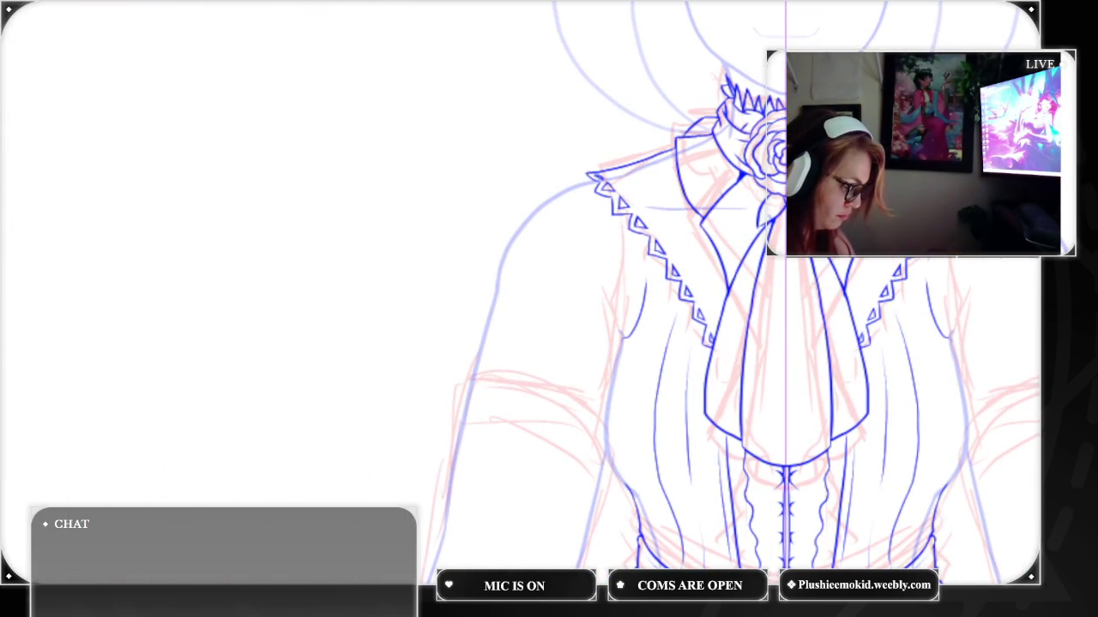
{"action": "scroll", "coordinate": [549, 309], "scroll_direction": "up", "scroll_amount": 2}
{"action": "scroll", "coordinate": [549, 309], "scroll_direction": "up", "scroll_amount": 2}
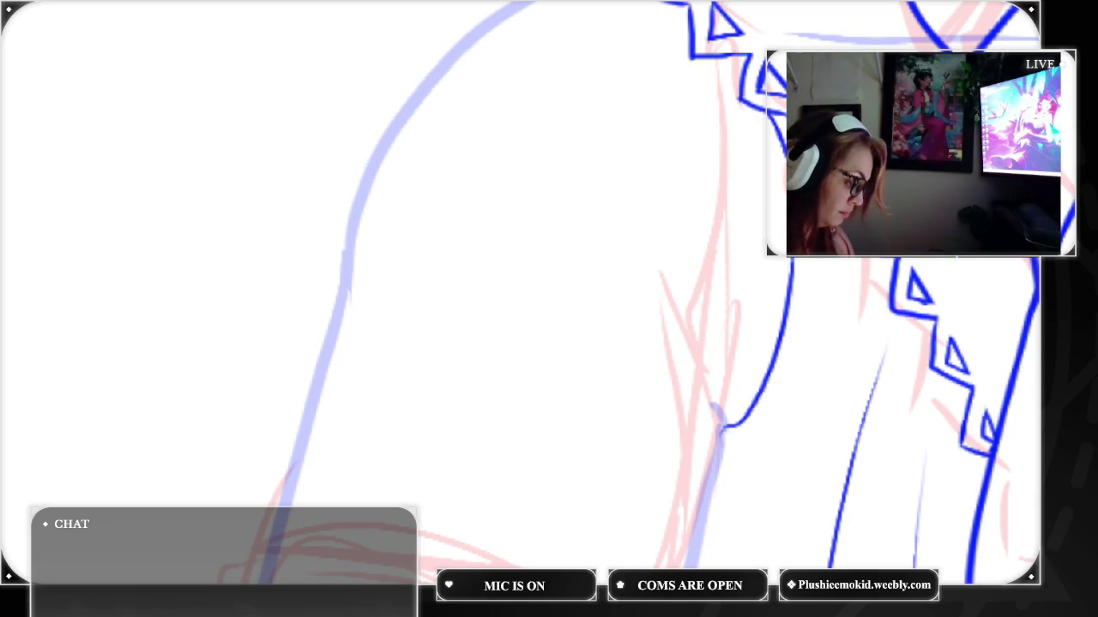
Ink the lapel's outer edge from the shoulder downward, ending it in a small curled loop
{"action": "mouse_move", "coordinate": [819, 268]}
{"action": "left_mouse_down"}
{"action": "mouse_move", "coordinate": [763, 437]}
{"action": "mouse_move", "coordinate": [717, 454]}
{"action": "left_mouse_up"}
{"action": "left_click_drag", "start_coordinate": [754, 422], "coordinate": [744, 437]}
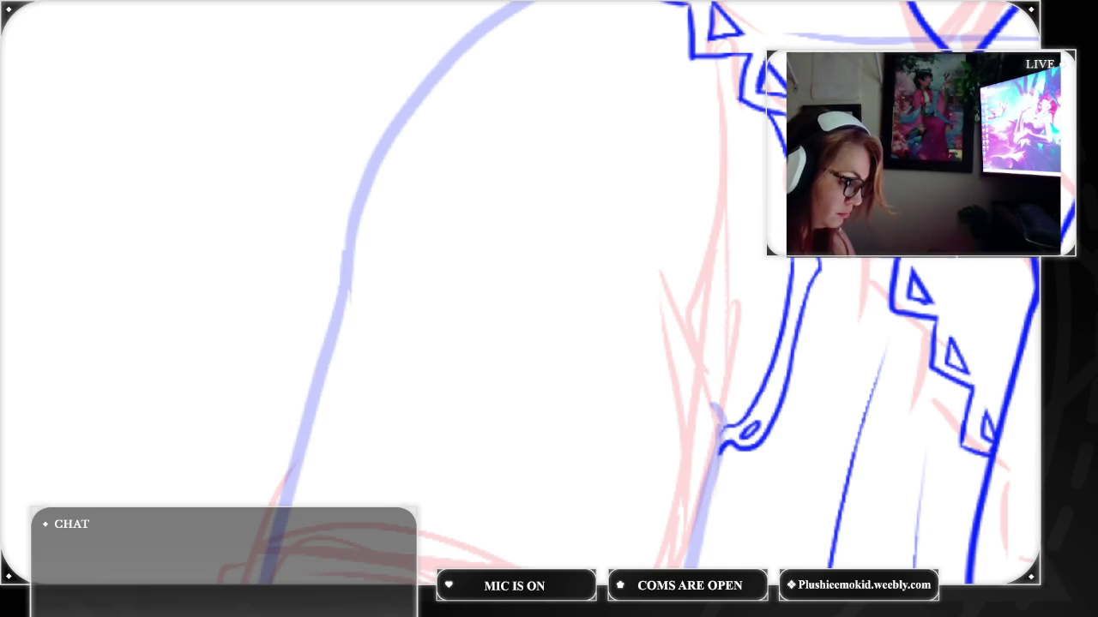
{"action": "scroll", "coordinate": [686, 292], "scroll_direction": "down", "scroll_amount": 3}
{"action": "scroll", "coordinate": [686, 291], "scroll_direction": "down", "scroll_amount": 3}
{"action": "scroll", "coordinate": [733, 291], "scroll_direction": "down", "scroll_amount": 2}
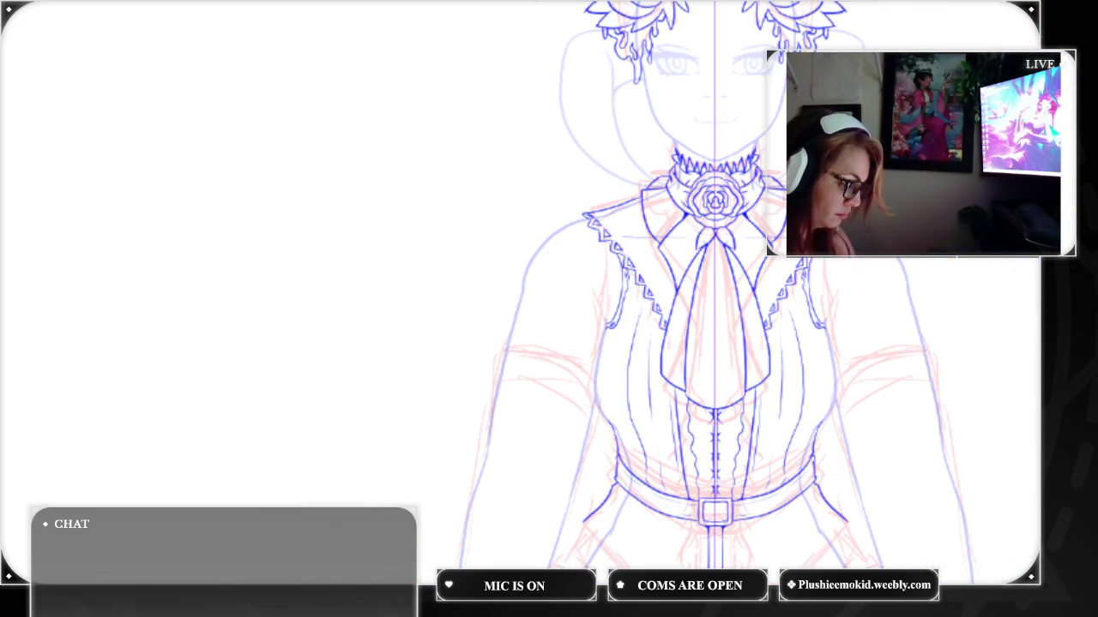
{"action": "scroll", "coordinate": [712, 292], "scroll_direction": "down", "scroll_amount": 5}
{"action": "scroll", "coordinate": [712, 292], "scroll_direction": "up", "scroll_amount": 1}
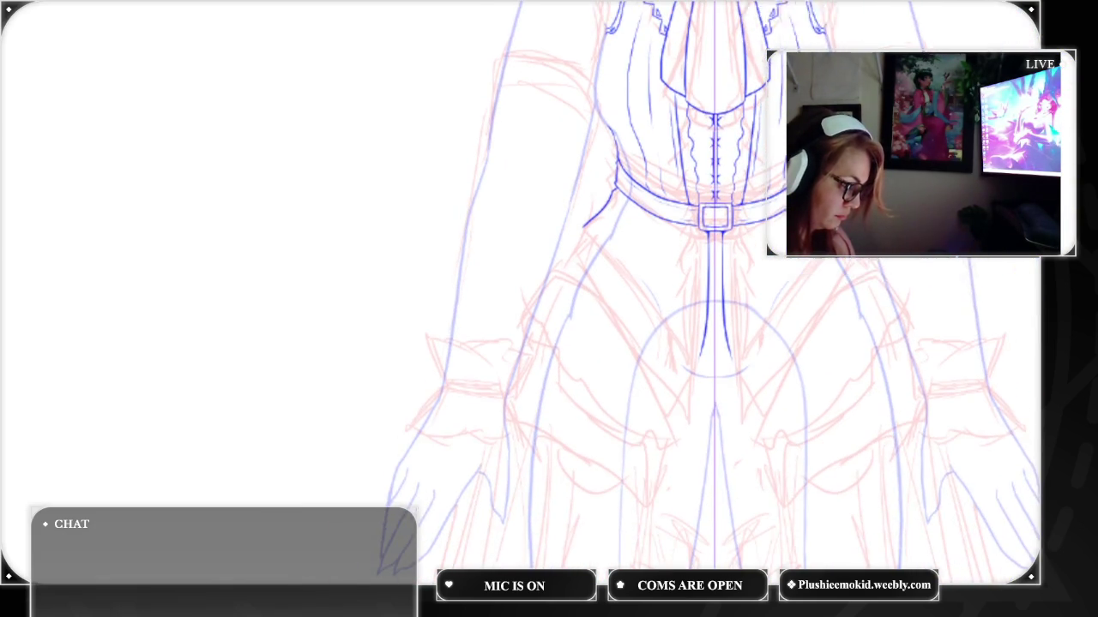
{"action": "scroll", "coordinate": [712, 292], "scroll_direction": "up", "scroll_amount": 3}
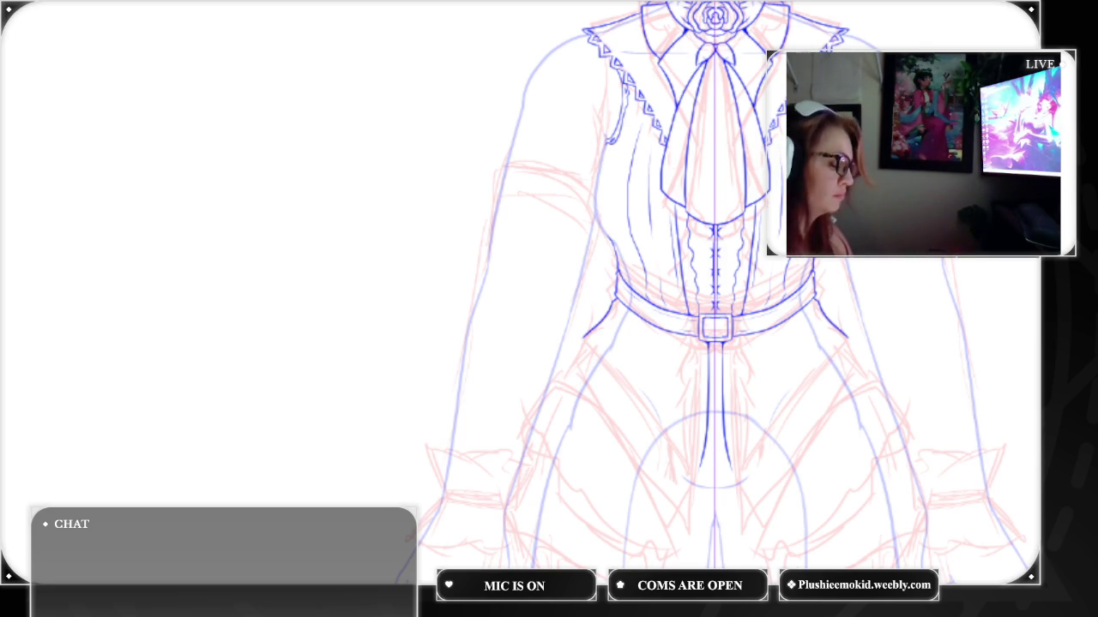
{"action": "scroll", "coordinate": [574, 292], "scroll_direction": "up", "scroll_amount": 2}
{"action": "scroll", "coordinate": [575, 291], "scroll_direction": "up", "scroll_amount": 3}
{"action": "scroll", "coordinate": [549, 291], "scroll_direction": "up", "scroll_amount": 2}
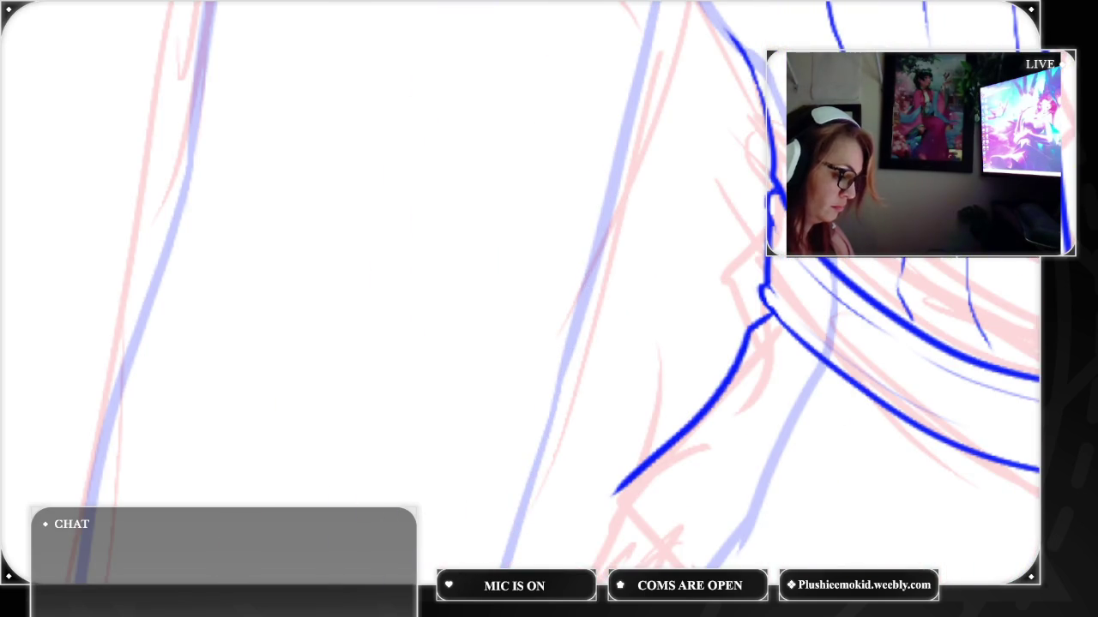
{"action": "scroll", "coordinate": [549, 292], "scroll_direction": "up", "scroll_amount": 2}
{"action": "scroll", "coordinate": [548, 292], "scroll_direction": "down", "scroll_amount": 2}
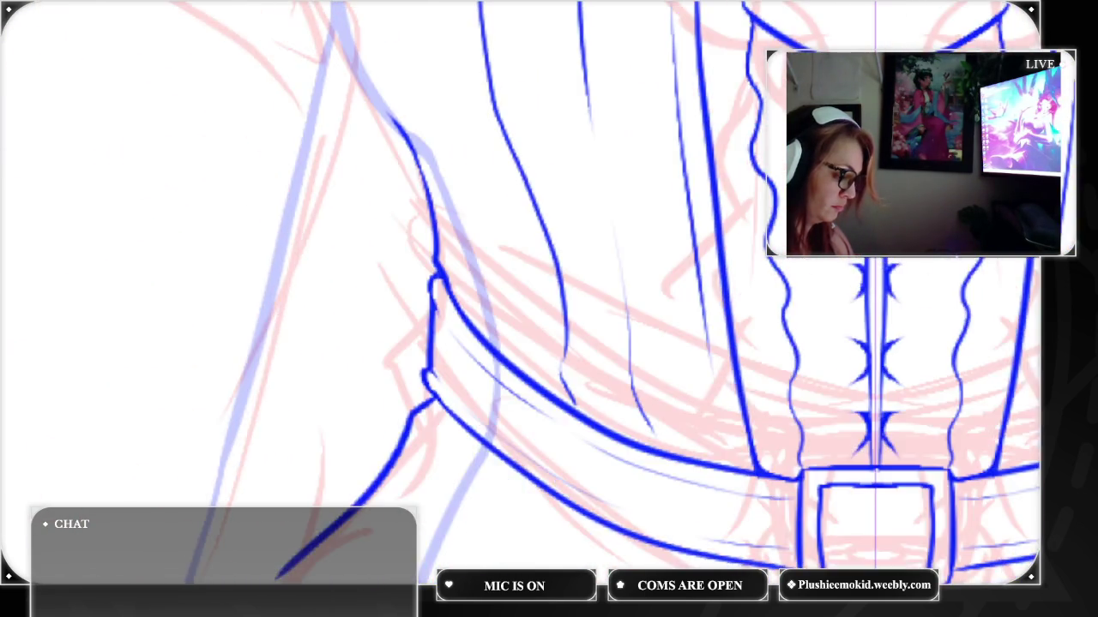
{"action": "scroll", "coordinate": [549, 292], "scroll_direction": "down", "scroll_amount": 1}
{"action": "scroll", "coordinate": [448, 112], "scroll_direction": "up", "scroll_amount": 3}
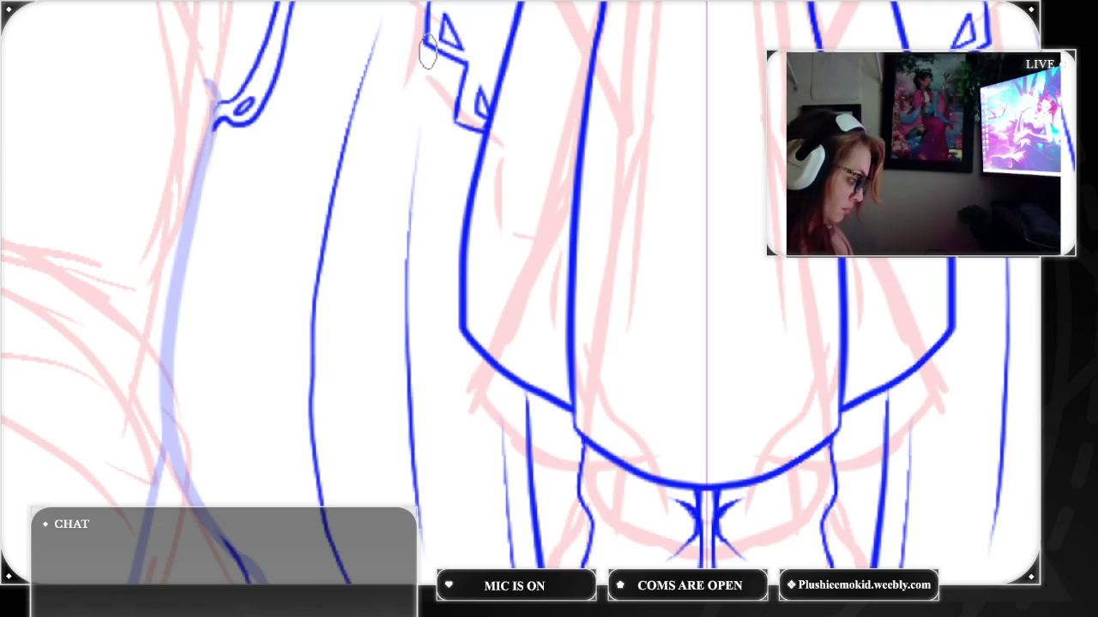
Ink thin fold lines along and inside the lapel, redrawing the misplaced inner curve
{"action": "left_click_drag", "start_coordinate": [421, 60], "coordinate": [438, 191]}
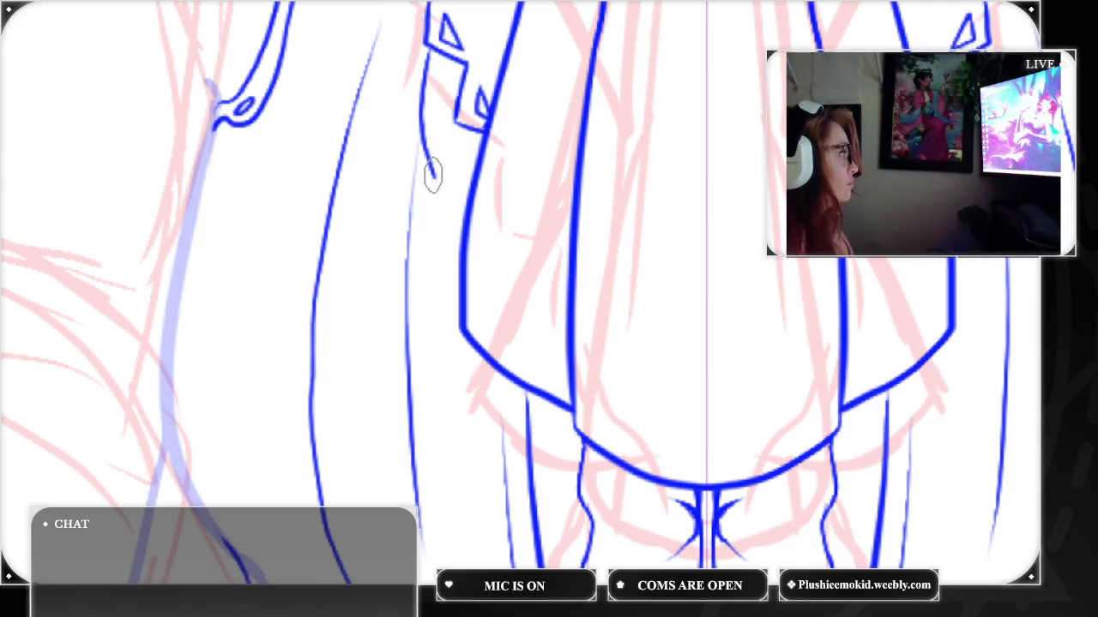
{"action": "left_click_drag", "start_coordinate": [430, 170], "coordinate": [446, 227]}
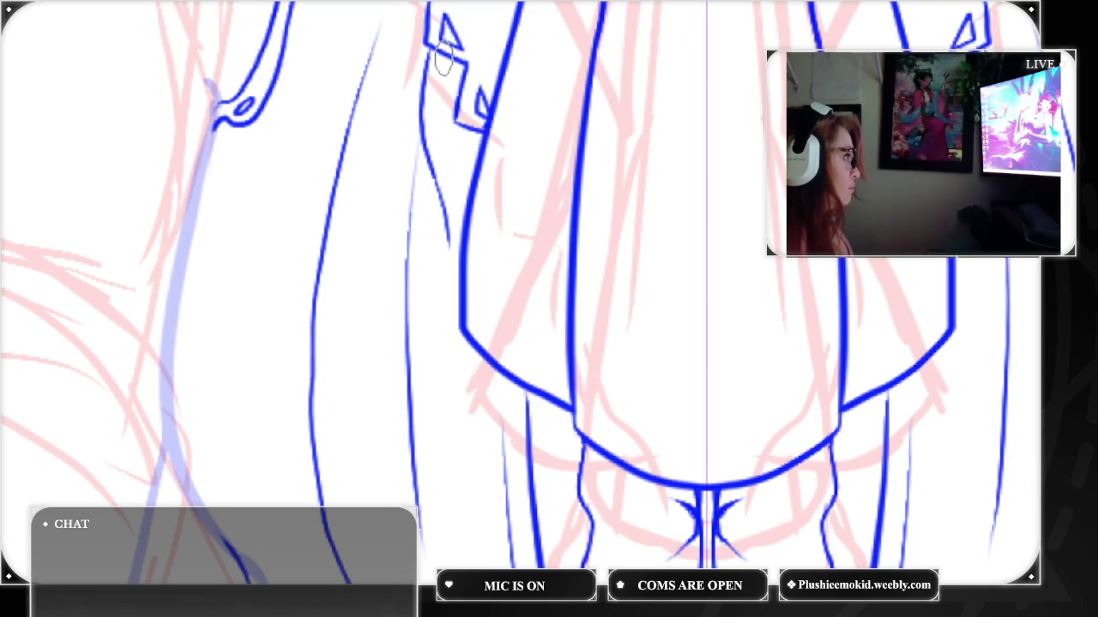
{"action": "left_click_drag", "start_coordinate": [440, 69], "coordinate": [445, 133]}
{"action": "key", "text": "ctrl+z"}
{"action": "mouse_move", "coordinate": [440, 59]}
{"action": "left_mouse_down"}
{"action": "mouse_move", "coordinate": [450, 156]}
{"action": "mouse_move", "coordinate": [460, 122]}
{"action": "left_mouse_up"}
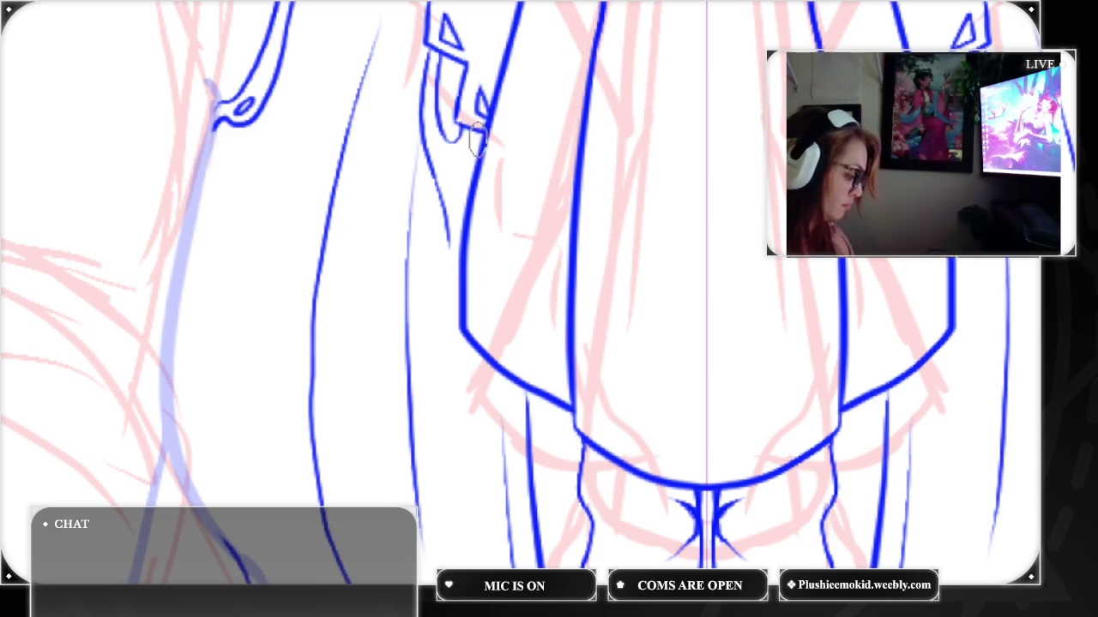
Connect the lapel line to the body outline and add a small oval trim beside it
{"action": "mouse_move", "coordinate": [476, 131]}
{"action": "left_mouse_down"}
{"action": "mouse_move", "coordinate": [454, 183]}
{"action": "mouse_move", "coordinate": [458, 242]}
{"action": "mouse_move", "coordinate": [459, 152]}
{"action": "mouse_move", "coordinate": [459, 249]}
{"action": "left_mouse_up"}
{"action": "key", "text": "ctrl+z"}
{"action": "key", "text": "ctrl+z"}
{"action": "key", "text": "ctrl+z"}
{"action": "left_click_drag", "start_coordinate": [463, 183], "coordinate": [481, 120]}
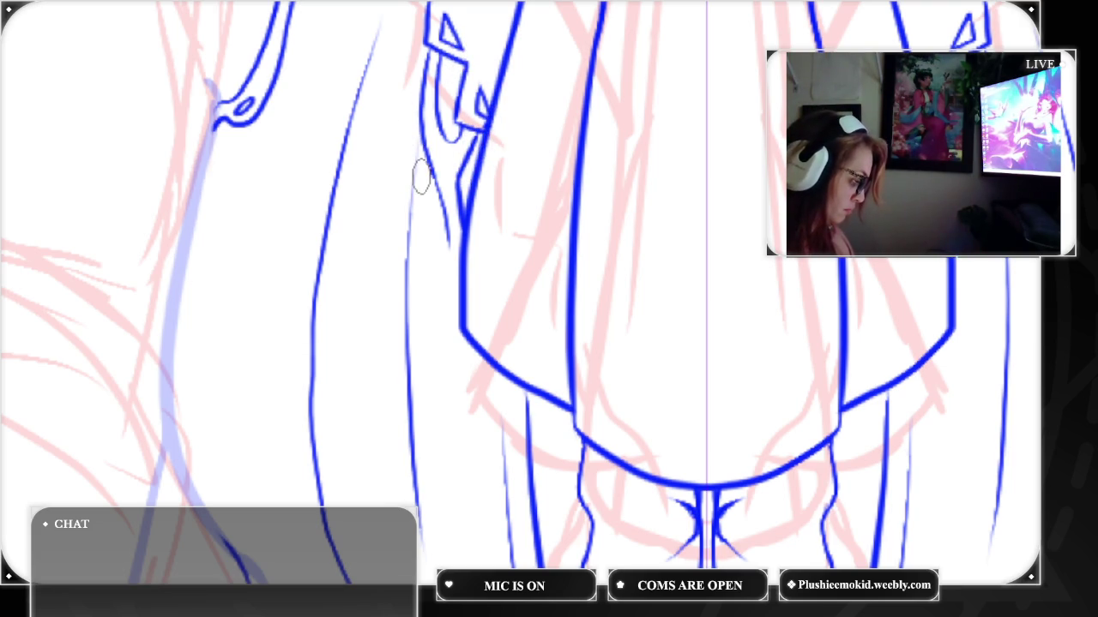
{"action": "left_click_drag", "start_coordinate": [427, 181], "coordinate": [429, 183]}
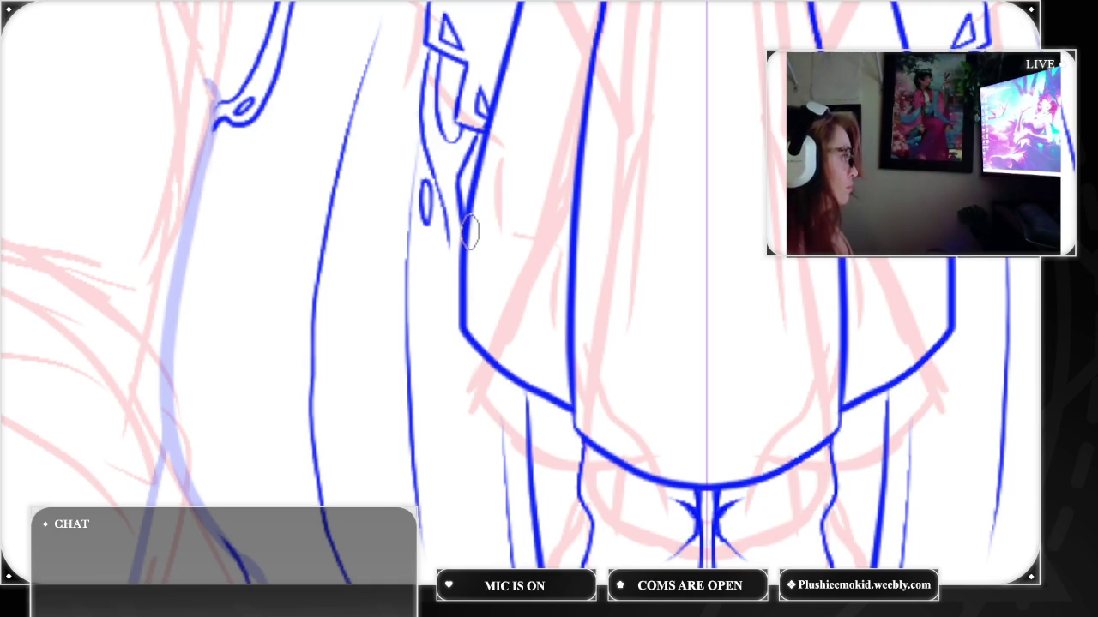
Draw mirrored curves beside the lapel running down to the bodice's lower corners
{"action": "left_click_drag", "start_coordinate": [453, 256], "coordinate": [454, 367]}
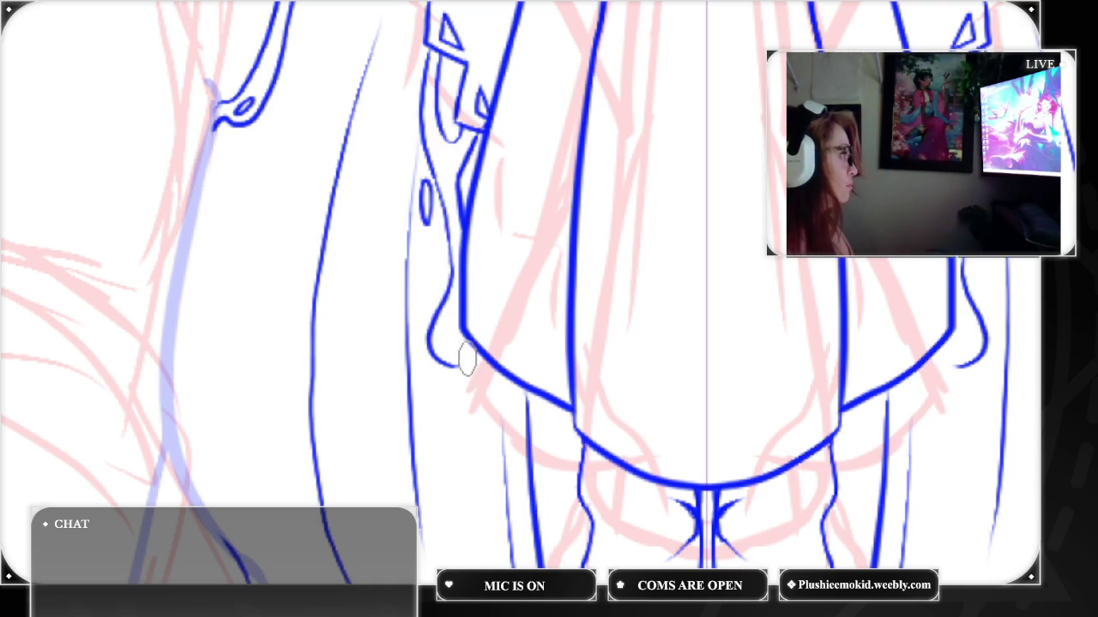
{"action": "left_click_drag", "start_coordinate": [444, 369], "coordinate": [476, 377]}
{"action": "mouse_move", "coordinate": [453, 316]}
{"action": "left_mouse_down"}
{"action": "mouse_move", "coordinate": [476, 347]}
{"action": "mouse_move", "coordinate": [456, 314]}
{"action": "left_mouse_up"}
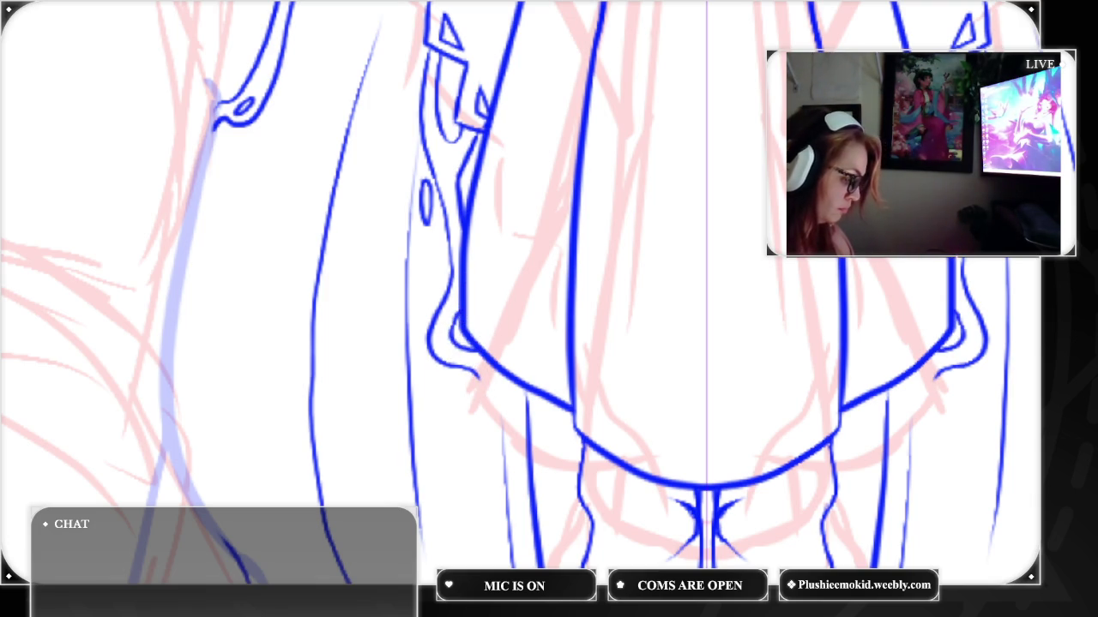
{"action": "scroll", "coordinate": [549, 291], "scroll_direction": "down", "scroll_amount": 5}
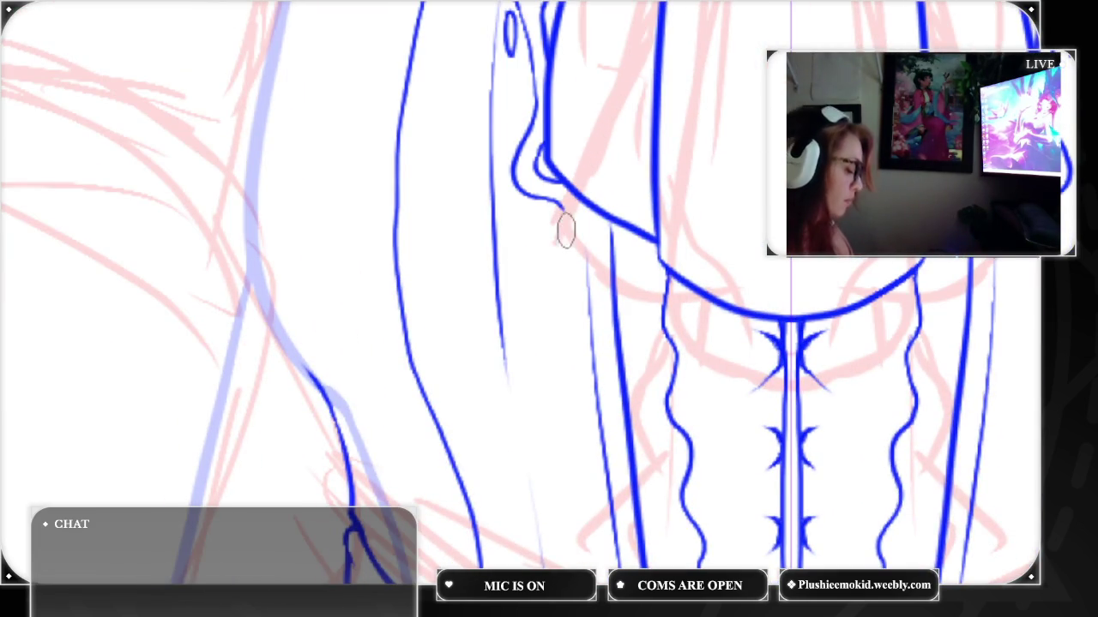
Ink two mirrored wavy ruffle curves down from the lapel, with a small oval beside them
{"action": "mouse_move", "coordinate": [560, 210]}
{"action": "left_mouse_down"}
{"action": "mouse_move", "coordinate": [519, 387]}
{"action": "mouse_move", "coordinate": [560, 420]}
{"action": "left_mouse_up"}
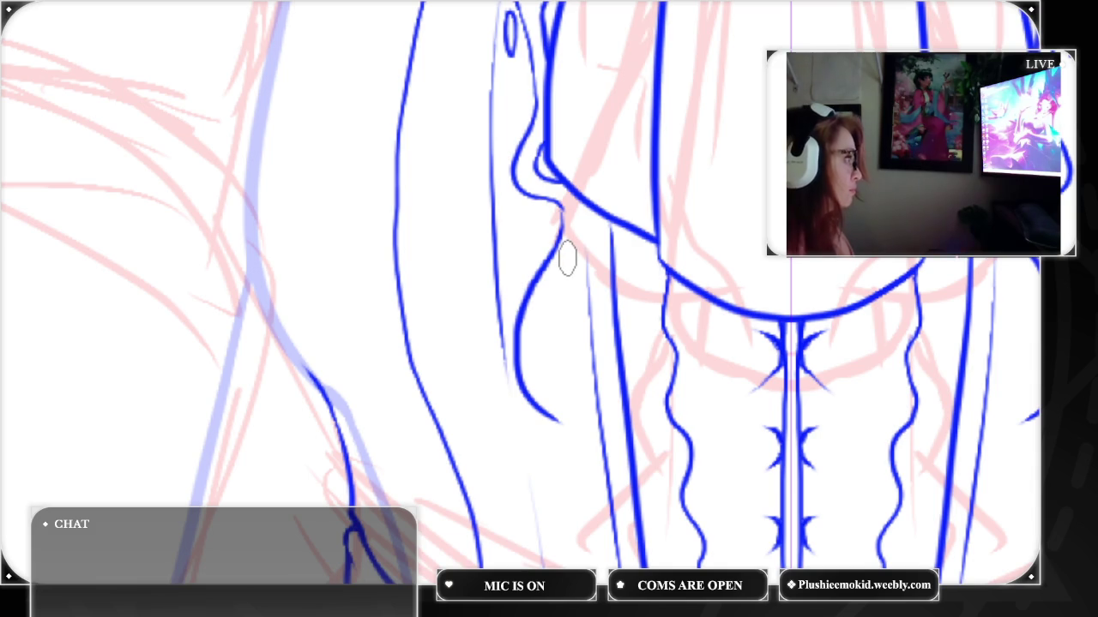
{"action": "mouse_move", "coordinate": [584, 250]}
{"action": "left_mouse_down"}
{"action": "mouse_move", "coordinate": [554, 304]}
{"action": "mouse_move", "coordinate": [562, 369]}
{"action": "mouse_move", "coordinate": [587, 386]}
{"action": "left_mouse_up"}
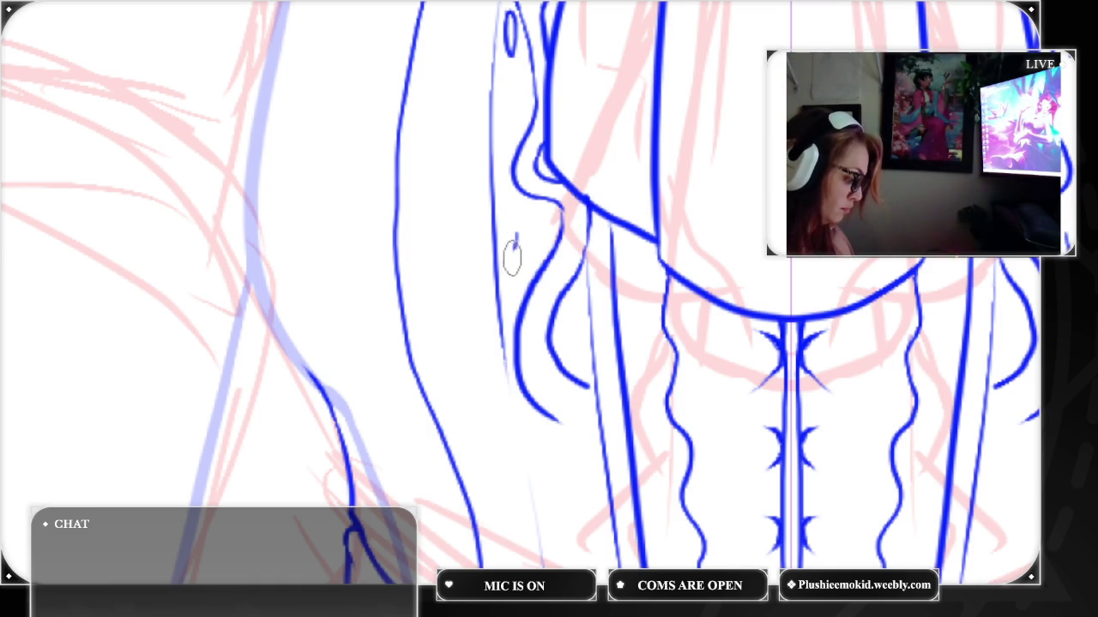
{"action": "left_click_drag", "start_coordinate": [532, 215], "coordinate": [515, 257]}
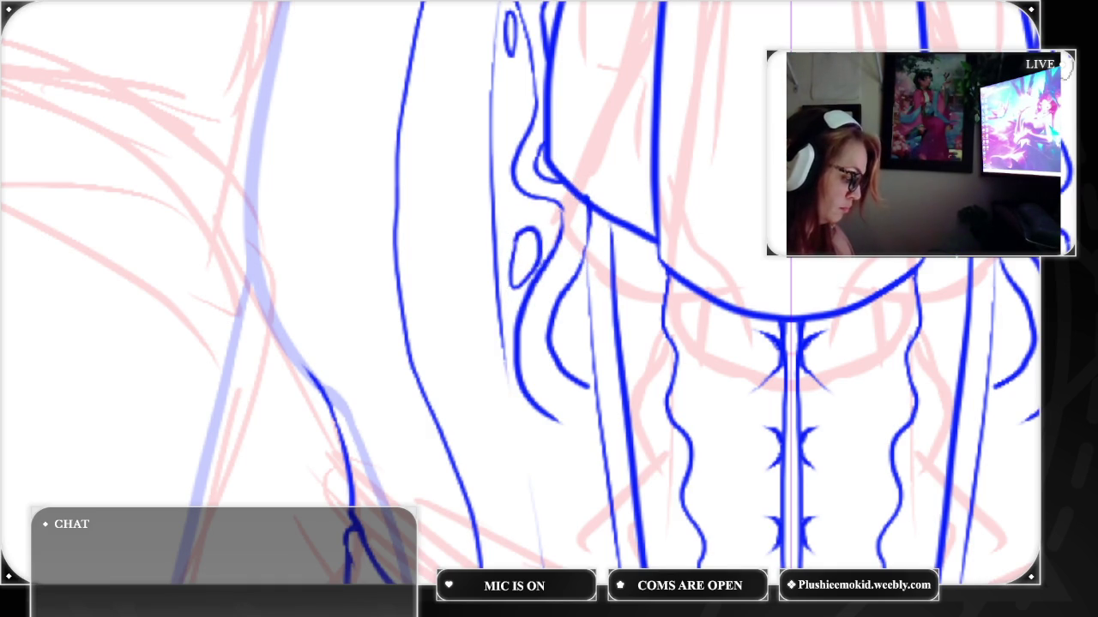
{"action": "scroll", "coordinate": [528, 292], "scroll_direction": "down", "scroll_amount": 2}
{"action": "scroll", "coordinate": [527, 292], "scroll_direction": "down", "scroll_amount": 1}
{"action": "scroll", "coordinate": [527, 292], "scroll_direction": "down", "scroll_amount": 3}
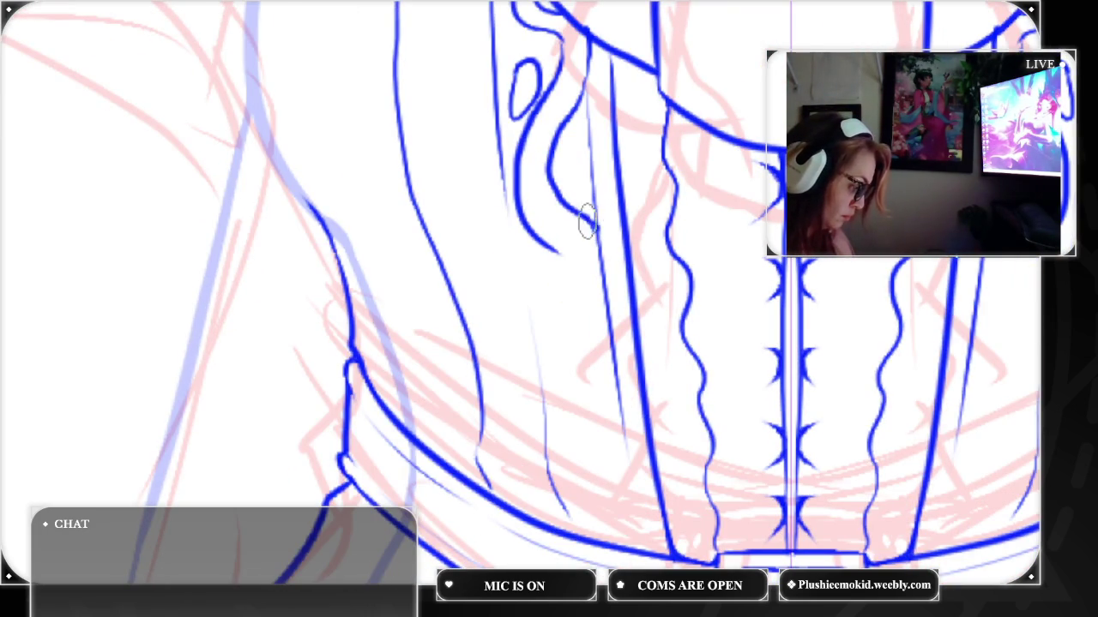
Extend the ruffle curves down toward the belt and finish them with curled loops
{"action": "left_click_drag", "start_coordinate": [562, 253], "coordinate": [568, 287]}
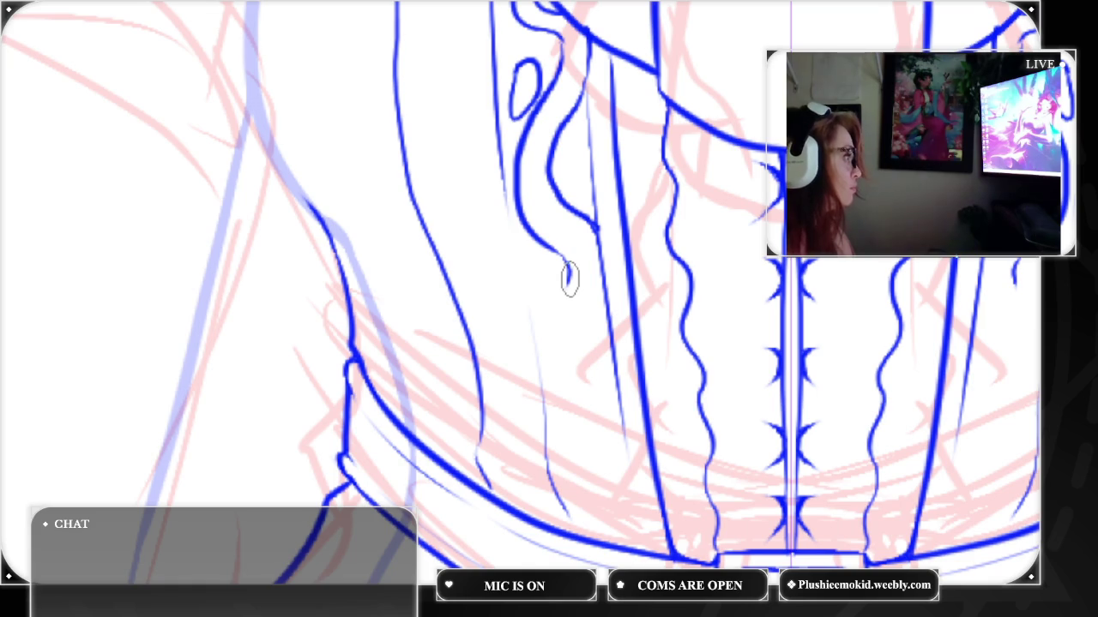
{"action": "mouse_move", "coordinate": [566, 261]}
{"action": "left_mouse_down"}
{"action": "mouse_move", "coordinate": [545, 380]}
{"action": "mouse_move", "coordinate": [554, 416]}
{"action": "mouse_move", "coordinate": [591, 449]}
{"action": "mouse_move", "coordinate": [572, 534]}
{"action": "left_mouse_up"}
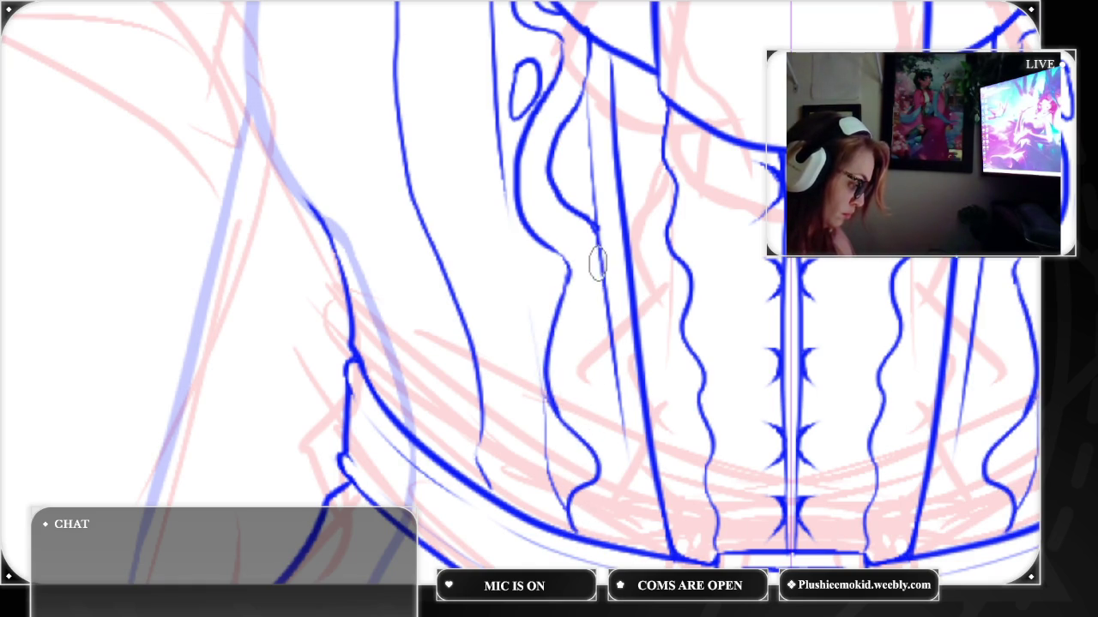
{"action": "mouse_move", "coordinate": [598, 268]}
{"action": "left_mouse_down"}
{"action": "mouse_move", "coordinate": [553, 385]}
{"action": "mouse_move", "coordinate": [566, 421]}
{"action": "mouse_move", "coordinate": [622, 427]}
{"action": "mouse_move", "coordinate": [635, 476]}
{"action": "mouse_move", "coordinate": [631, 506]}
{"action": "mouse_move", "coordinate": [582, 519]}
{"action": "mouse_move", "coordinate": [590, 544]}
{"action": "left_mouse_up"}
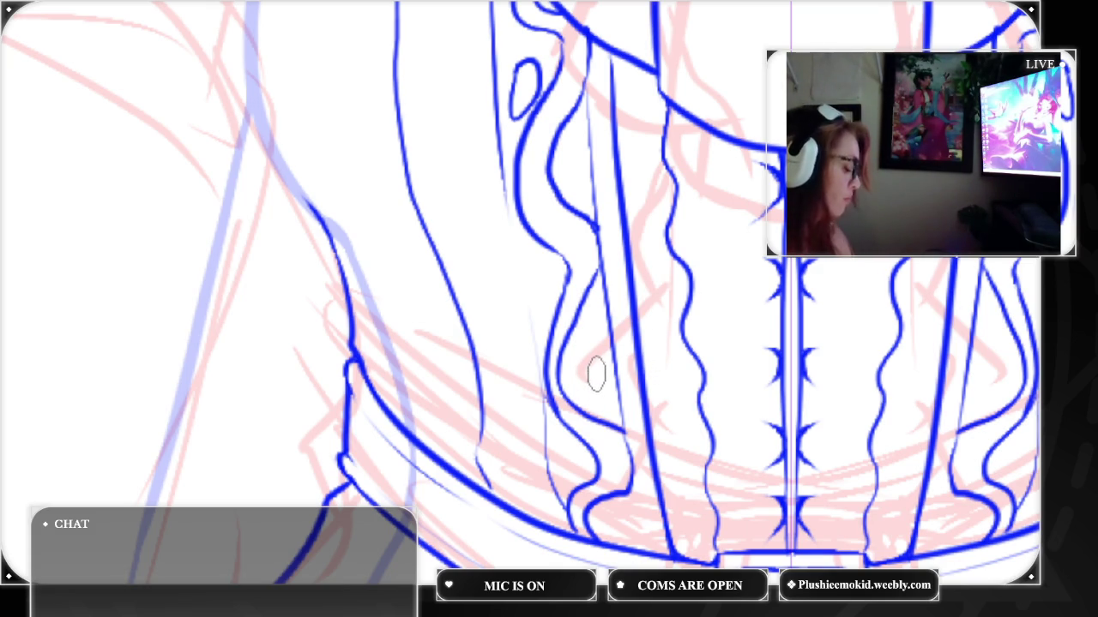
{"action": "mouse_move", "coordinate": [564, 448]}
{"action": "left_mouse_down"}
{"action": "mouse_move", "coordinate": [557, 466]}
{"action": "mouse_move", "coordinate": [568, 470]}
{"action": "mouse_move", "coordinate": [559, 454]}
{"action": "mouse_move", "coordinate": [573, 482]}
{"action": "left_mouse_up"}
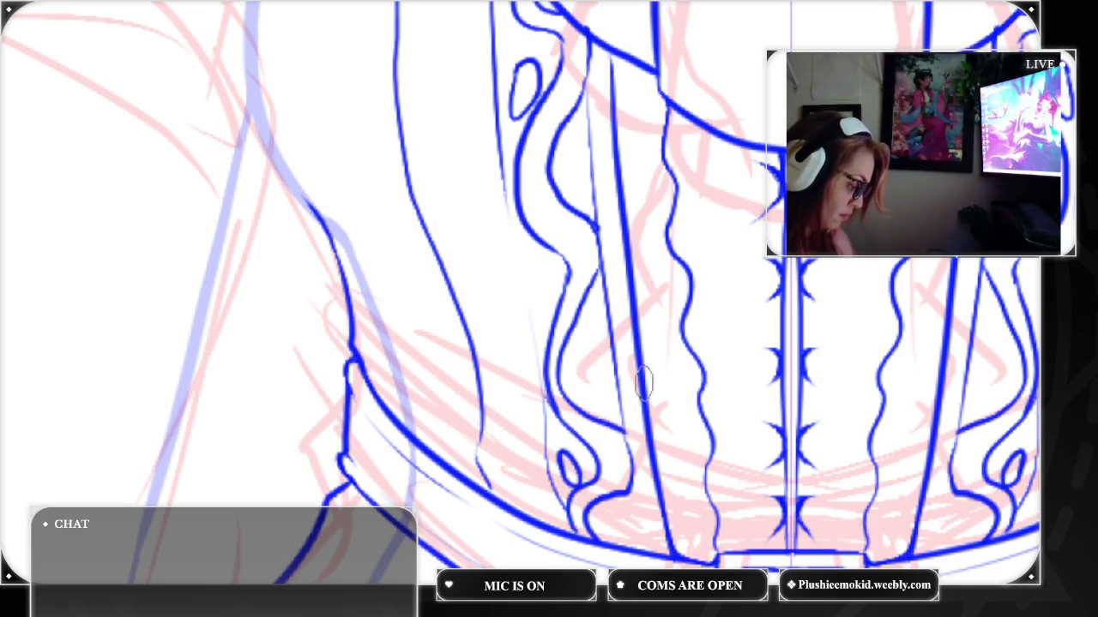
{"action": "left_click_drag", "start_coordinate": [614, 429], "coordinate": [628, 463]}
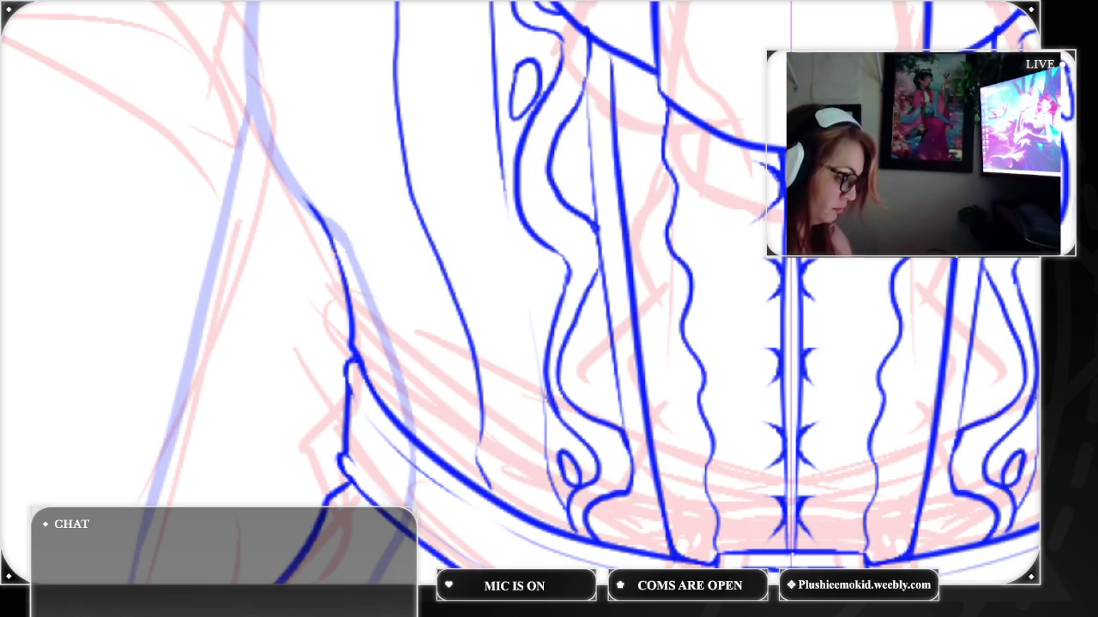
{"action": "key", "text": "ctrl+0"}
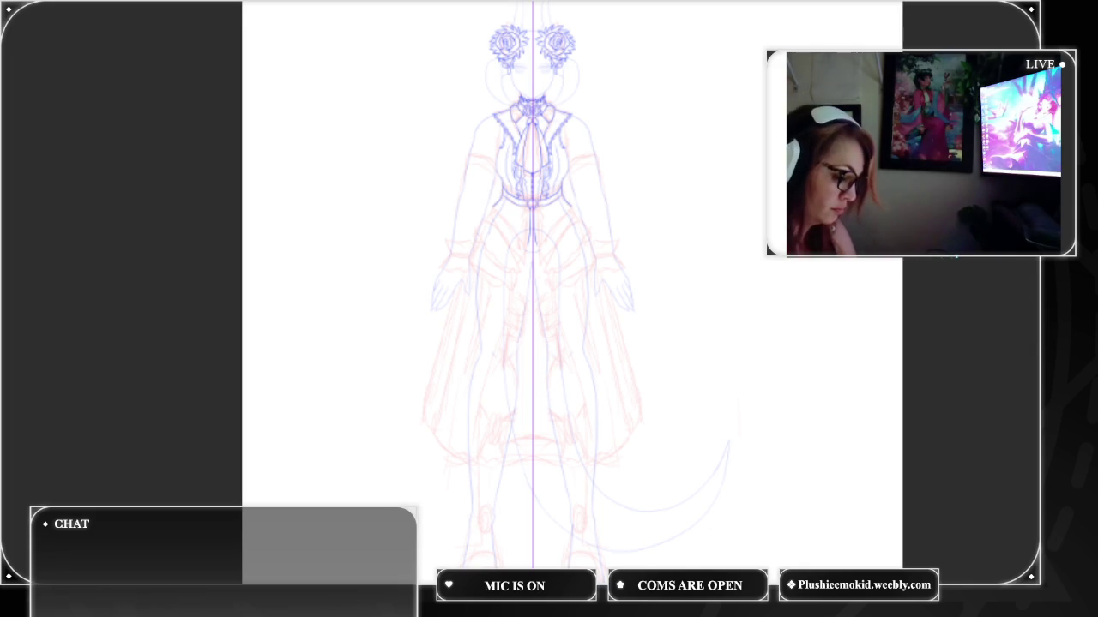
Move the view from the full figure to the left shoulder and start the sleeve's zigzag trim
{"action": "scroll", "coordinate": [531, 257], "scroll_direction": "up", "scroll_amount": 2}
{"action": "scroll", "coordinate": [532, 257], "scroll_direction": "up", "scroll_amount": 3}
{"action": "scroll", "coordinate": [531, 257], "scroll_direction": "up", "scroll_amount": 3}
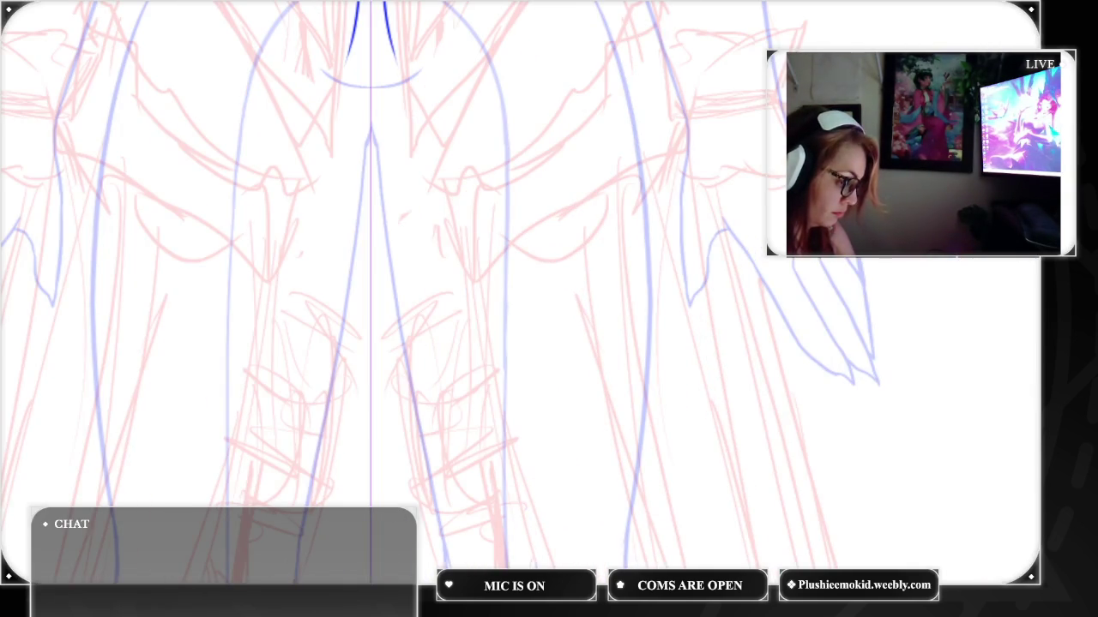
{"action": "scroll", "coordinate": [514, 291], "scroll_direction": "down", "scroll_amount": 2}
{"action": "mouse_move", "coordinate": [343, 257]}
{"action": "left_mouse_down"}
{"action": "mouse_move", "coordinate": [600, 343]}
{"action": "mouse_move", "coordinate": [858, 480]}
{"action": "left_mouse_up"}
{"action": "left_click_drag", "start_coordinate": [772, 344], "coordinate": [742, 198]}
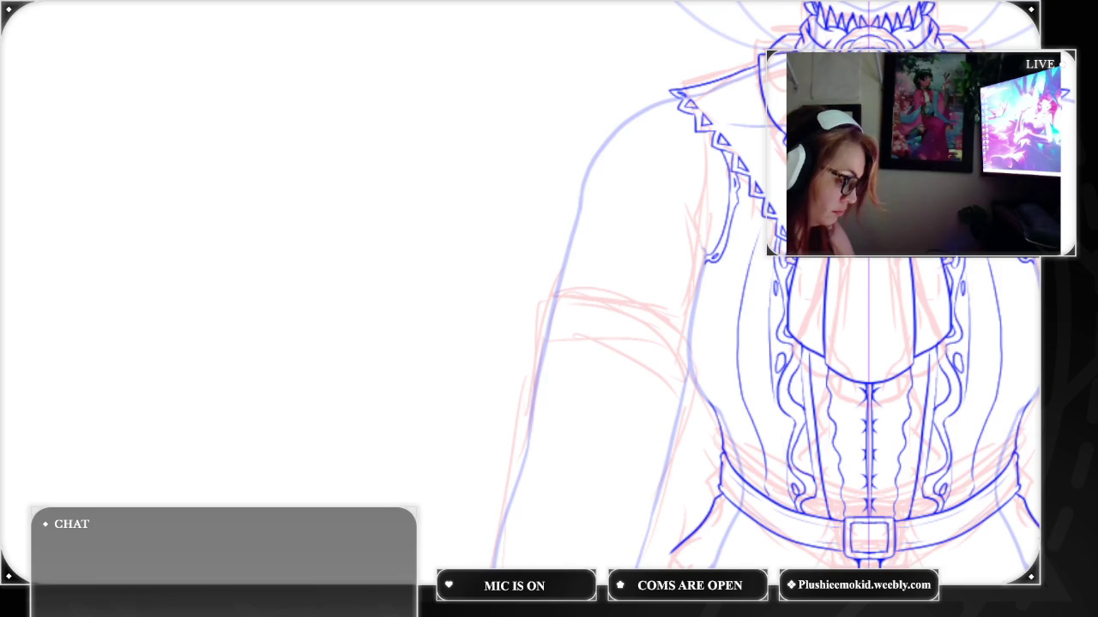
{"action": "scroll", "coordinate": [531, 291], "scroll_direction": "up", "scroll_amount": 2}
{"action": "scroll", "coordinate": [531, 291], "scroll_direction": "up", "scroll_amount": 2}
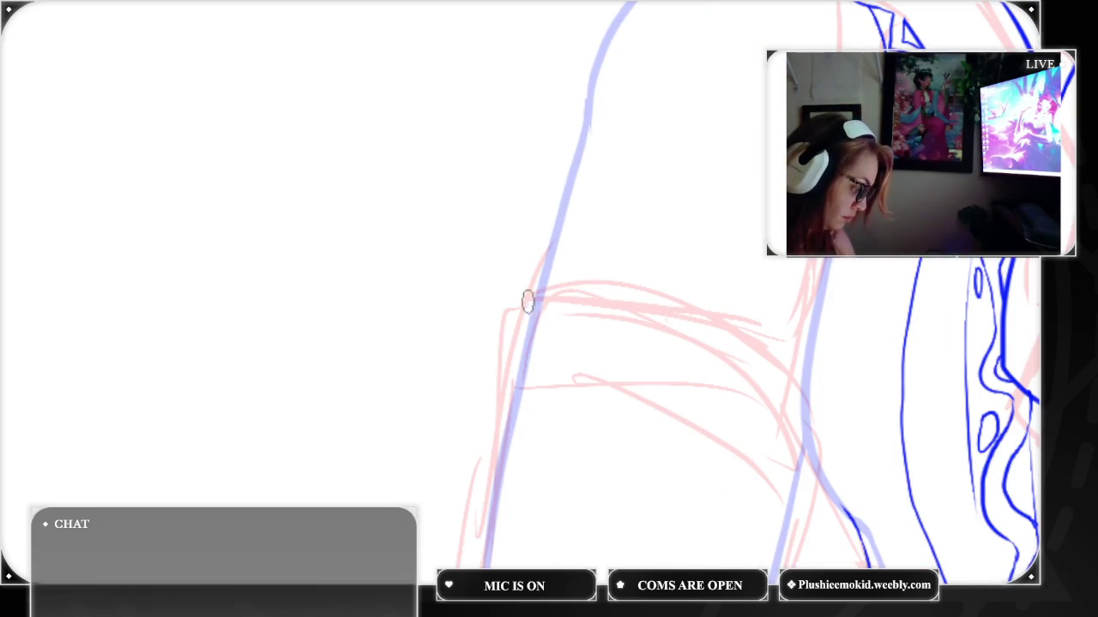
{"action": "mouse_move", "coordinate": [546, 302]}
{"action": "left_mouse_down"}
{"action": "mouse_move", "coordinate": [557, 296]}
{"action": "mouse_move", "coordinate": [573, 311]}
{"action": "left_mouse_up"}
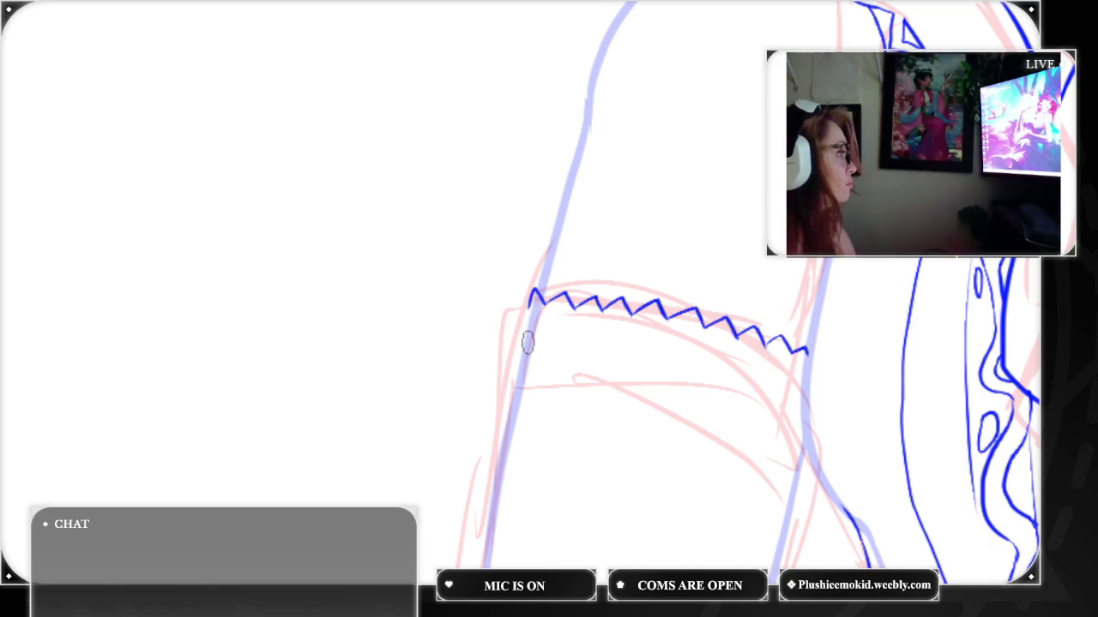
Zoom in and draw a small triangle inside each peak of the sleeve's zigzag trim
{"action": "key", "text": "ctrl+plus"}
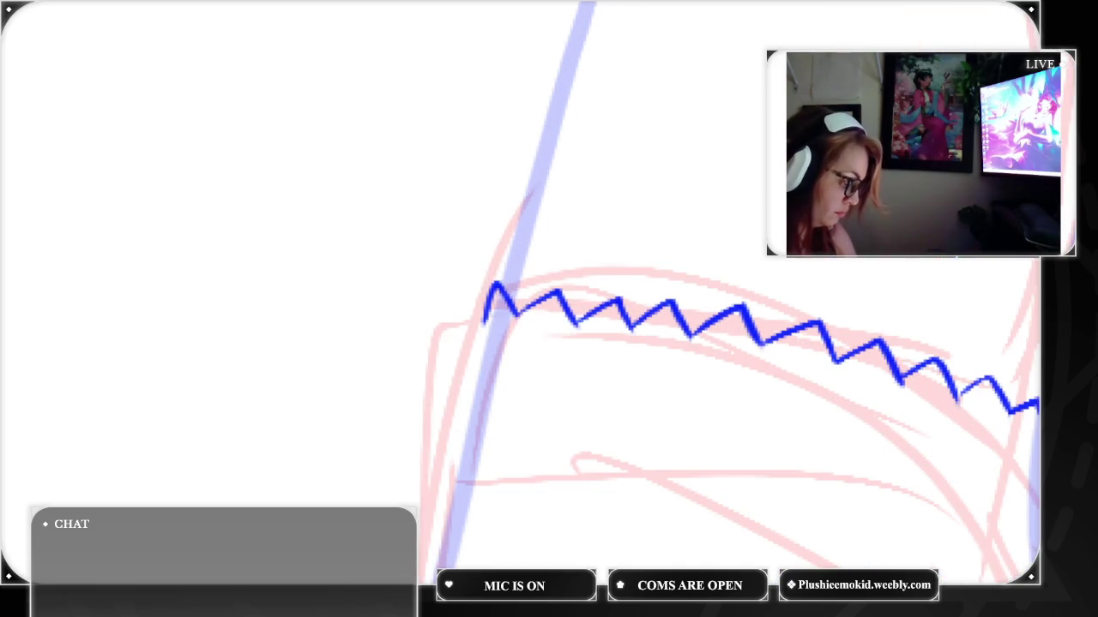
{"action": "mouse_move", "coordinate": [499, 315]}
{"action": "left_mouse_down"}
{"action": "mouse_move", "coordinate": [504, 334]}
{"action": "mouse_move", "coordinate": [544, 314]}
{"action": "mouse_move", "coordinate": [561, 331]}
{"action": "mouse_move", "coordinate": [537, 337]}
{"action": "mouse_move", "coordinate": [612, 338]}
{"action": "mouse_move", "coordinate": [593, 331]}
{"action": "left_mouse_up"}
{"action": "mouse_move", "coordinate": [661, 326]}
{"action": "left_mouse_down"}
{"action": "mouse_move", "coordinate": [642, 343]}
{"action": "mouse_move", "coordinate": [662, 324]}
{"action": "mouse_move", "coordinate": [667, 345]}
{"action": "mouse_move", "coordinate": [640, 342]}
{"action": "left_mouse_up"}
{"action": "mouse_move", "coordinate": [705, 348]}
{"action": "left_mouse_down"}
{"action": "mouse_move", "coordinate": [731, 331]}
{"action": "mouse_move", "coordinate": [735, 353]}
{"action": "mouse_move", "coordinate": [696, 348]}
{"action": "left_mouse_up"}
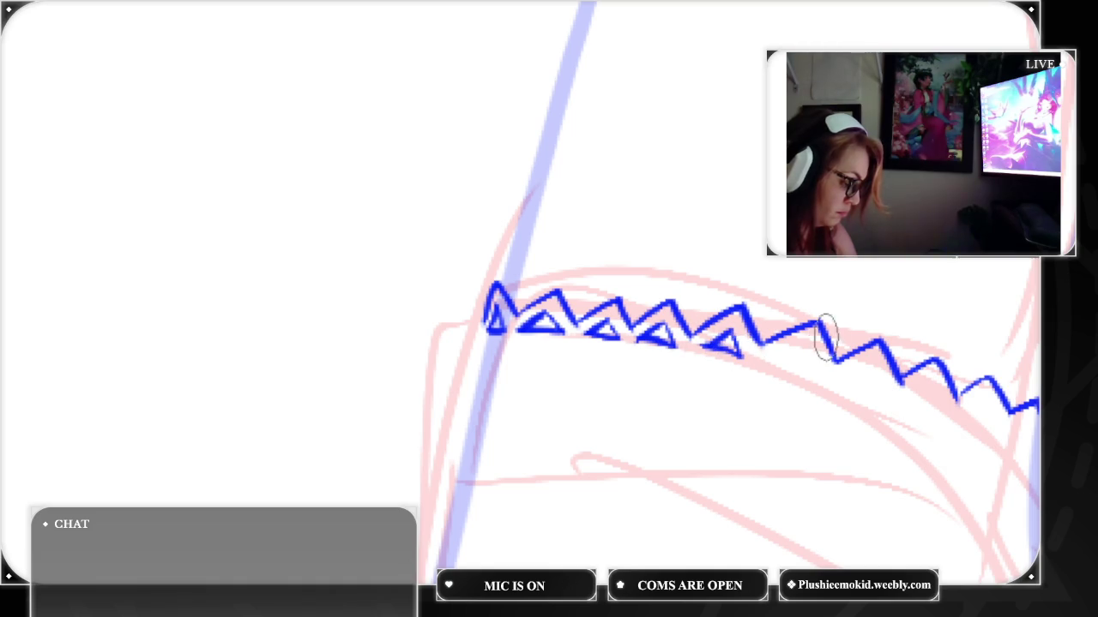
{"action": "mouse_move", "coordinate": [798, 351]}
{"action": "left_mouse_down"}
{"action": "mouse_move", "coordinate": [816, 368]}
{"action": "mouse_move", "coordinate": [776, 363]}
{"action": "left_mouse_up"}
{"action": "mouse_move", "coordinate": [849, 374]}
{"action": "left_mouse_down"}
{"action": "mouse_move", "coordinate": [869, 366]}
{"action": "mouse_move", "coordinate": [882, 386]}
{"action": "mouse_move", "coordinate": [844, 374]}
{"action": "left_mouse_up"}
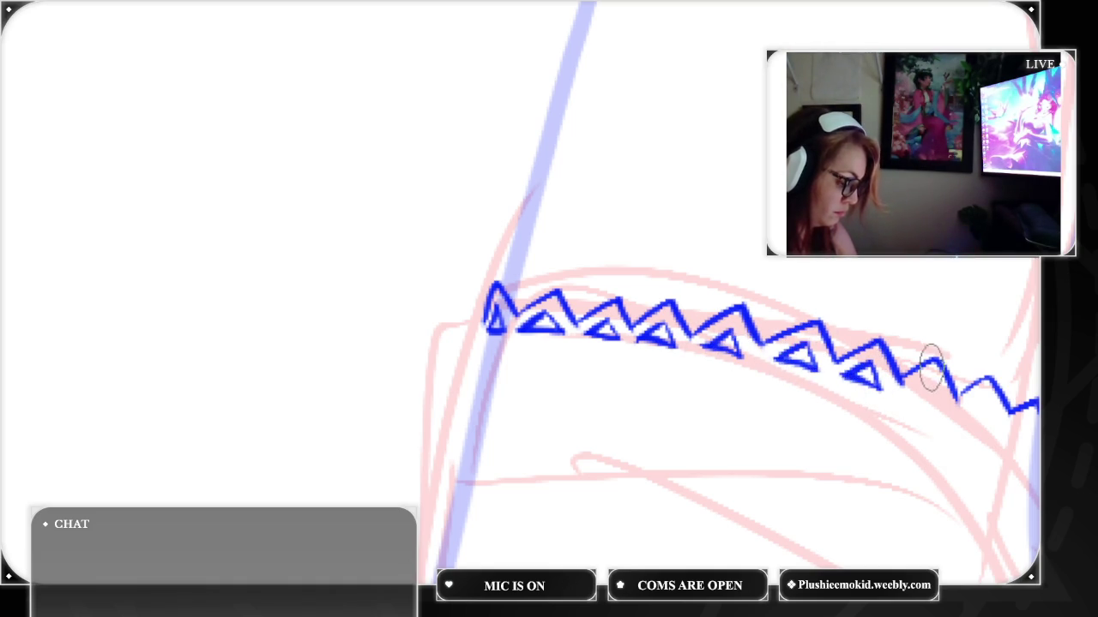
{"action": "mouse_move", "coordinate": [924, 383]}
{"action": "left_mouse_down"}
{"action": "mouse_move", "coordinate": [936, 407]}
{"action": "mouse_move", "coordinate": [911, 391]}
{"action": "left_mouse_up"}
{"action": "mouse_move", "coordinate": [975, 403]}
{"action": "left_mouse_down"}
{"action": "mouse_move", "coordinate": [958, 398]}
{"action": "mouse_move", "coordinate": [993, 421]}
{"action": "mouse_move", "coordinate": [962, 403]}
{"action": "left_mouse_up"}
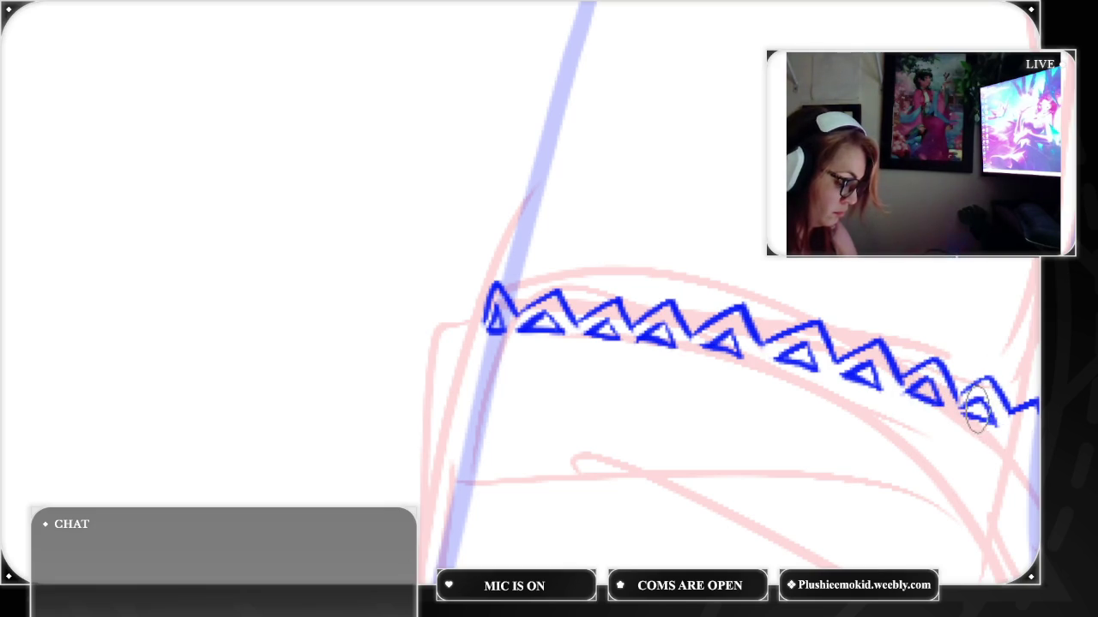
{"action": "mouse_move", "coordinate": [1036, 409]}
{"action": "left_mouse_down"}
{"action": "mouse_move", "coordinate": [1017, 424]}
{"action": "mouse_move", "coordinate": [1032, 433]}
{"action": "left_mouse_up"}
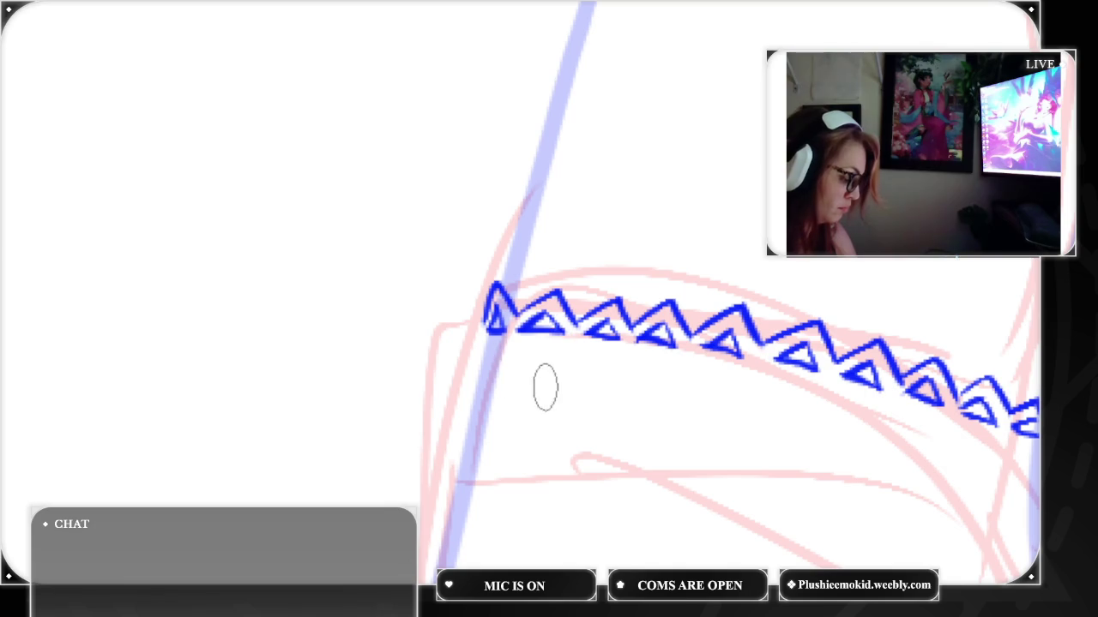
{"action": "mouse_move", "coordinate": [516, 374]}
{"action": "left_mouse_down"}
{"action": "mouse_move", "coordinate": [547, 375]}
{"action": "mouse_move", "coordinate": [529, 400]}
{"action": "mouse_move", "coordinate": [547, 374]}
{"action": "mouse_move", "coordinate": [523, 384]}
{"action": "left_mouse_up"}
Draw an inverted triangle under the trim's left end and mark the next row with dashes
{"action": "key", "text": "ctrl+z"}
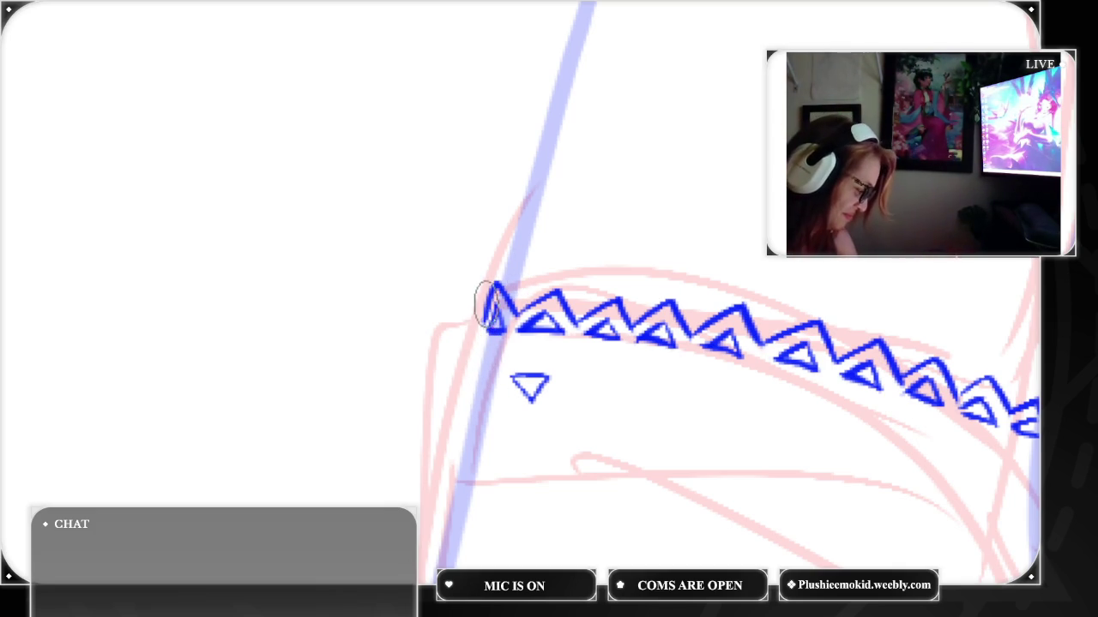
{"action": "left_click_drag", "start_coordinate": [490, 325], "coordinate": [463, 419]}
{"action": "left_click_drag", "start_coordinate": [469, 379], "coordinate": [480, 415]}
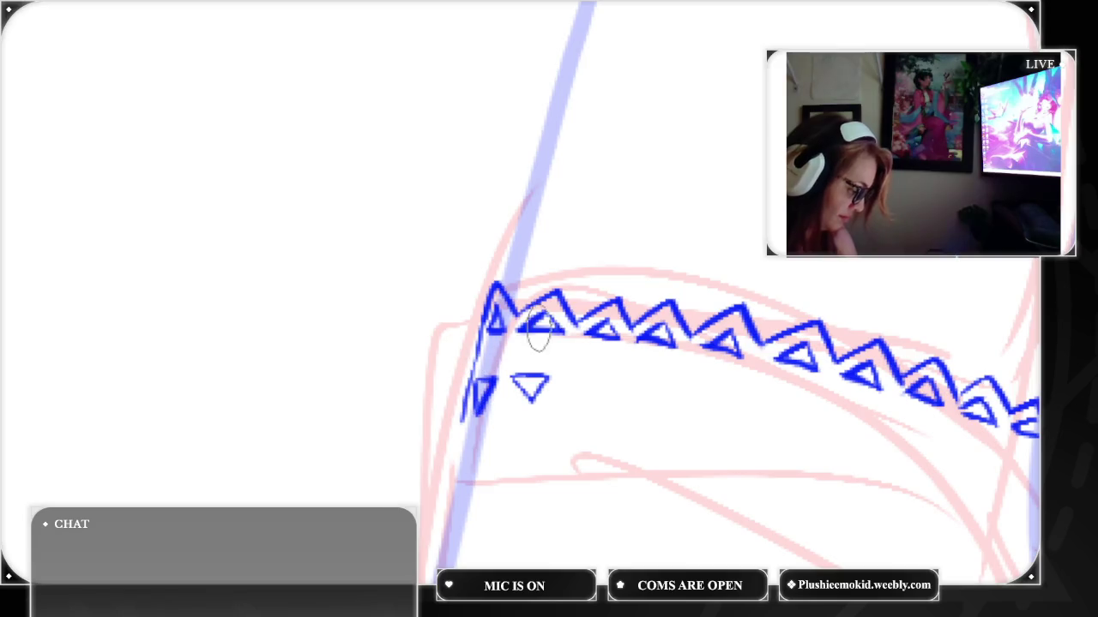
{"action": "left_click_drag", "start_coordinate": [581, 379], "coordinate": [731, 393]}
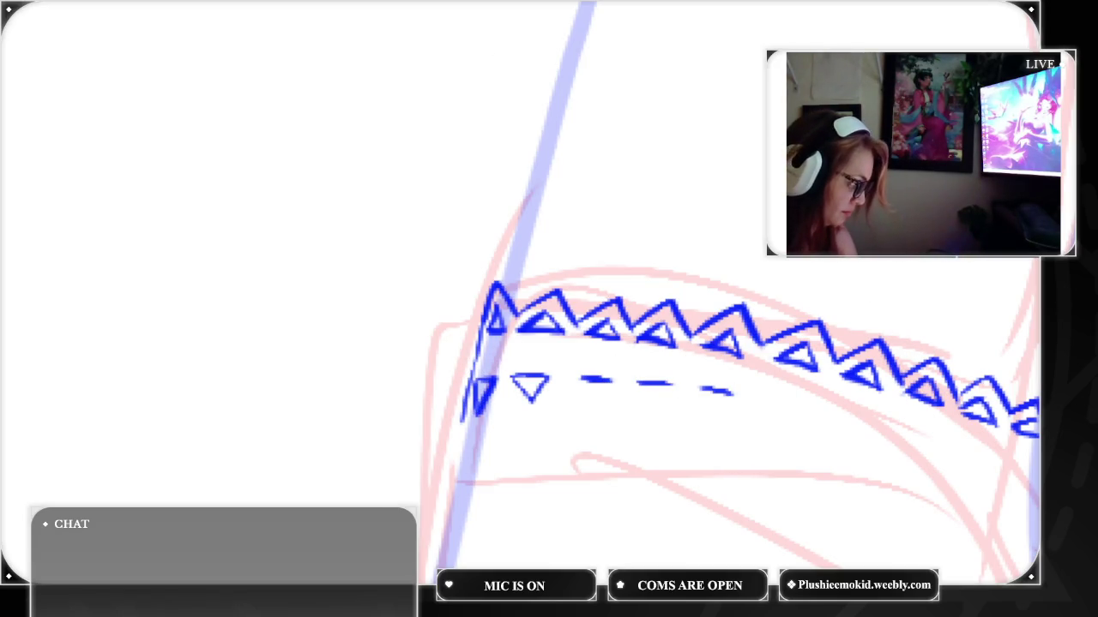
{"action": "key", "text": "ctrl+z"}
{"action": "key", "text": "ctrl+z"}
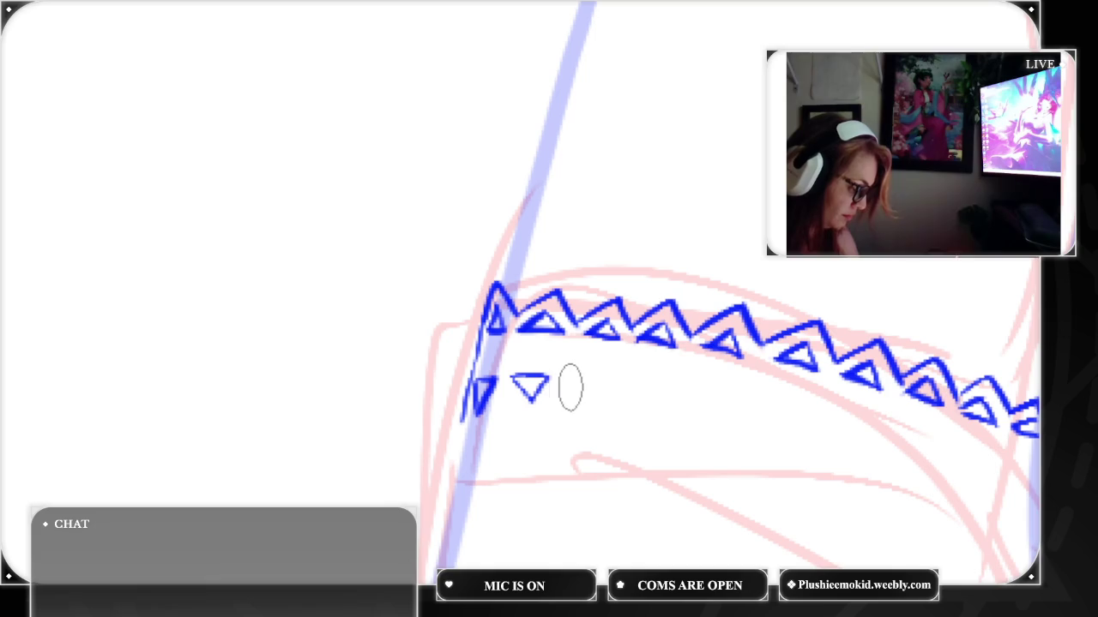
{"action": "mouse_move", "coordinate": [577, 387]}
{"action": "left_mouse_down"}
{"action": "mouse_move", "coordinate": [806, 422]}
{"action": "mouse_move", "coordinate": [987, 471]}
{"action": "left_mouse_up"}
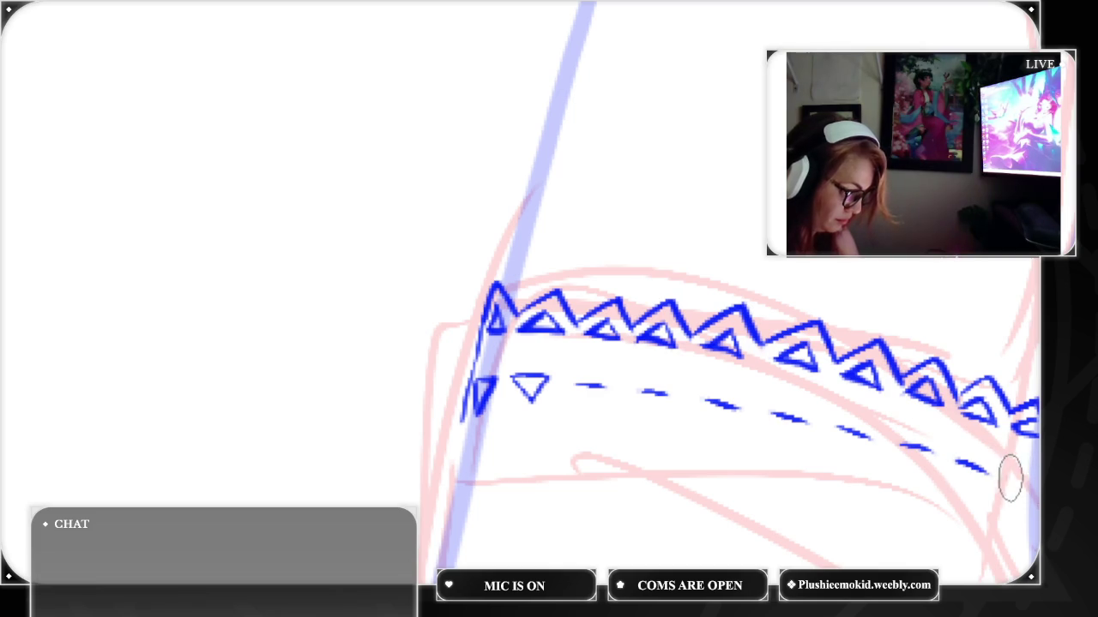
Turn each dash into a downward triangle outline, working right to left along the band
{"action": "mouse_move", "coordinate": [950, 455]}
{"action": "left_mouse_down"}
{"action": "mouse_move", "coordinate": [963, 483]}
{"action": "mouse_move", "coordinate": [980, 476]}
{"action": "mouse_move", "coordinate": [1022, 503]}
{"action": "mouse_move", "coordinate": [1030, 482]}
{"action": "left_mouse_up"}
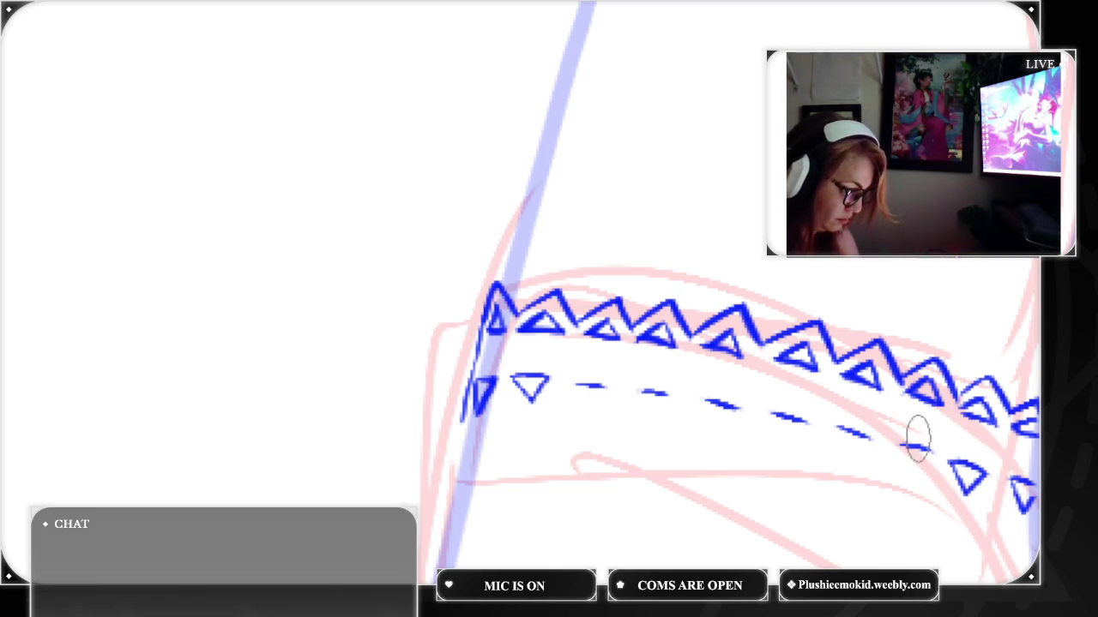
{"action": "mouse_move", "coordinate": [900, 446]}
{"action": "left_mouse_down"}
{"action": "mouse_move", "coordinate": [911, 474]}
{"action": "mouse_move", "coordinate": [936, 453]}
{"action": "left_mouse_up"}
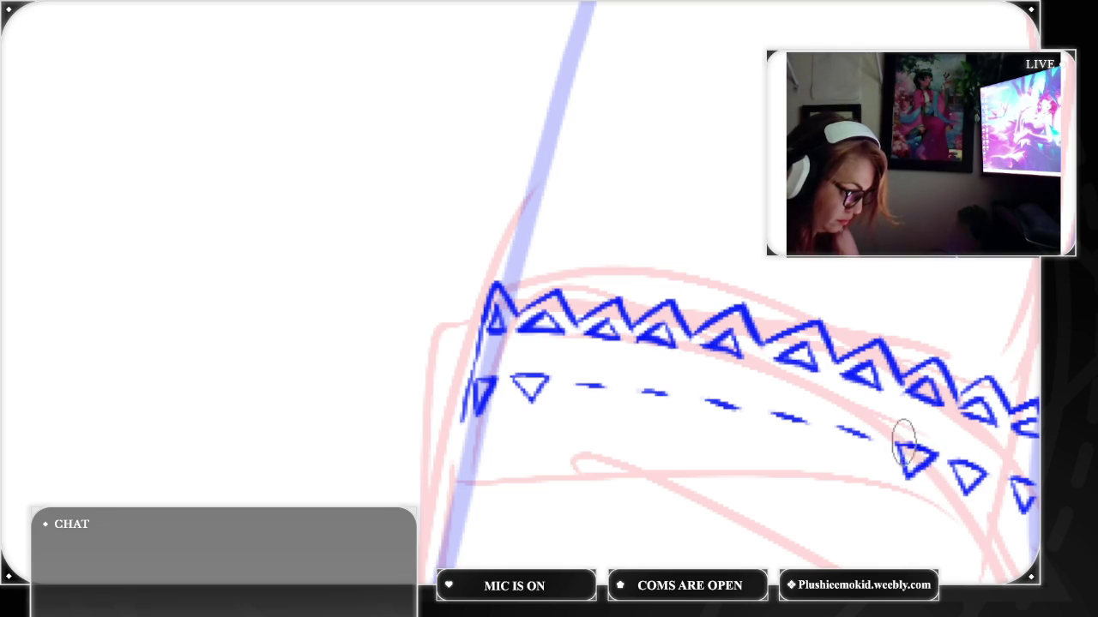
{"action": "mouse_move", "coordinate": [830, 426]}
{"action": "left_mouse_down"}
{"action": "mouse_move", "coordinate": [846, 450]}
{"action": "mouse_move", "coordinate": [869, 440]}
{"action": "left_mouse_up"}
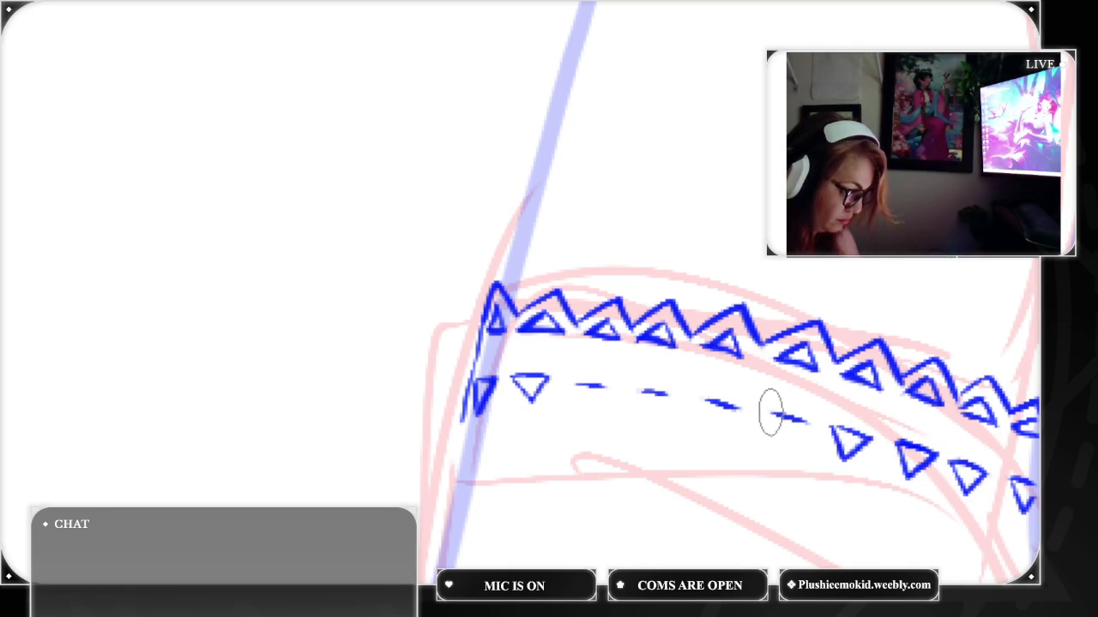
{"action": "mouse_move", "coordinate": [772, 414]}
{"action": "left_mouse_down"}
{"action": "mouse_move", "coordinate": [784, 446]}
{"action": "mouse_move", "coordinate": [806, 419]}
{"action": "left_mouse_up"}
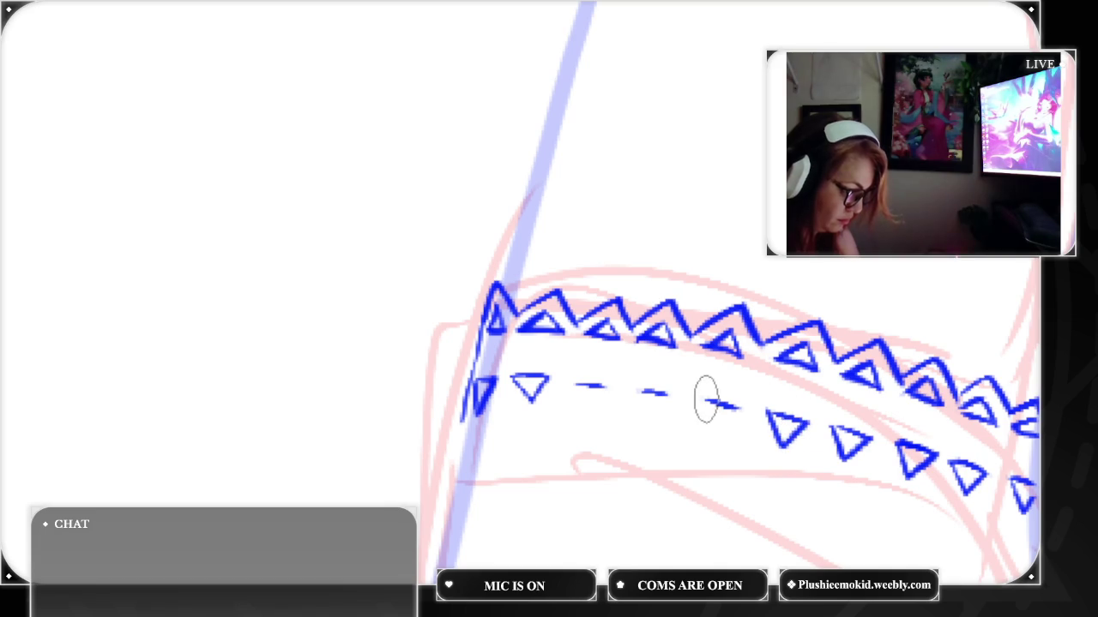
{"action": "mouse_move", "coordinate": [696, 400]}
{"action": "left_mouse_down"}
{"action": "mouse_move", "coordinate": [710, 423]}
{"action": "mouse_move", "coordinate": [742, 403]}
{"action": "left_mouse_up"}
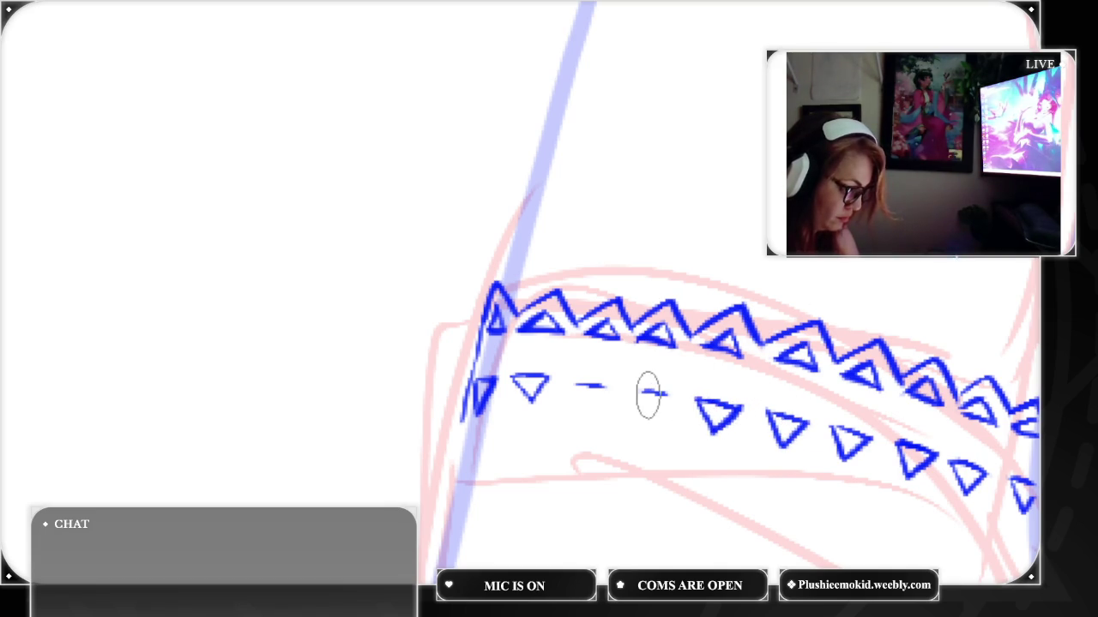
{"action": "mouse_move", "coordinate": [631, 392]}
{"action": "left_mouse_down"}
{"action": "mouse_move", "coordinate": [645, 420]}
{"action": "mouse_move", "coordinate": [672, 392]}
{"action": "left_mouse_up"}
{"action": "mouse_move", "coordinate": [571, 385]}
{"action": "left_mouse_down"}
{"action": "mouse_move", "coordinate": [604, 388]}
{"action": "mouse_move", "coordinate": [581, 409]}
{"action": "mouse_move", "coordinate": [607, 388]}
{"action": "left_mouse_up"}
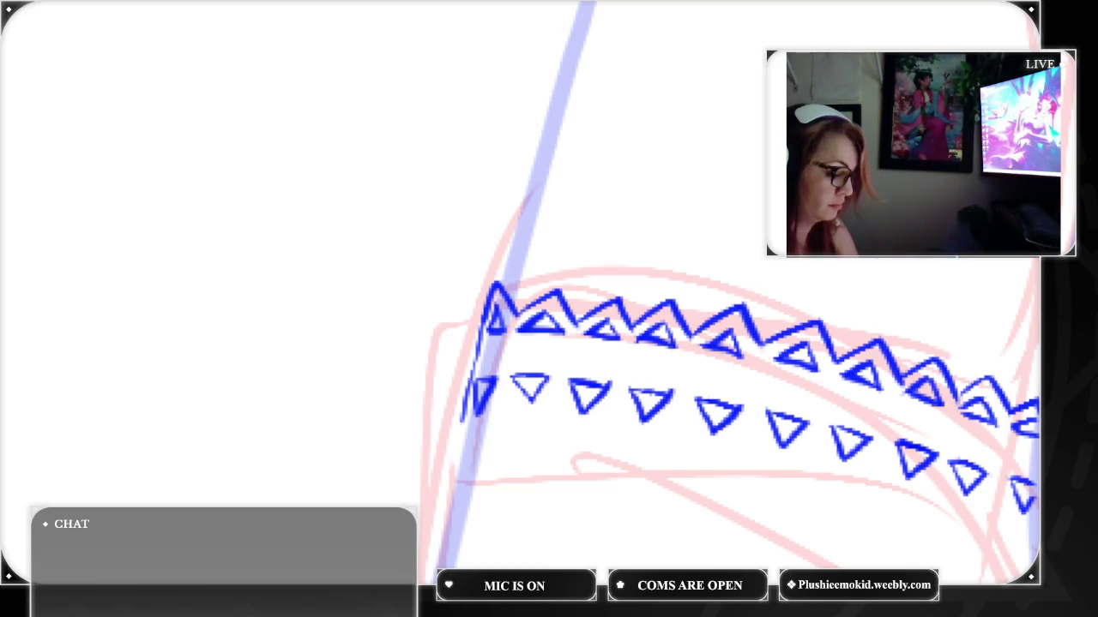
Ink the left and right sides of the wrist cuff band, discarding a misplaced top edge
{"action": "scroll", "coordinate": [729, 360], "scroll_direction": "down", "scroll_amount": 2}
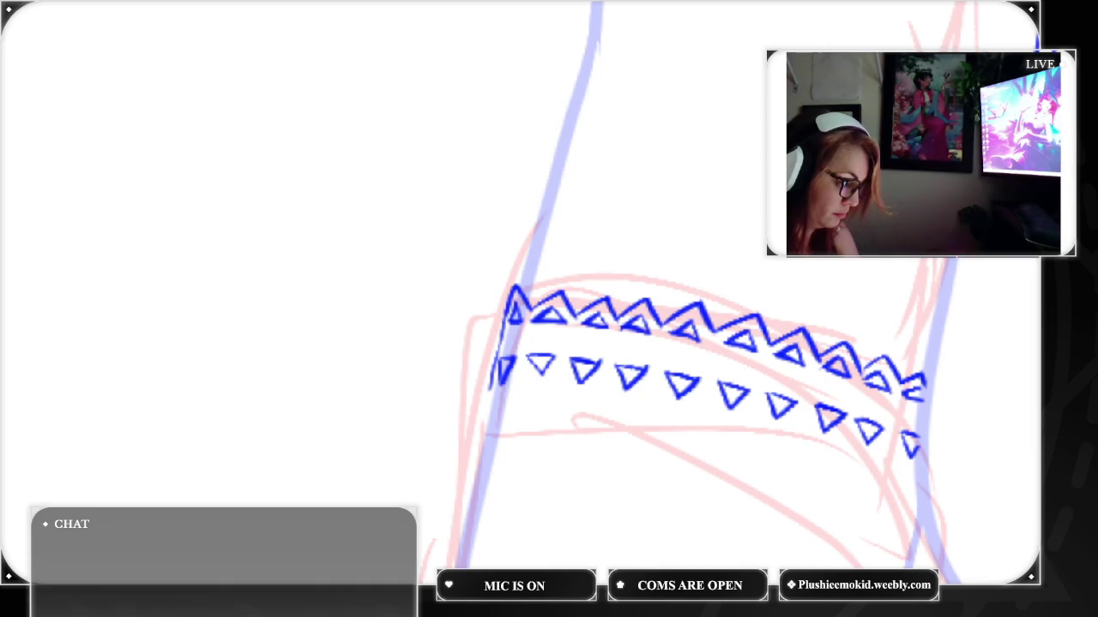
{"action": "scroll", "coordinate": [686, 343], "scroll_direction": "up", "scroll_amount": 3}
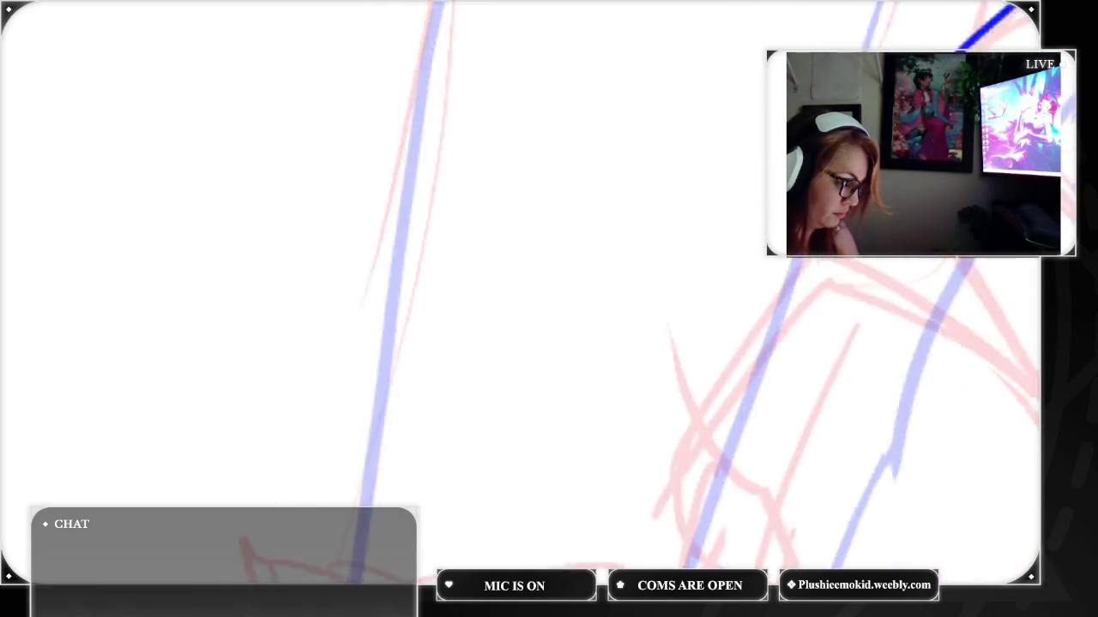
{"action": "scroll", "coordinate": [720, 326], "scroll_direction": "up", "scroll_amount": 2}
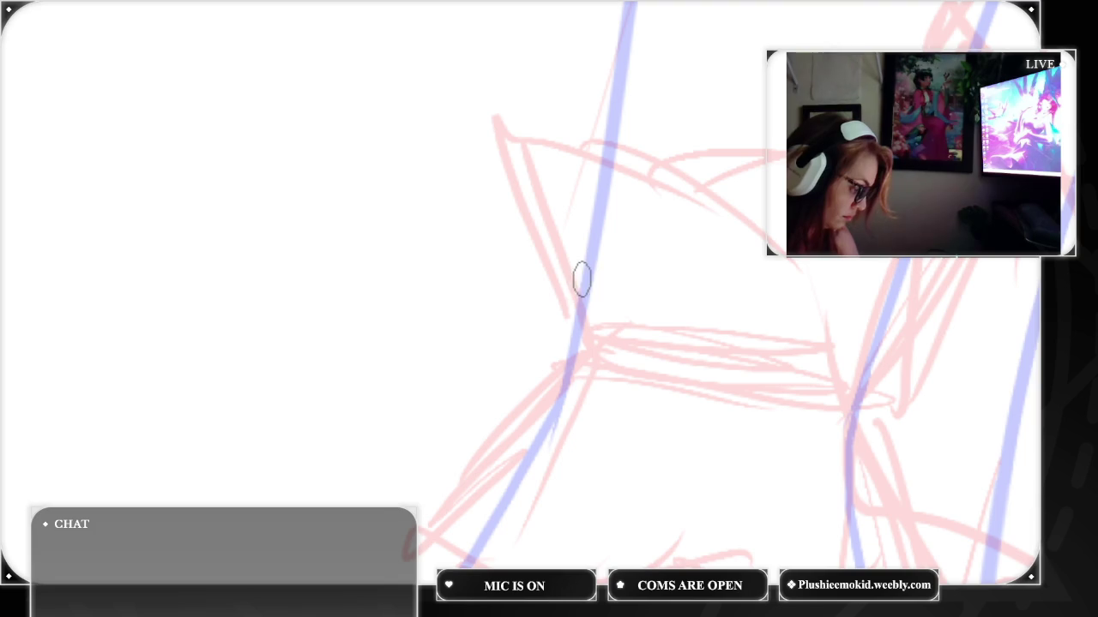
{"action": "left_click_drag", "start_coordinate": [564, 348], "coordinate": [538, 422]}
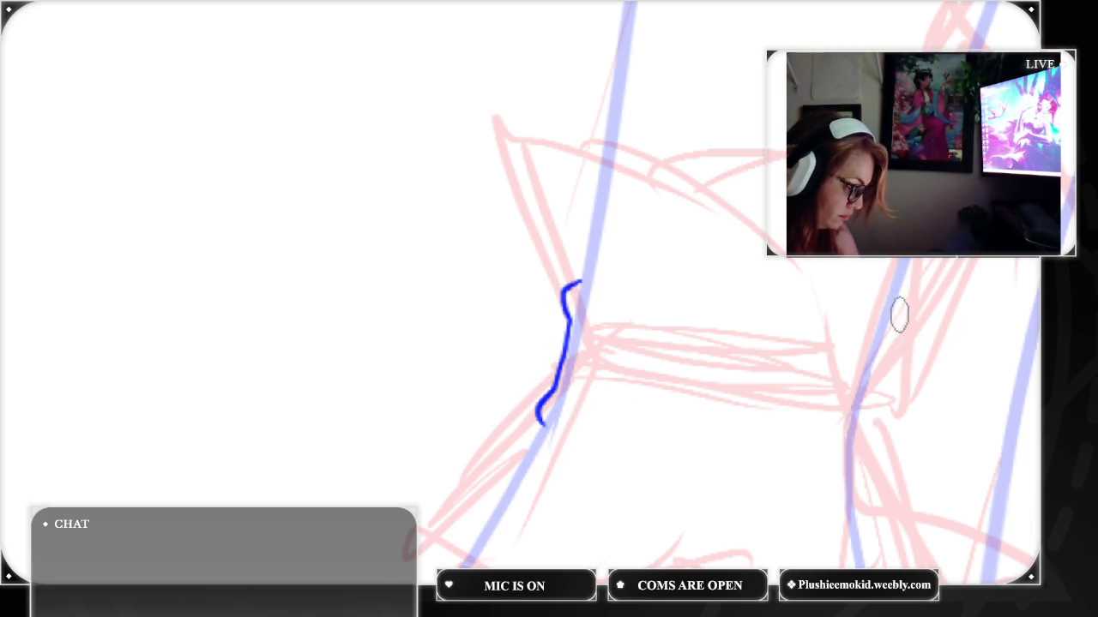
{"action": "left_click_drag", "start_coordinate": [881, 374], "coordinate": [868, 422]}
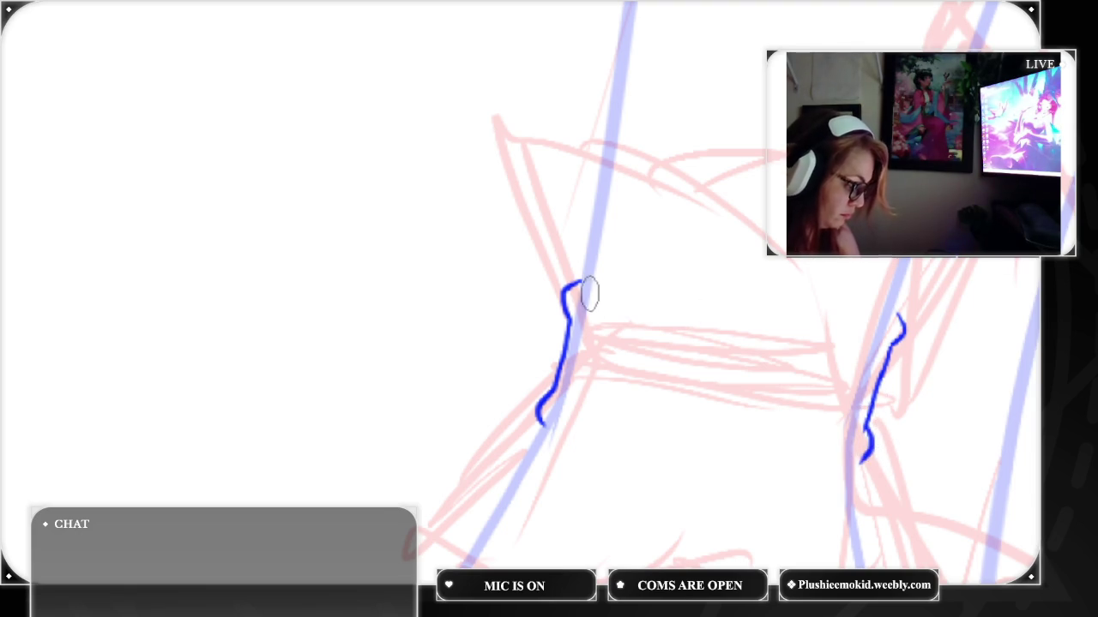
{"action": "left_click_drag", "start_coordinate": [580, 288], "coordinate": [868, 325]}
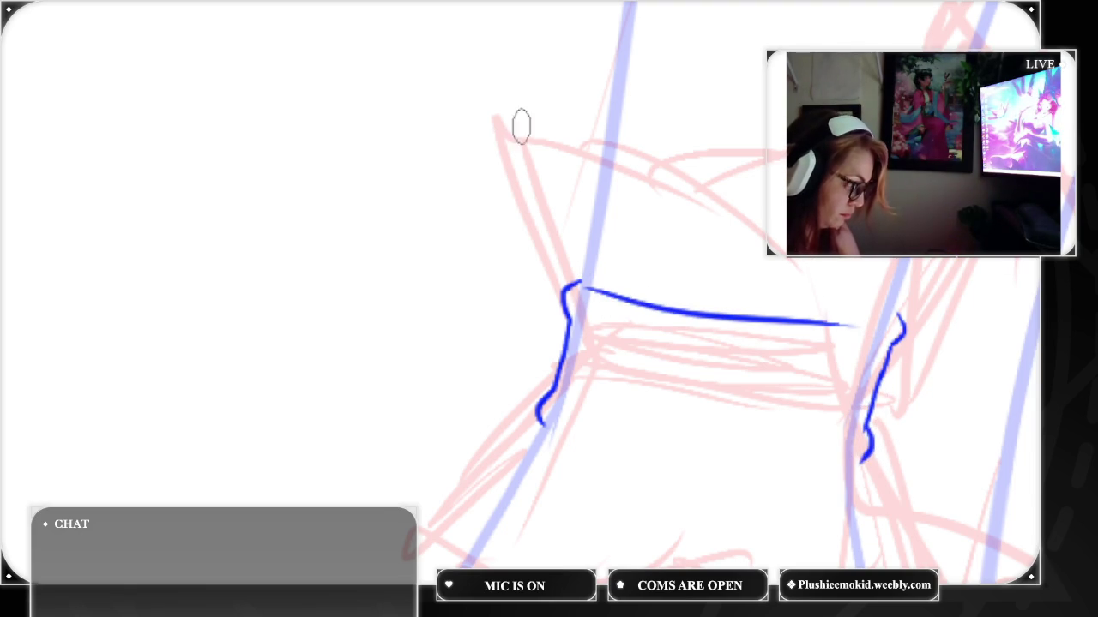
{"action": "key", "text": "ctrl+z"}
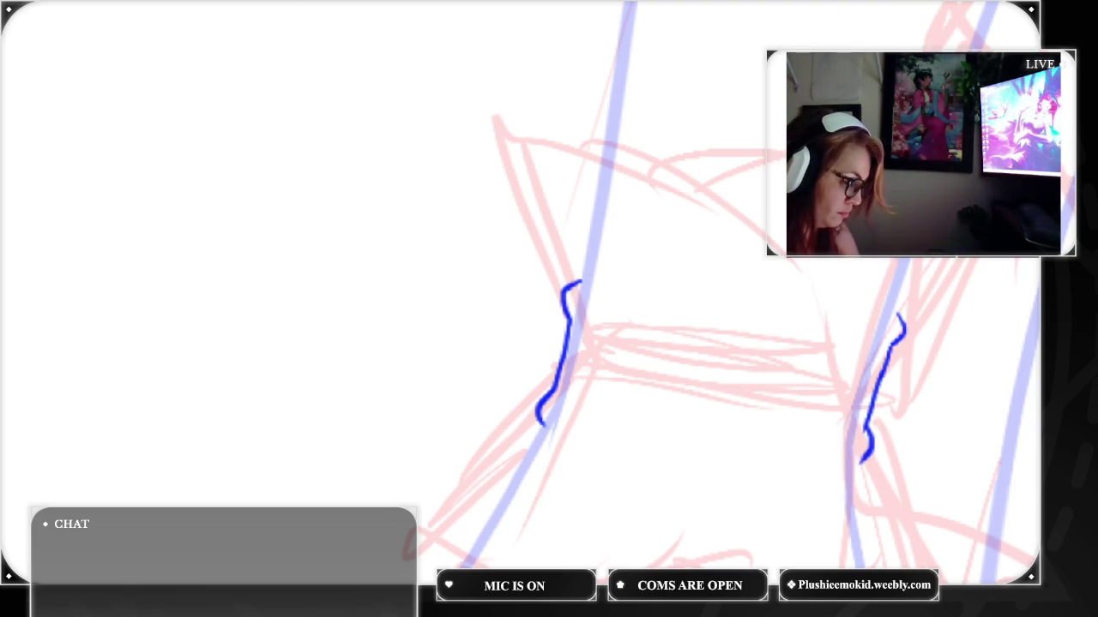
Rotate the canvas and ink the cuff band's two curved edges
{"action": "left_click_drag", "start_coordinate": [610, 138], "coordinate": [730, 291]}
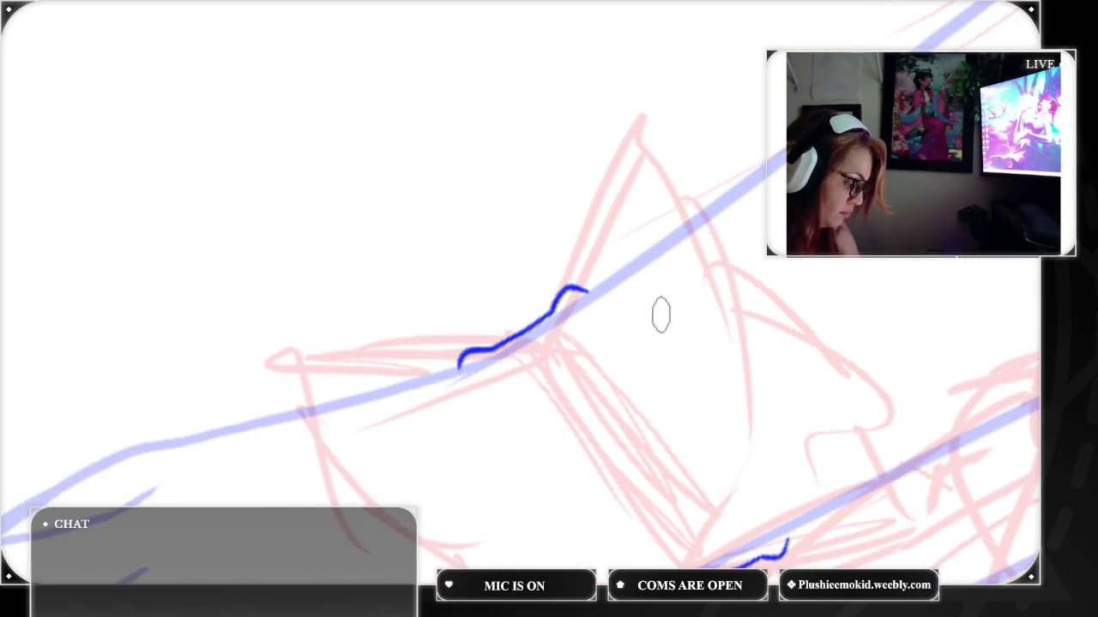
{"action": "left_click_drag", "start_coordinate": [463, 374], "coordinate": [600, 583]}
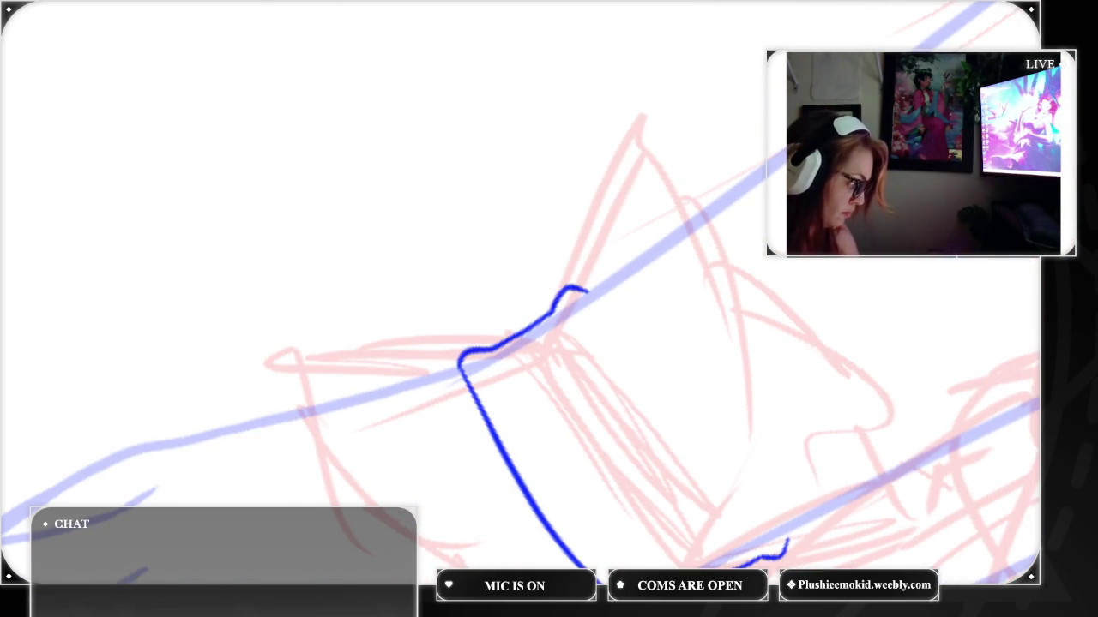
{"action": "key", "text": "ctrl+z"}
{"action": "mouse_move", "coordinate": [458, 361]}
{"action": "left_mouse_down"}
{"action": "mouse_move", "coordinate": [552, 517]}
{"action": "mouse_move", "coordinate": [604, 573]}
{"action": "left_mouse_up"}
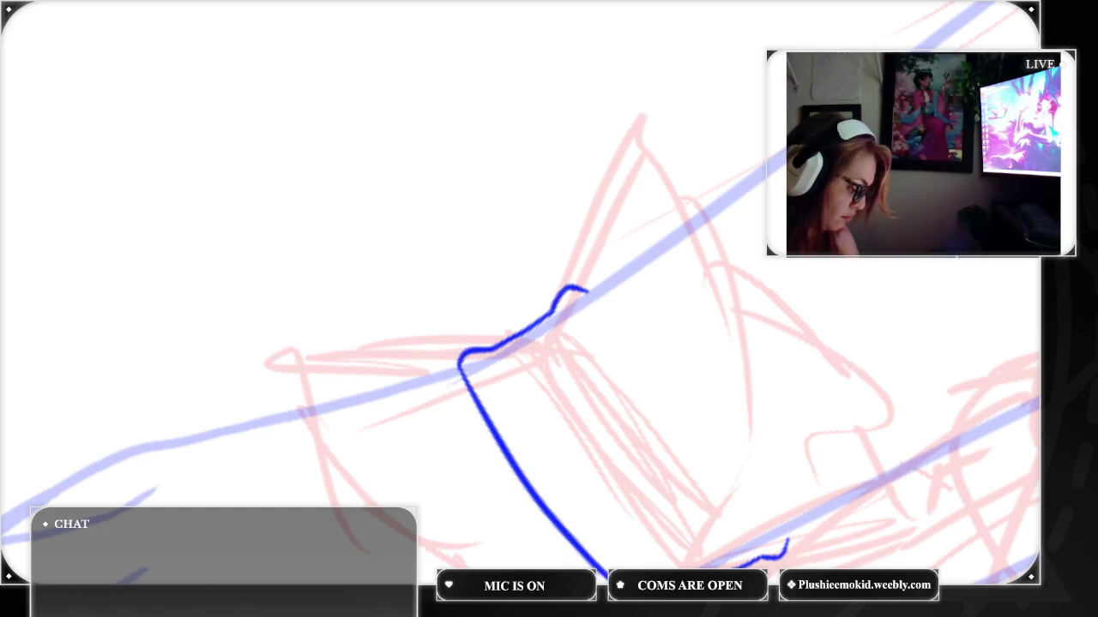
{"action": "left_click_drag", "start_coordinate": [584, 308], "coordinate": [787, 551]}
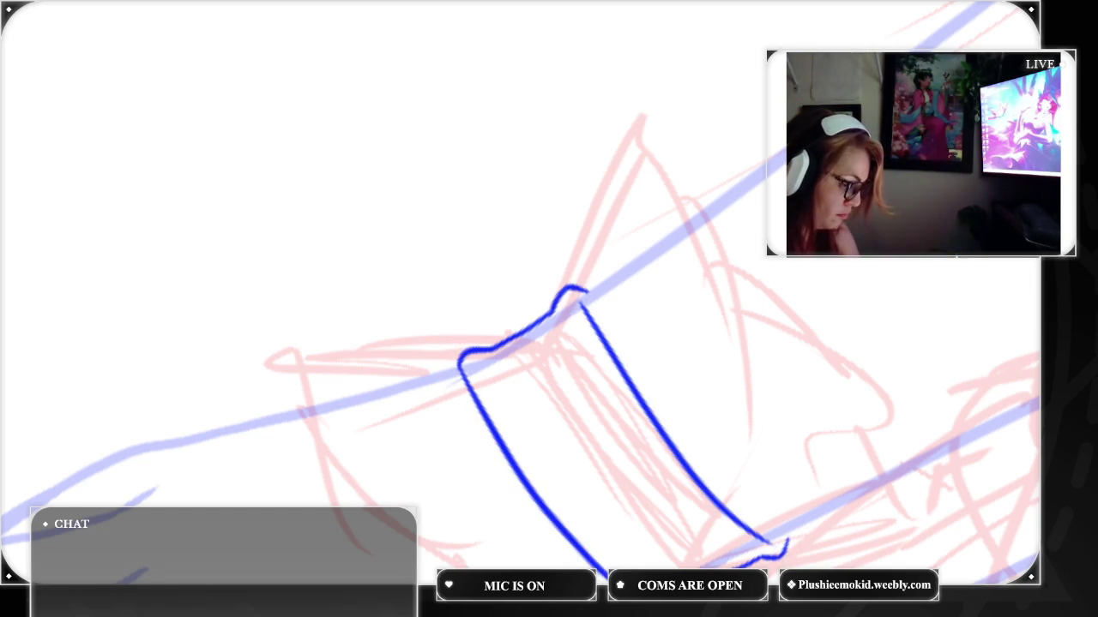
{"action": "key", "text": "6"}
{"action": "key", "text": "6"}
{"action": "key", "text": "6"}
{"action": "key", "text": "6"}
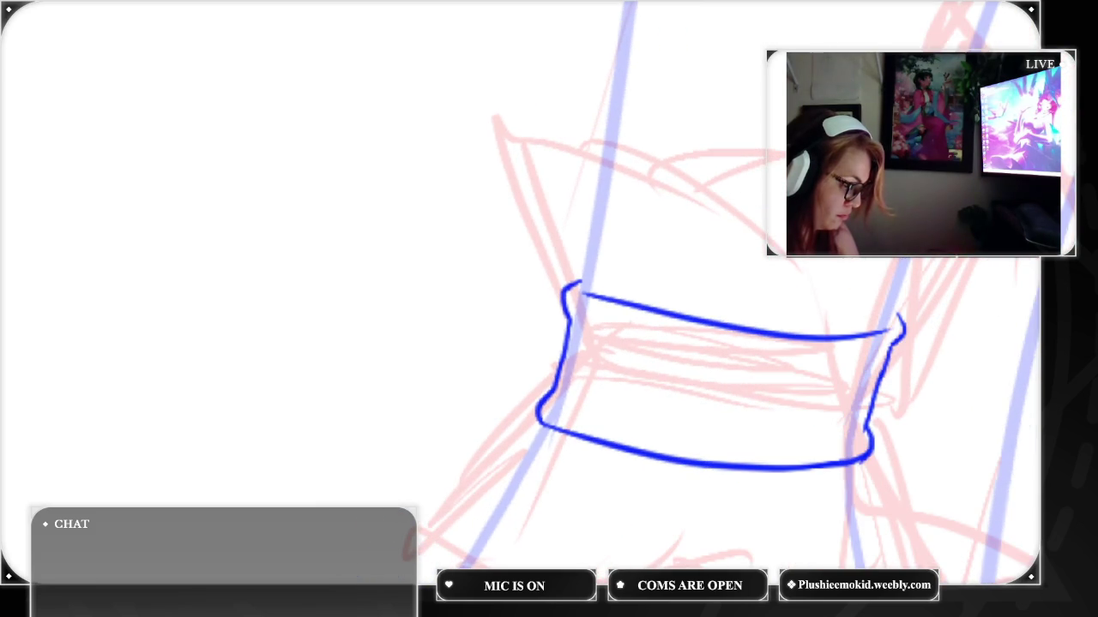
Zoom to the wrist cuff and ink a wavy ruffle above the band with fold marks at its base
{"action": "key", "text": "5"}
{"action": "key", "text": "2"}
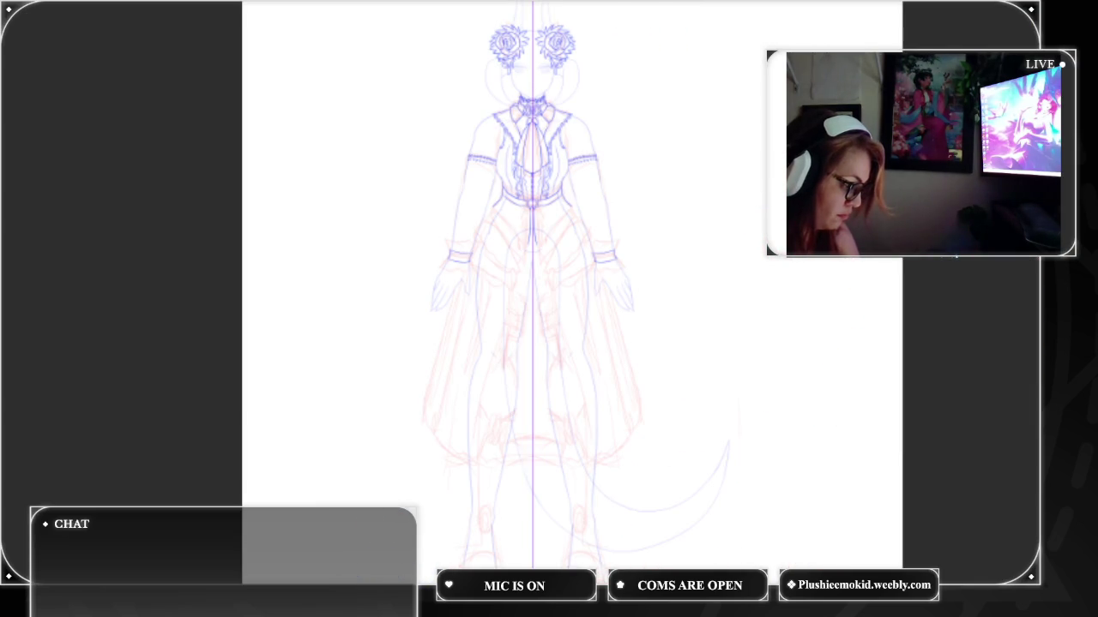
{"action": "scroll", "coordinate": [583, 300], "scroll_direction": "up", "scroll_amount": 3}
{"action": "scroll", "coordinate": [583, 300], "scroll_direction": "up", "scroll_amount": 2}
{"action": "scroll", "coordinate": [677, 437], "scroll_direction": "up", "scroll_amount": 2}
{"action": "mouse_move", "coordinate": [678, 438]}
{"action": "left_mouse_down"}
{"action": "mouse_move", "coordinate": [677, 360]}
{"action": "mouse_move", "coordinate": [592, 398]}
{"action": "left_mouse_up"}
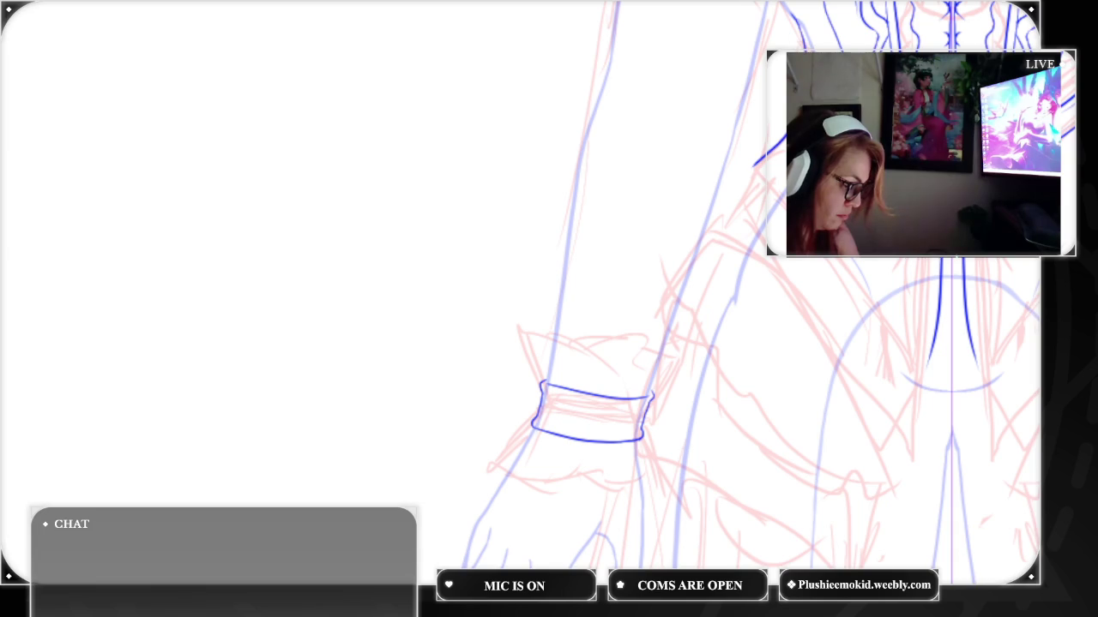
{"action": "scroll", "coordinate": [566, 317], "scroll_direction": "up", "scroll_amount": 1}
{"action": "scroll", "coordinate": [566, 317], "scroll_direction": "up", "scroll_amount": 2}
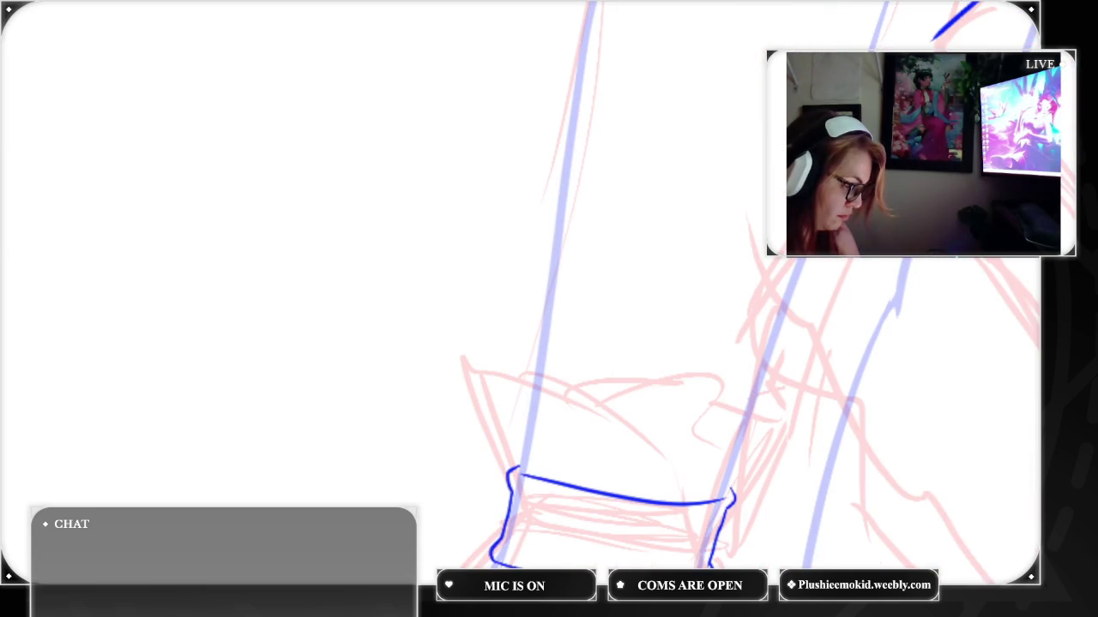
{"action": "mouse_move", "coordinate": [613, 515]}
{"action": "left_mouse_down"}
{"action": "mouse_move", "coordinate": [613, 180]}
{"action": "mouse_move", "coordinate": [613, 292]}
{"action": "left_mouse_up"}
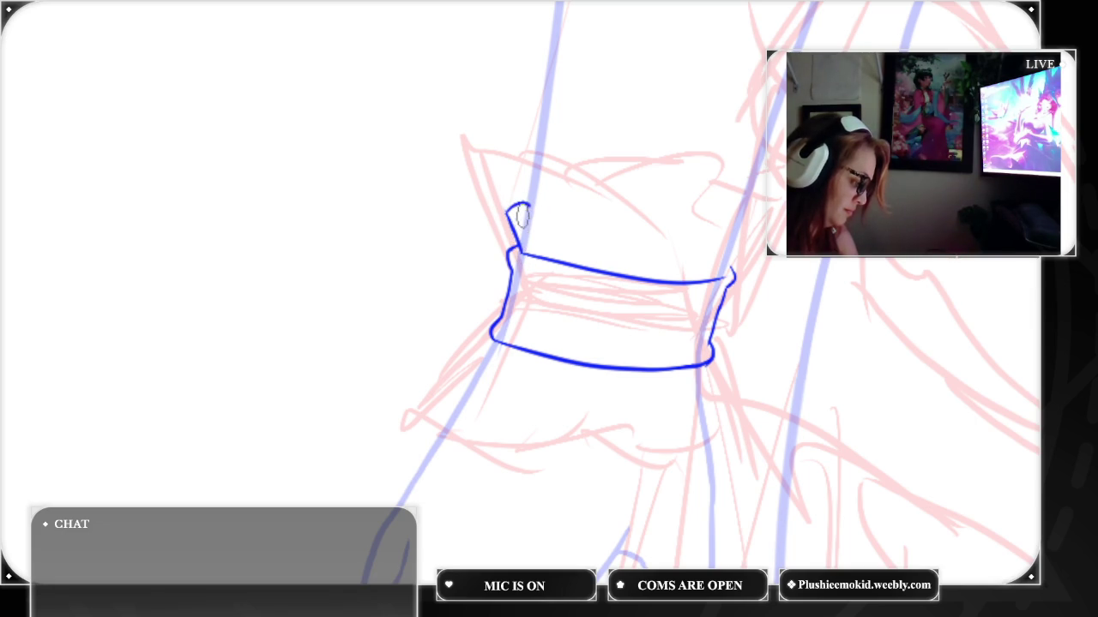
{"action": "mouse_move", "coordinate": [513, 214]}
{"action": "left_mouse_down"}
{"action": "mouse_move", "coordinate": [649, 243]}
{"action": "mouse_move", "coordinate": [738, 241]}
{"action": "mouse_move", "coordinate": [741, 228]}
{"action": "left_mouse_up"}
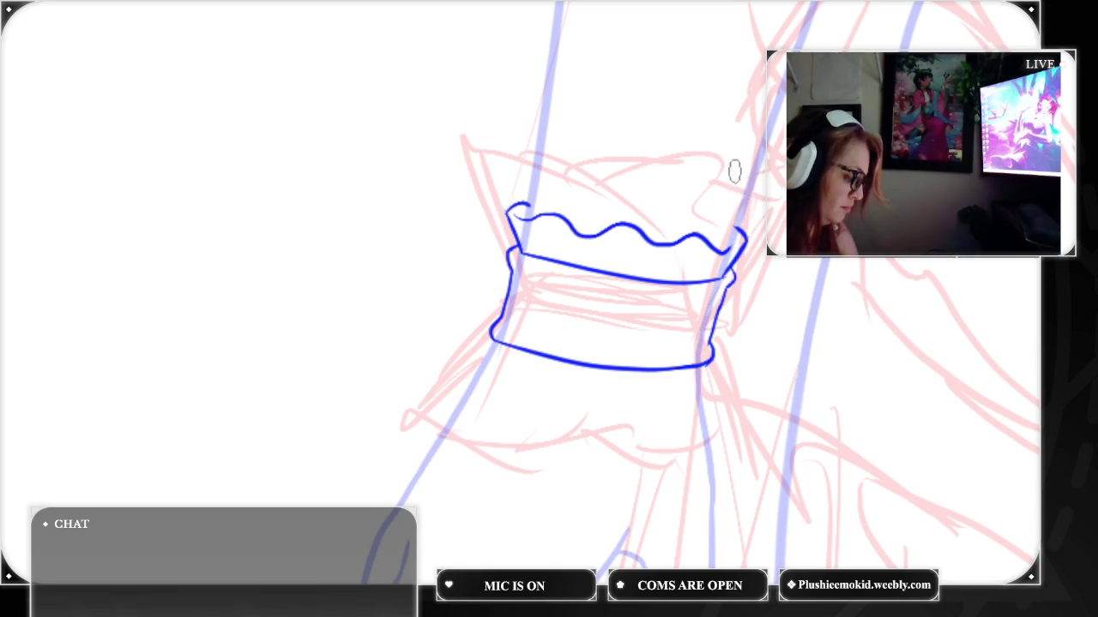
{"action": "left_click_drag", "start_coordinate": [614, 273], "coordinate": [684, 262]}
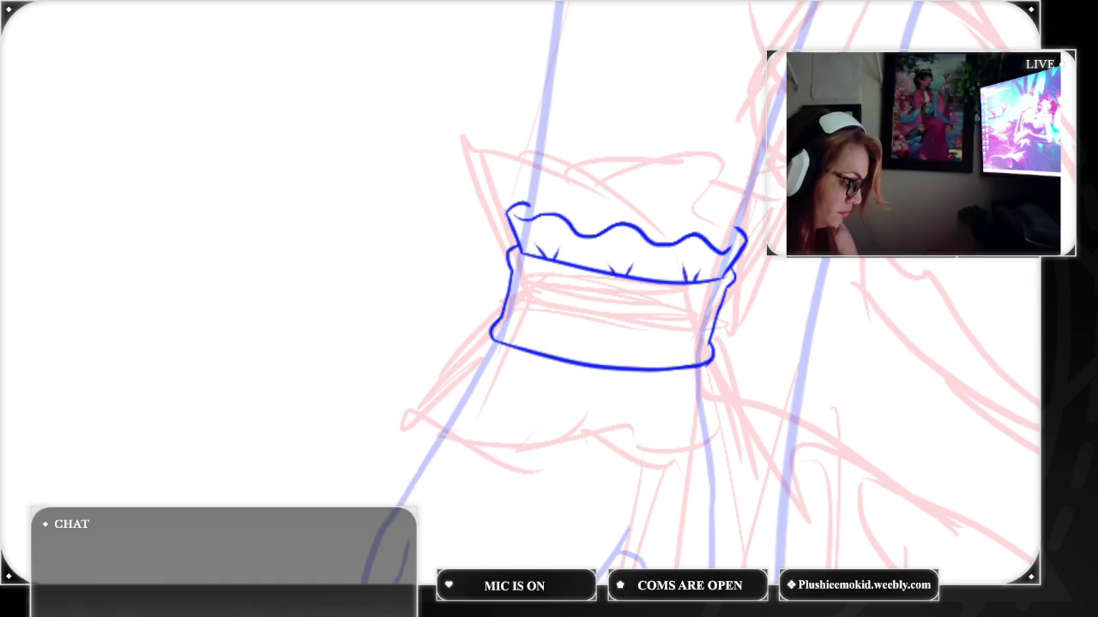
{"action": "mouse_move", "coordinate": [493, 341]}
{"action": "left_mouse_down"}
{"action": "mouse_move", "coordinate": [465, 353]}
{"action": "mouse_move", "coordinate": [468, 375]}
{"action": "mouse_move", "coordinate": [512, 402]}
{"action": "mouse_move", "coordinate": [686, 423]}
{"action": "left_mouse_up"}
Ink the lower ruffle's flared right end and add a fold tick along its top line
{"action": "mouse_move", "coordinate": [707, 370]}
{"action": "left_mouse_down"}
{"action": "mouse_move", "coordinate": [730, 410]}
{"action": "mouse_move", "coordinate": [689, 423]}
{"action": "left_mouse_up"}
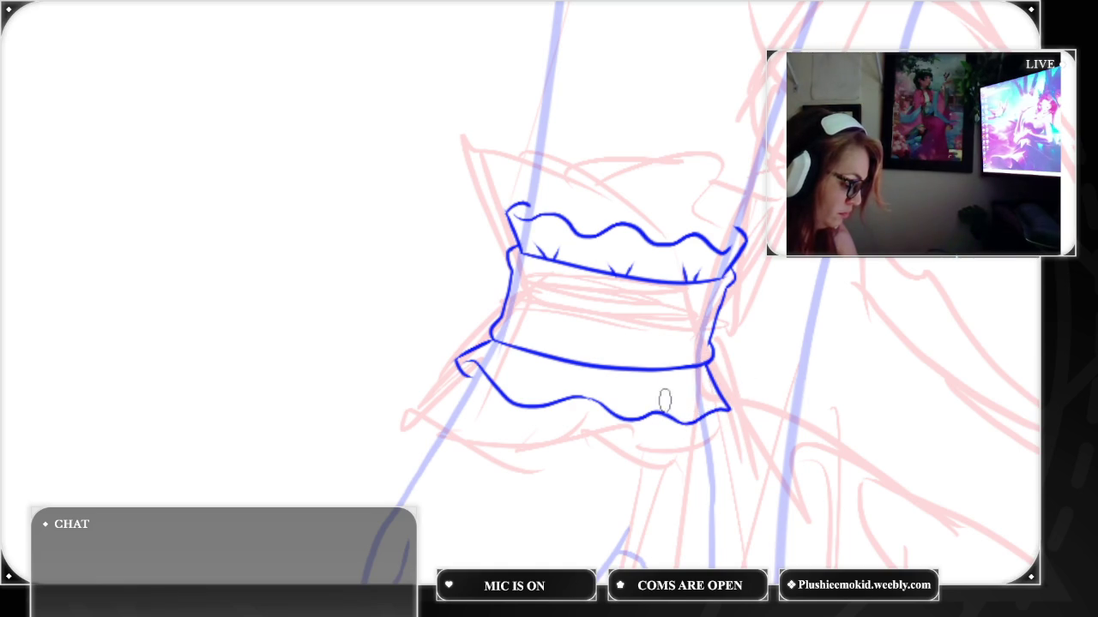
{"action": "left_click_drag", "start_coordinate": [707, 365], "coordinate": [729, 394]}
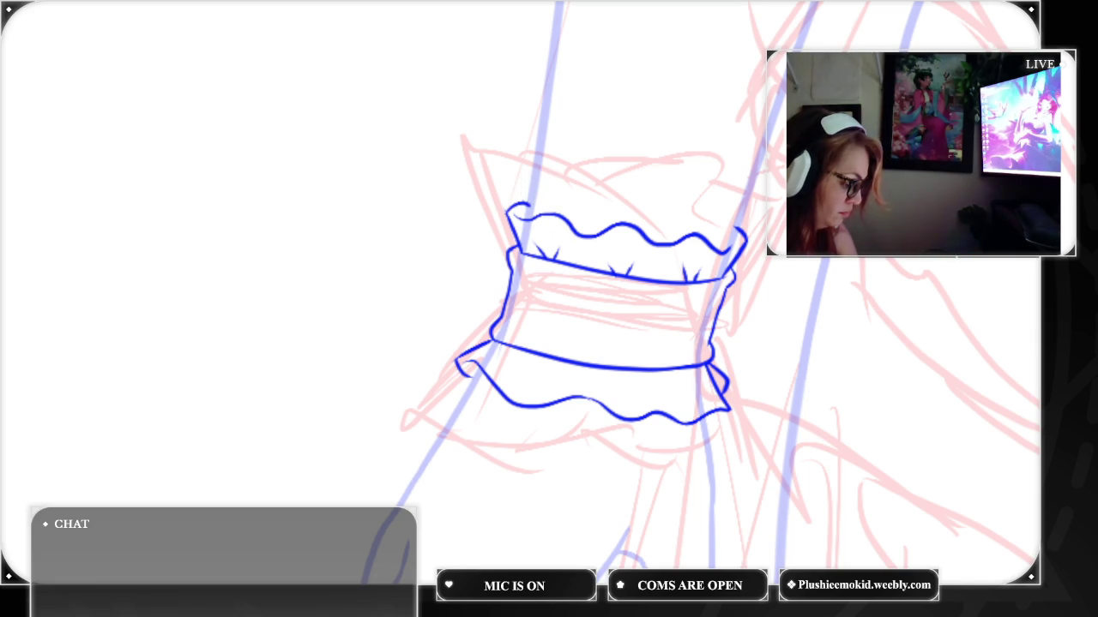
{"action": "left_click_drag", "start_coordinate": [516, 360], "coordinate": [557, 371]}
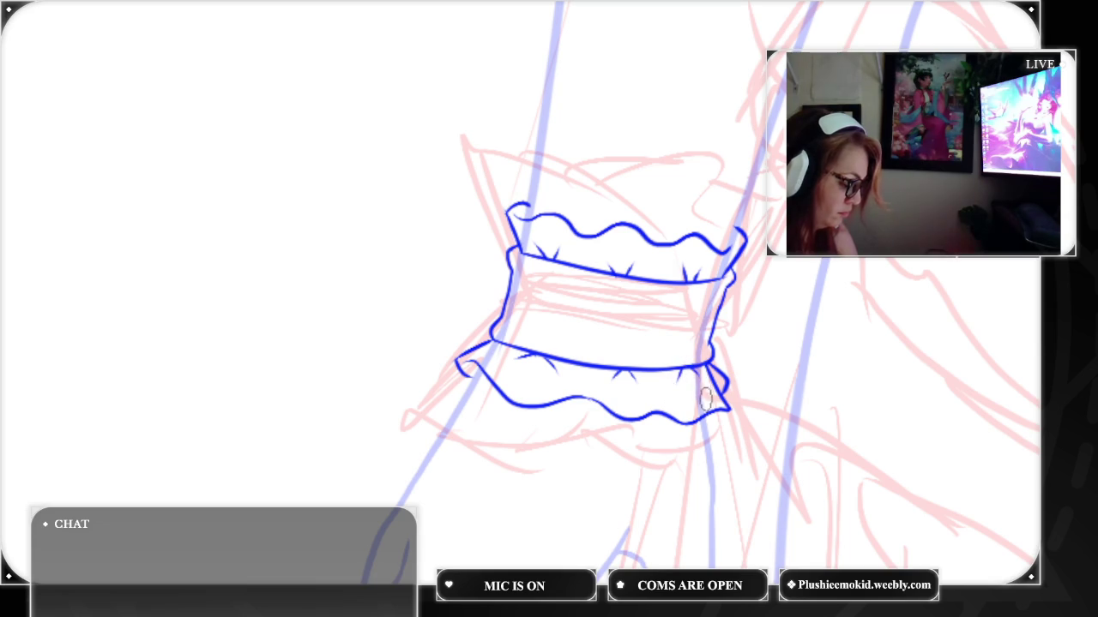
{"action": "key", "text": "ctrl+plus"}
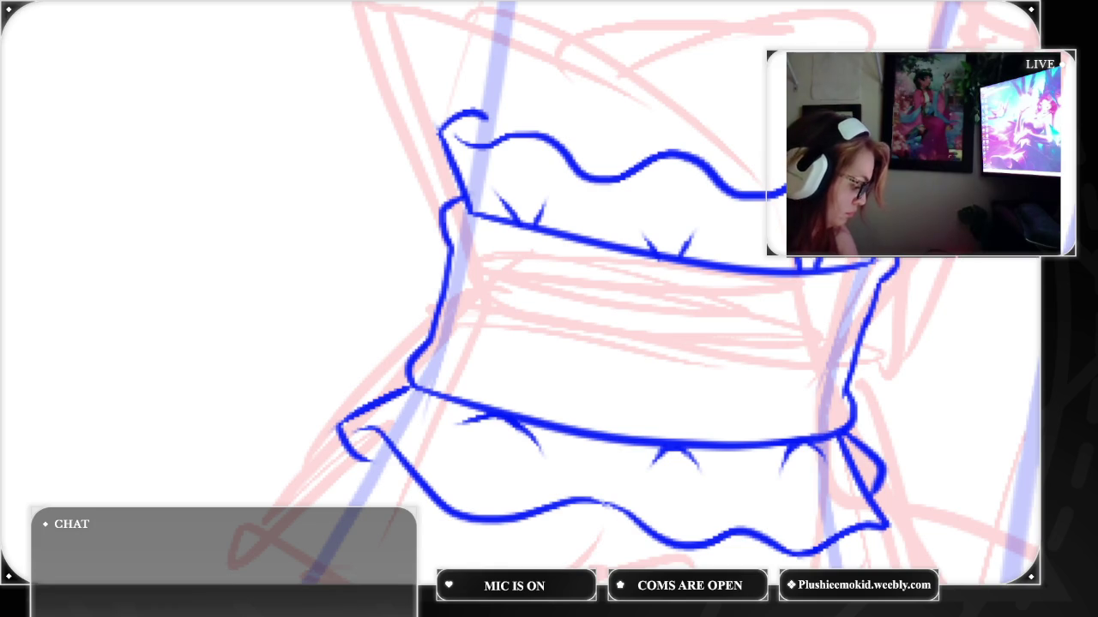
Erase the upper ruffle's top-left curl, its fold marks and most of the wavy top stroke
{"action": "mouse_move", "coordinate": [483, 94]}
{"action": "left_mouse_down"}
{"action": "mouse_move", "coordinate": [458, 105]}
{"action": "mouse_move", "coordinate": [468, 141]}
{"action": "mouse_move", "coordinate": [446, 152]}
{"action": "mouse_move", "coordinate": [526, 121]}
{"action": "mouse_move", "coordinate": [589, 171]}
{"action": "left_mouse_up"}
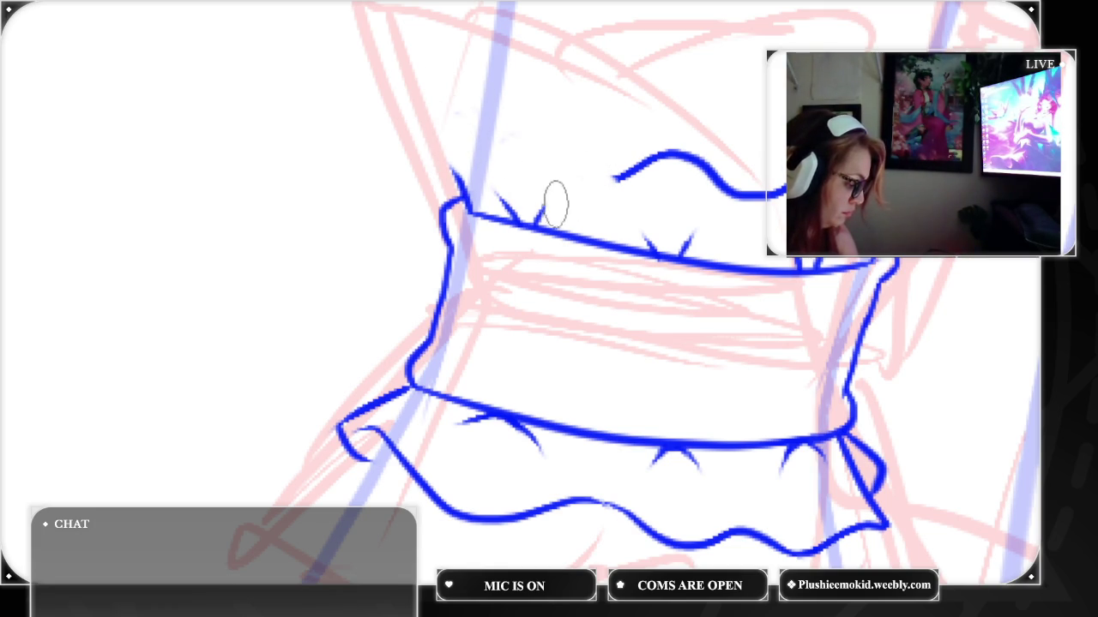
{"action": "mouse_move", "coordinate": [504, 197]}
{"action": "left_mouse_down"}
{"action": "mouse_move", "coordinate": [538, 215]}
{"action": "mouse_move", "coordinate": [507, 209]}
{"action": "left_mouse_up"}
{"action": "mouse_move", "coordinate": [649, 220]}
{"action": "left_mouse_down"}
{"action": "mouse_move", "coordinate": [688, 245]}
{"action": "mouse_move", "coordinate": [642, 243]}
{"action": "mouse_move", "coordinate": [711, 240]}
{"action": "left_mouse_up"}
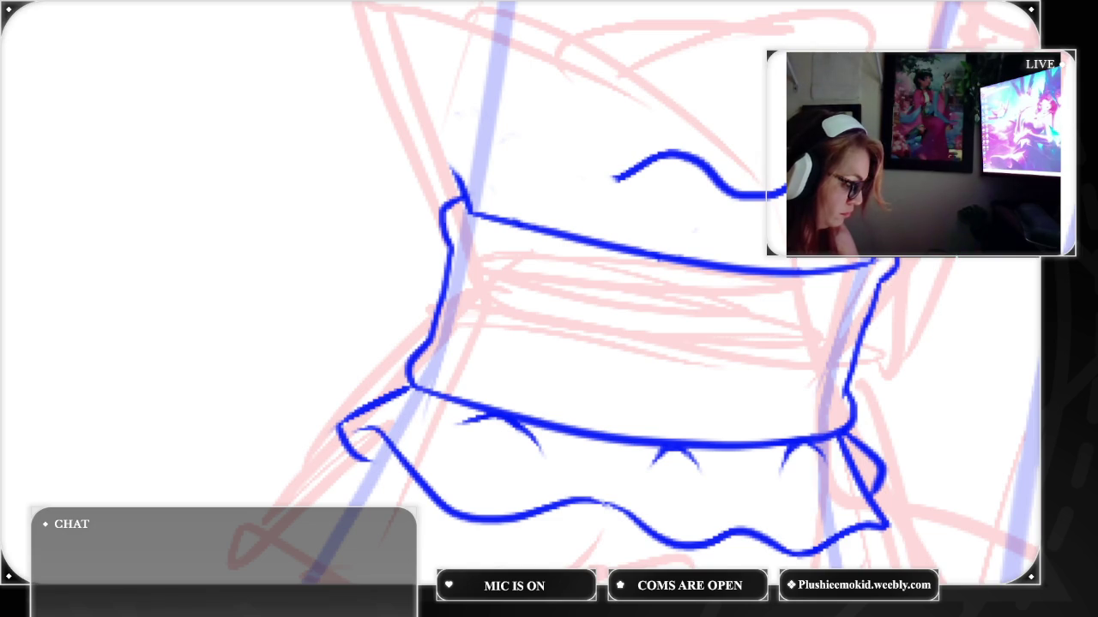
{"action": "mouse_move", "coordinate": [780, 187]}
{"action": "left_mouse_down"}
{"action": "mouse_move", "coordinate": [711, 191]}
{"action": "mouse_move", "coordinate": [712, 161]}
{"action": "mouse_move", "coordinate": [612, 172]}
{"action": "mouse_move", "coordinate": [661, 159]}
{"action": "left_mouse_up"}
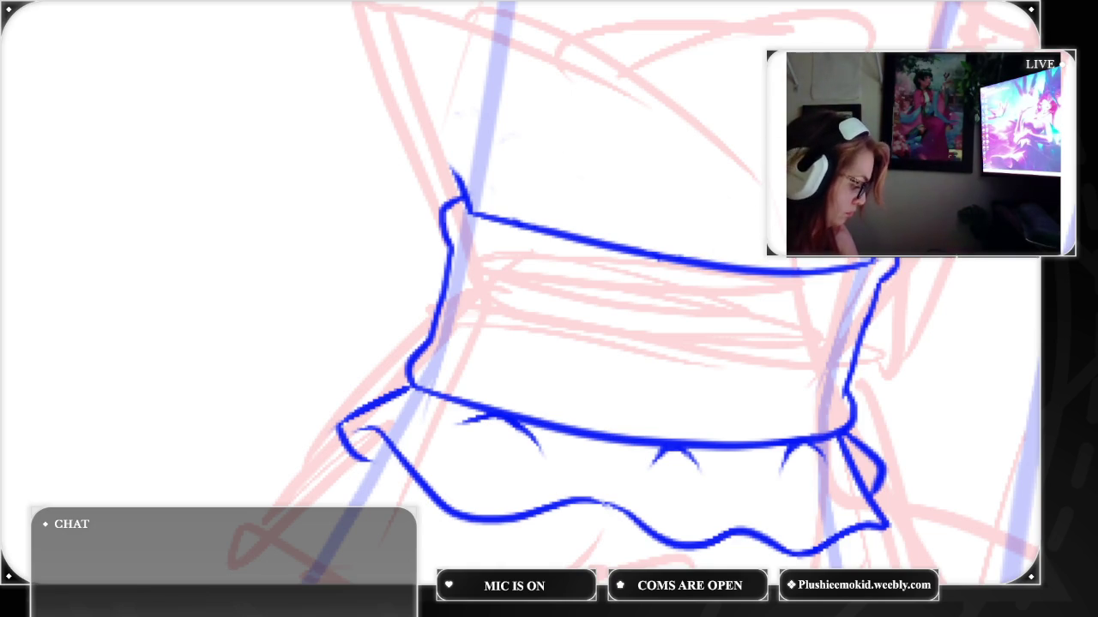
Redraw the bodice's top contour and ruffle edge, then add a V fold above the waist line
{"action": "mouse_move", "coordinate": [468, 213]}
{"action": "left_mouse_down"}
{"action": "mouse_move", "coordinate": [429, 122]}
{"action": "mouse_move", "coordinate": [491, 97]}
{"action": "left_mouse_up"}
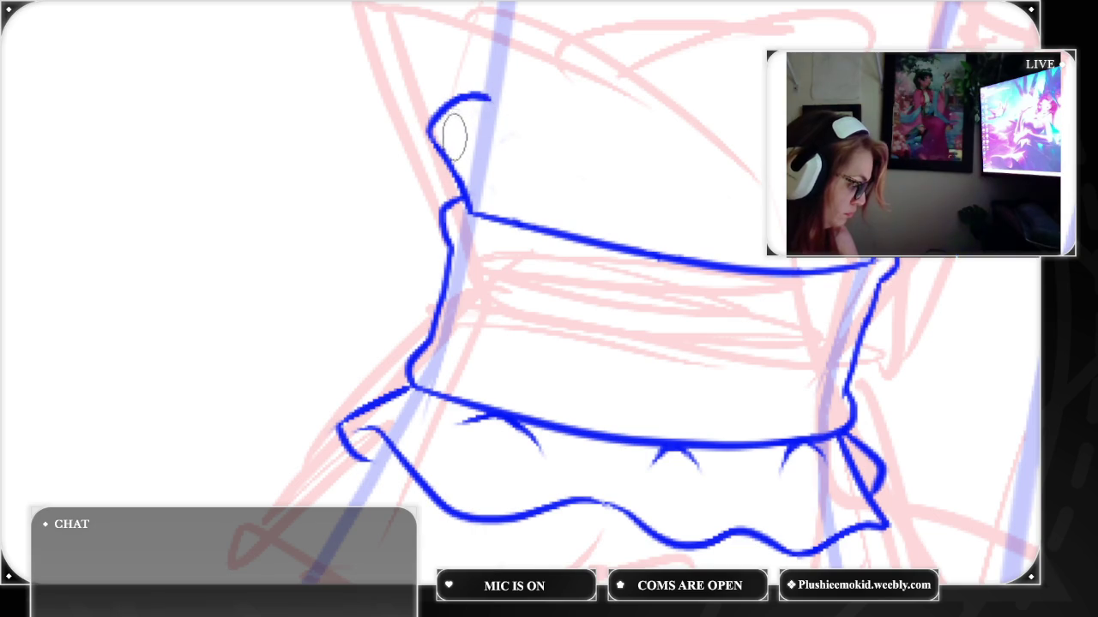
{"action": "mouse_move", "coordinate": [451, 133]}
{"action": "left_mouse_down"}
{"action": "mouse_move", "coordinate": [547, 153]}
{"action": "mouse_move", "coordinate": [625, 147]}
{"action": "mouse_move", "coordinate": [708, 196]}
{"action": "mouse_move", "coordinate": [785, 174]}
{"action": "left_mouse_up"}
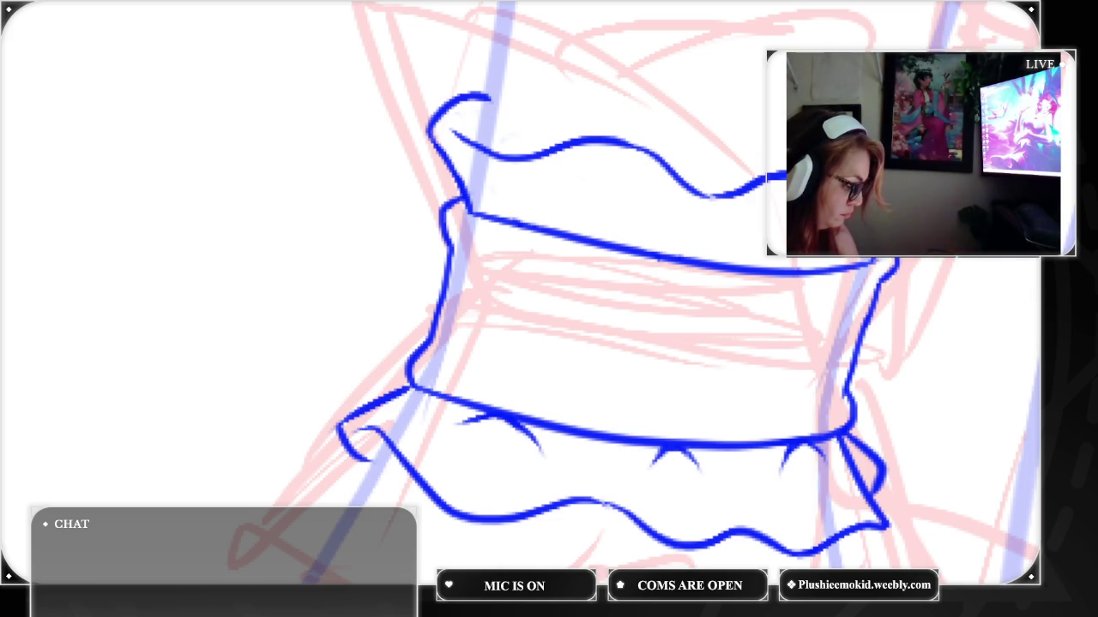
{"action": "left_click_drag", "start_coordinate": [593, 240], "coordinate": [572, 203]}
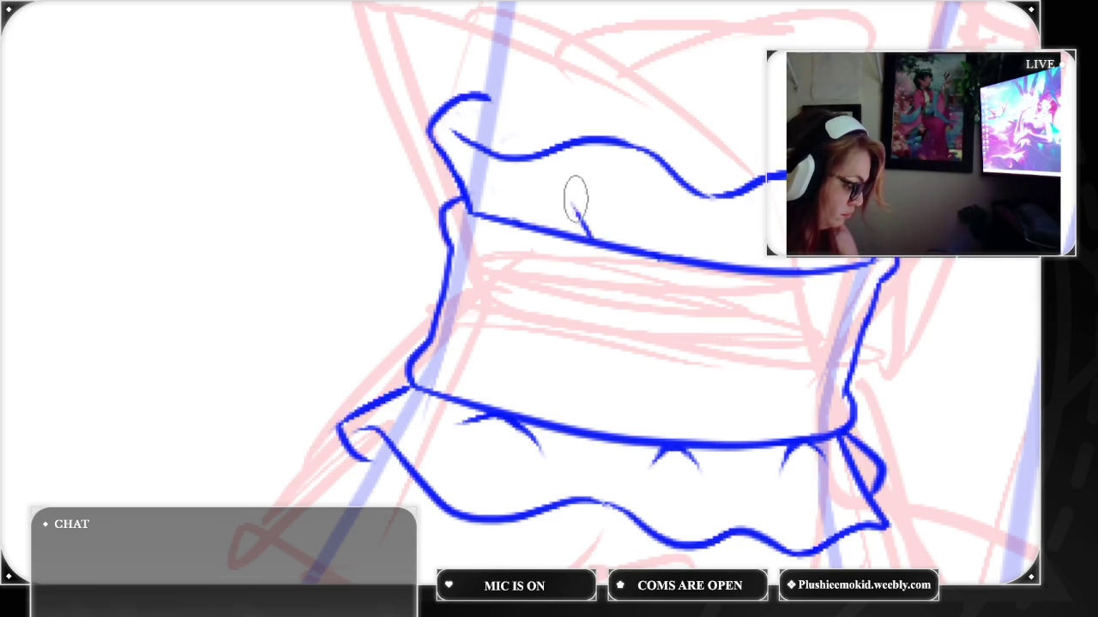
{"action": "left_click_drag", "start_coordinate": [617, 244], "coordinate": [626, 220]}
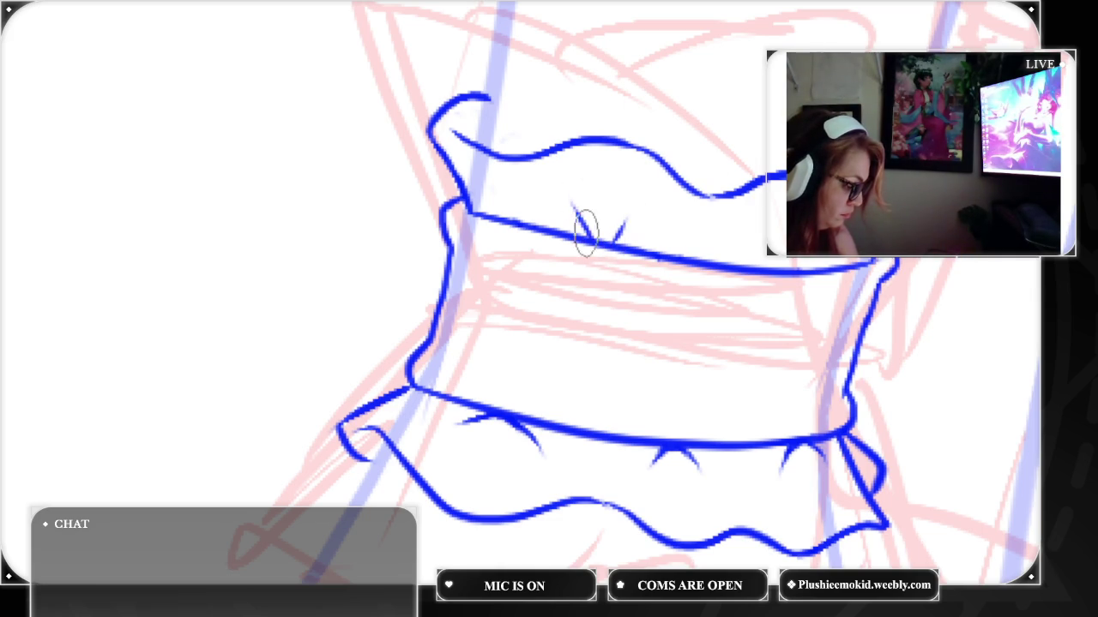
{"action": "left_click_drag", "start_coordinate": [591, 232], "coordinate": [625, 208]}
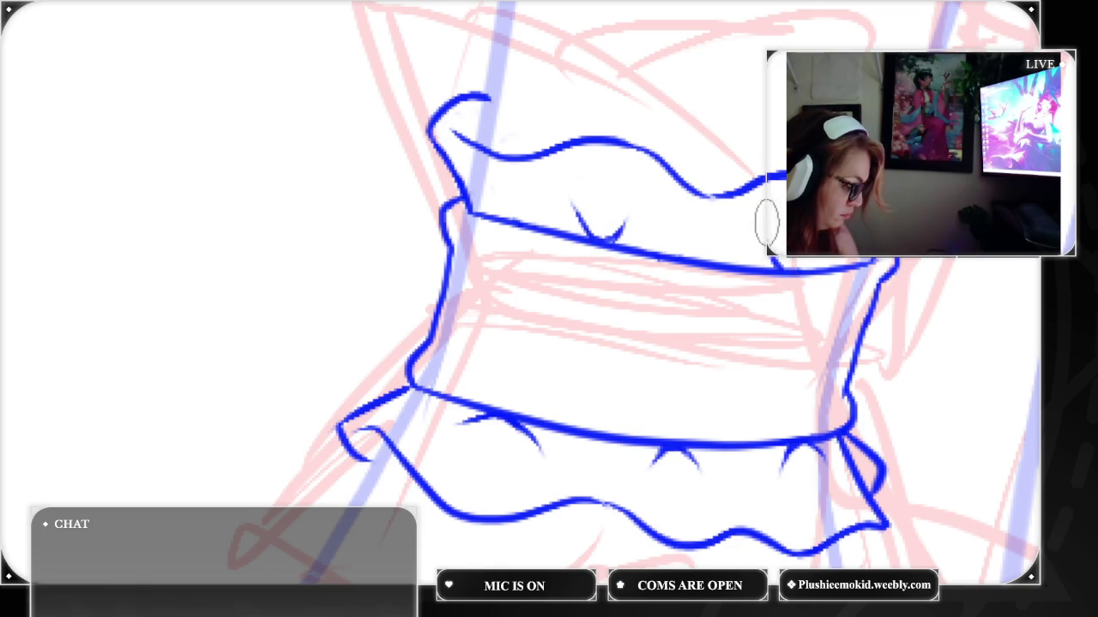
{"action": "left_click_drag", "start_coordinate": [796, 274], "coordinate": [813, 259]}
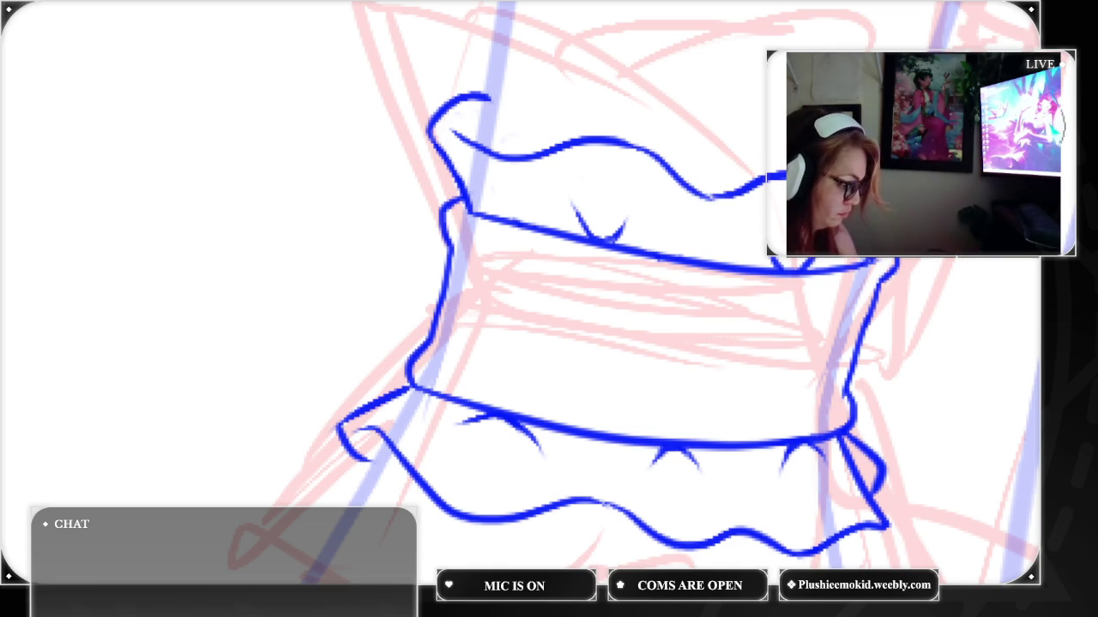
{"action": "key", "text": "ctrl+0"}
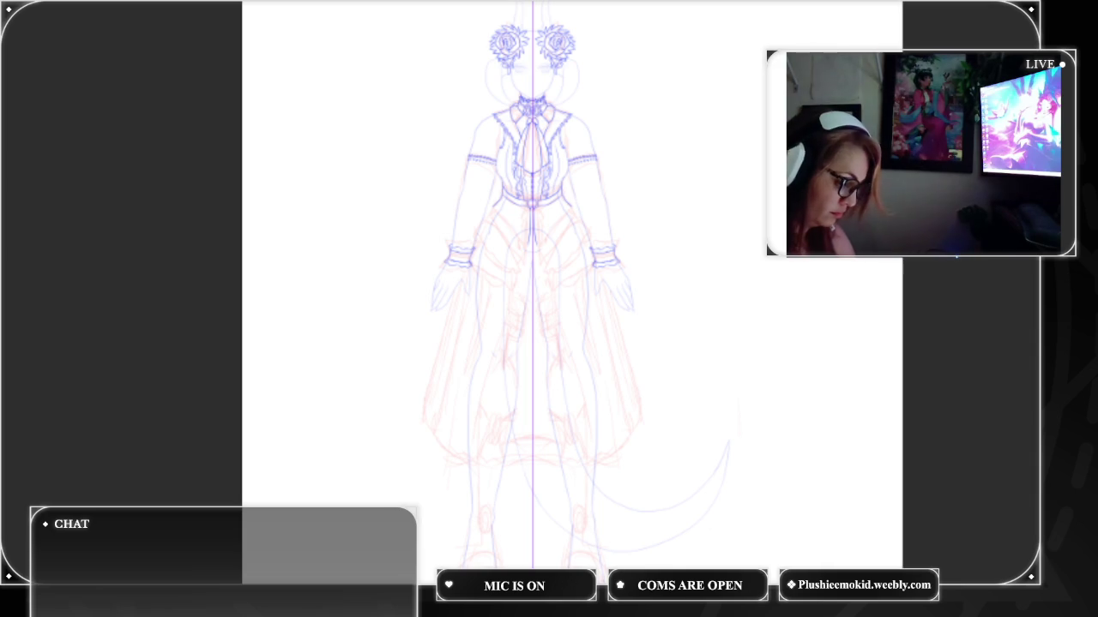
Ink mirrored hip lines sweeping down both sides of the waist below the belt
{"action": "scroll", "coordinate": [517, 218], "scroll_direction": "up", "scroll_amount": 5}
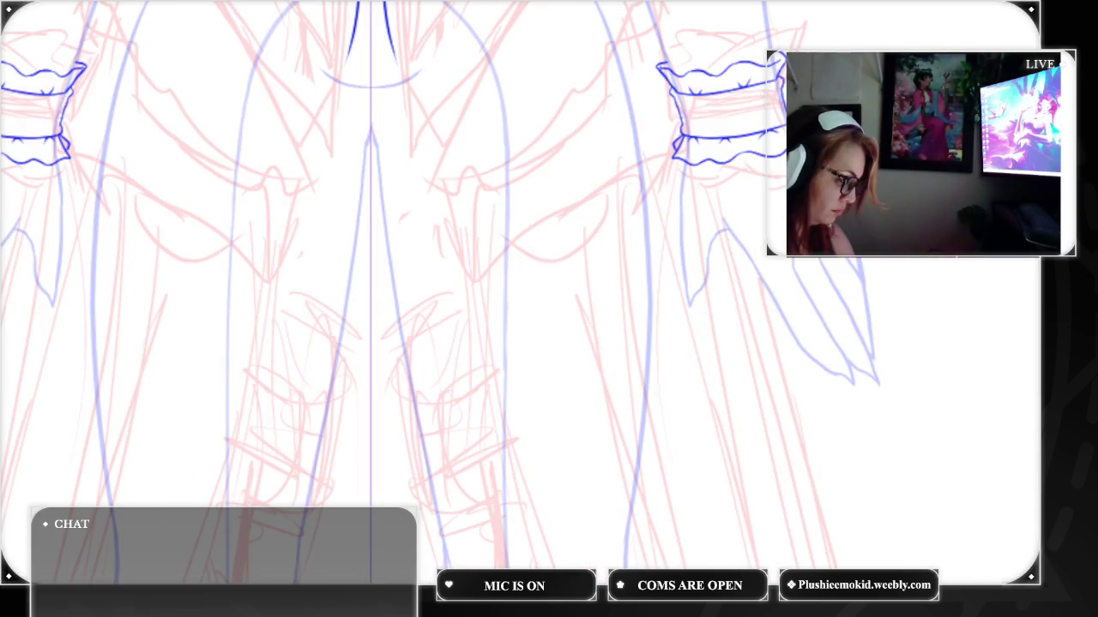
{"action": "scroll", "coordinate": [570, 292], "scroll_direction": "left", "scroll_amount": 2}
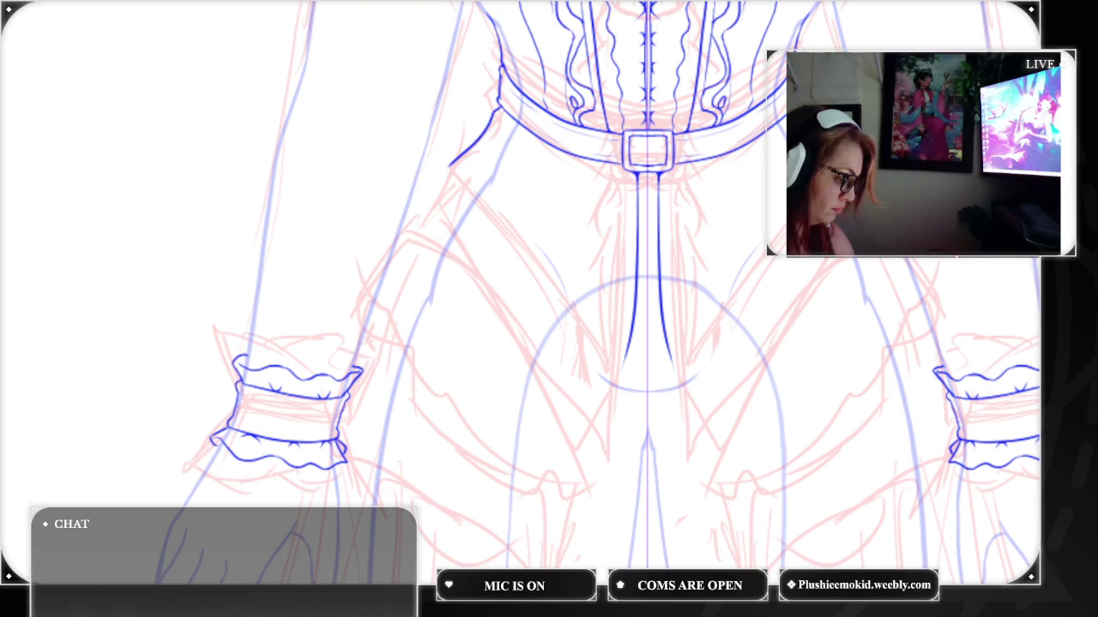
{"action": "left_click_drag", "start_coordinate": [858, 260], "coordinate": [705, 455]}
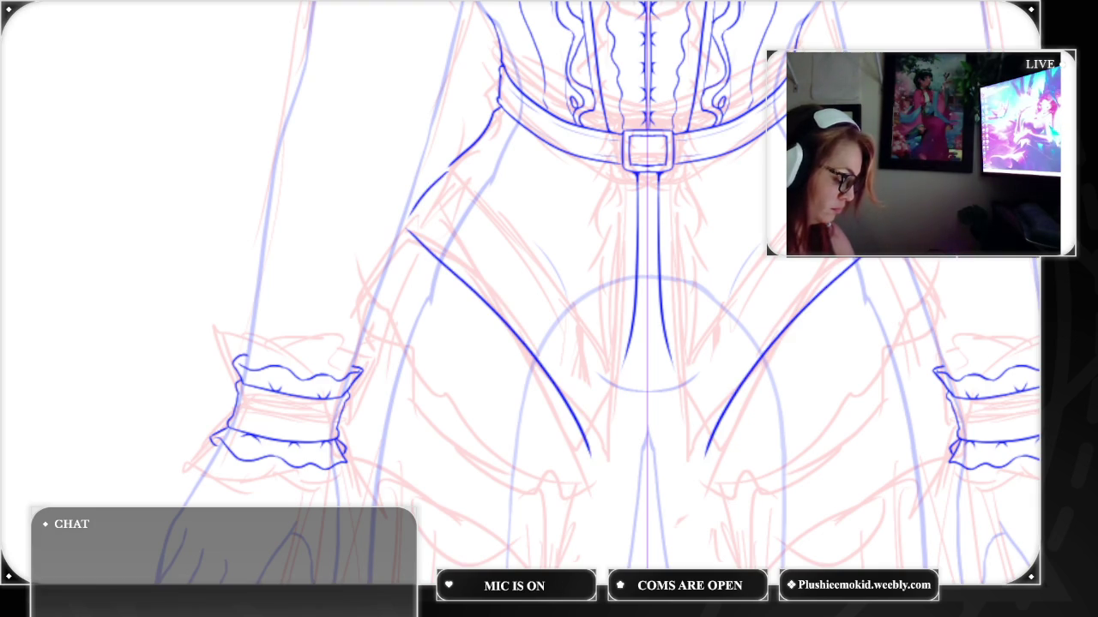
{"action": "scroll", "coordinate": [549, 327], "scroll_direction": "up", "scroll_amount": 3}
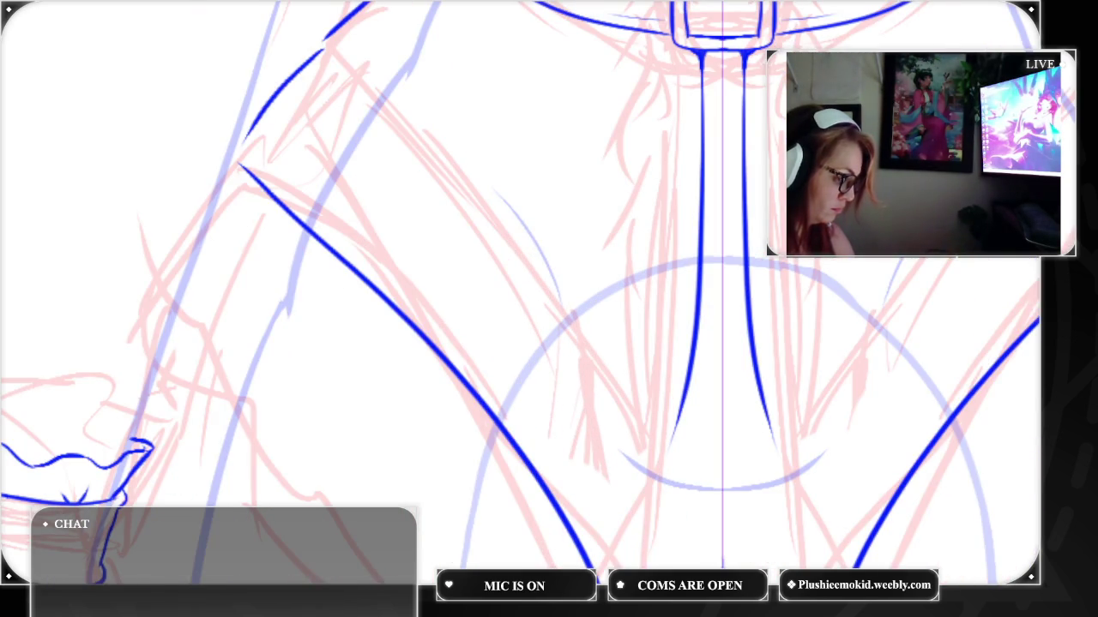
{"action": "mouse_move", "coordinate": [1067, 40]}
{"action": "left_mouse_down"}
{"action": "mouse_move", "coordinate": [896, 267]}
{"action": "mouse_move", "coordinate": [907, 271]}
{"action": "left_mouse_up"}
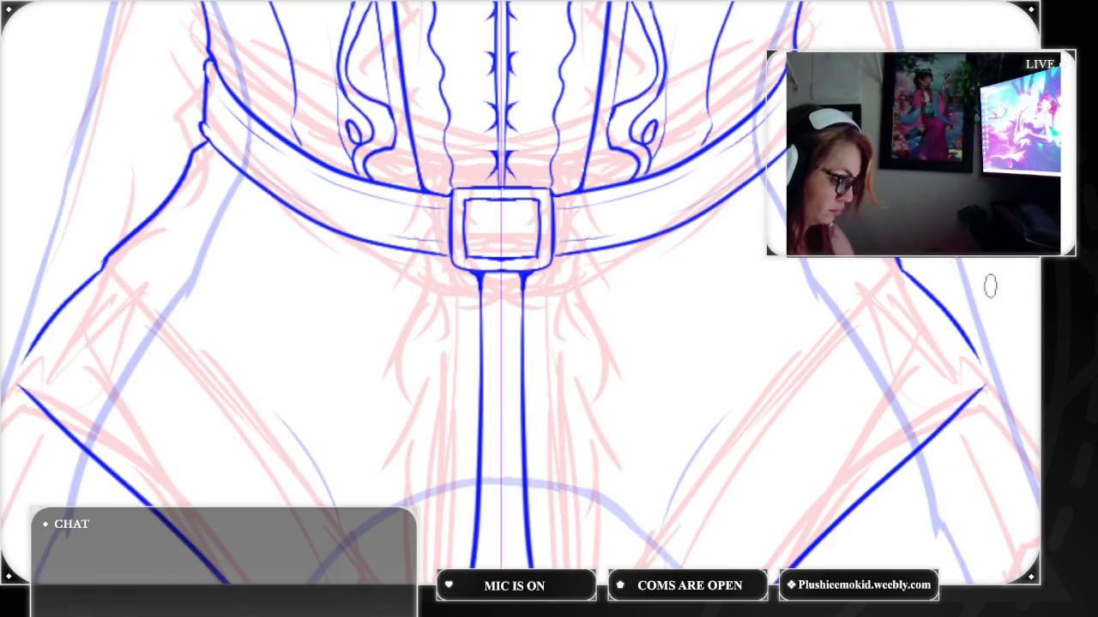
{"action": "left_click_drag", "start_coordinate": [967, 341], "coordinate": [990, 371]}
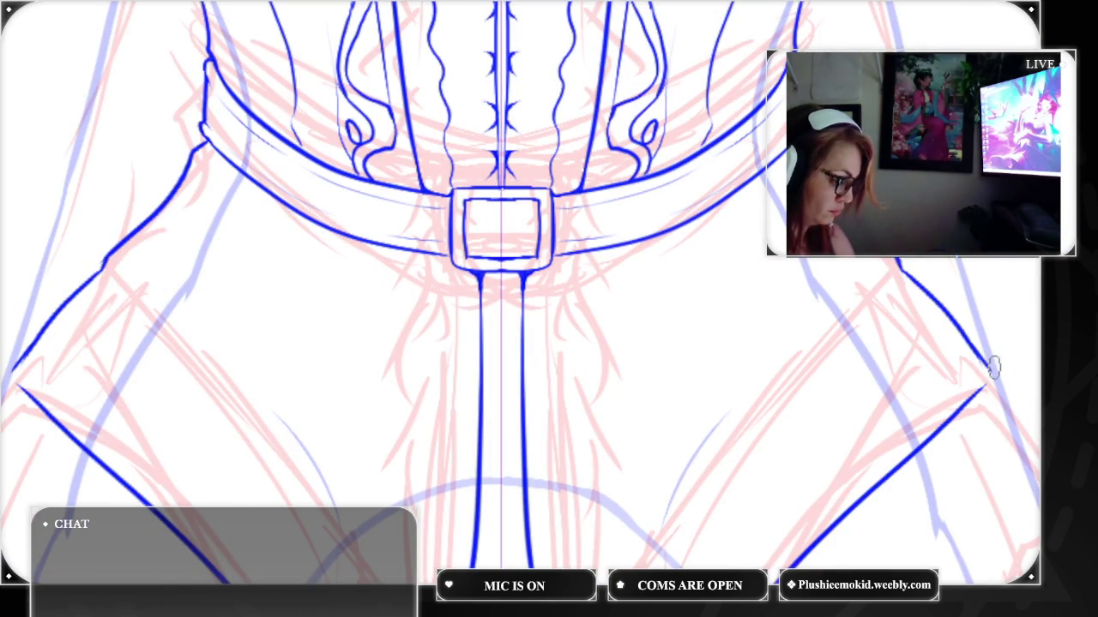
Extend the inner-thigh lines to the crotch and join them with a redrawn mirrored centre curve
{"action": "scroll", "coordinate": [549, 308], "scroll_direction": "down", "scroll_amount": 5}
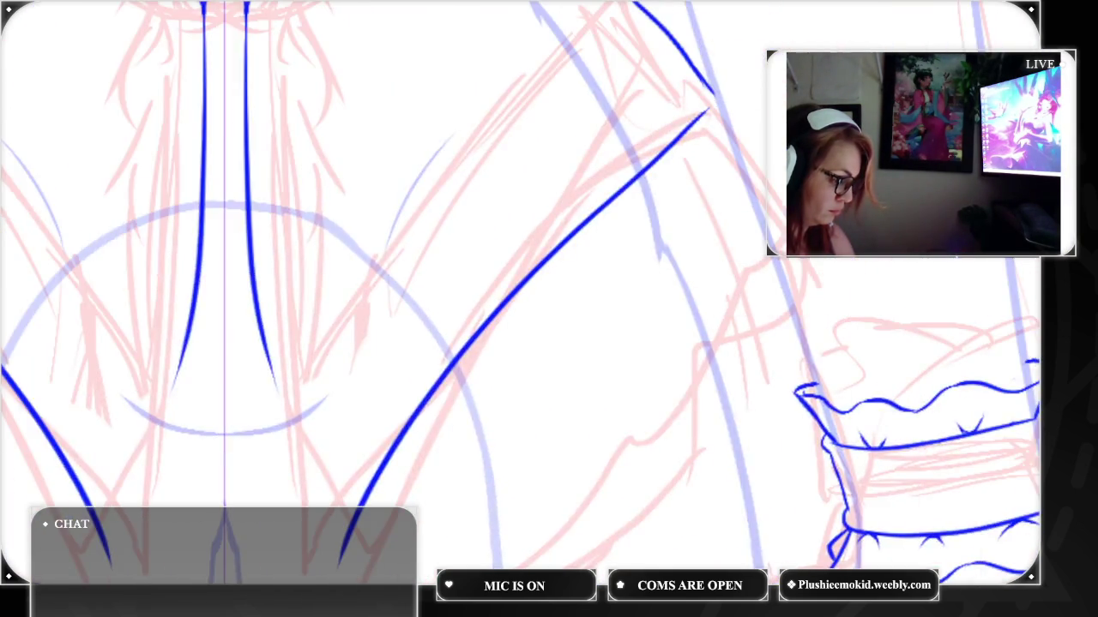
{"action": "scroll", "coordinate": [549, 309], "scroll_direction": "up", "scroll_amount": 3}
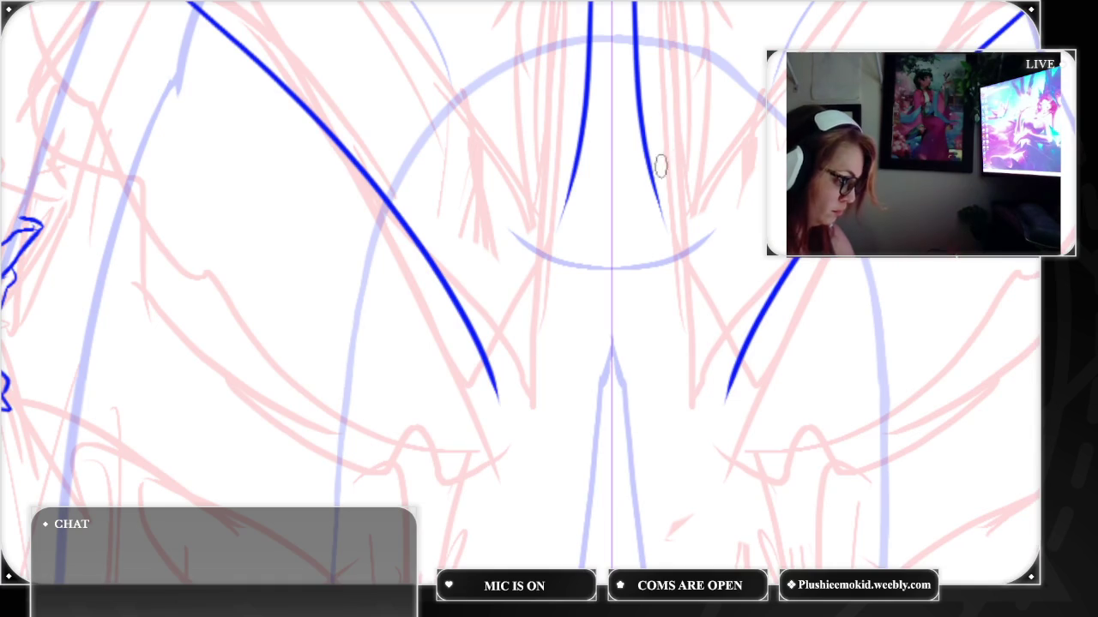
{"action": "left_click_drag", "start_coordinate": [649, 158], "coordinate": [727, 403]}
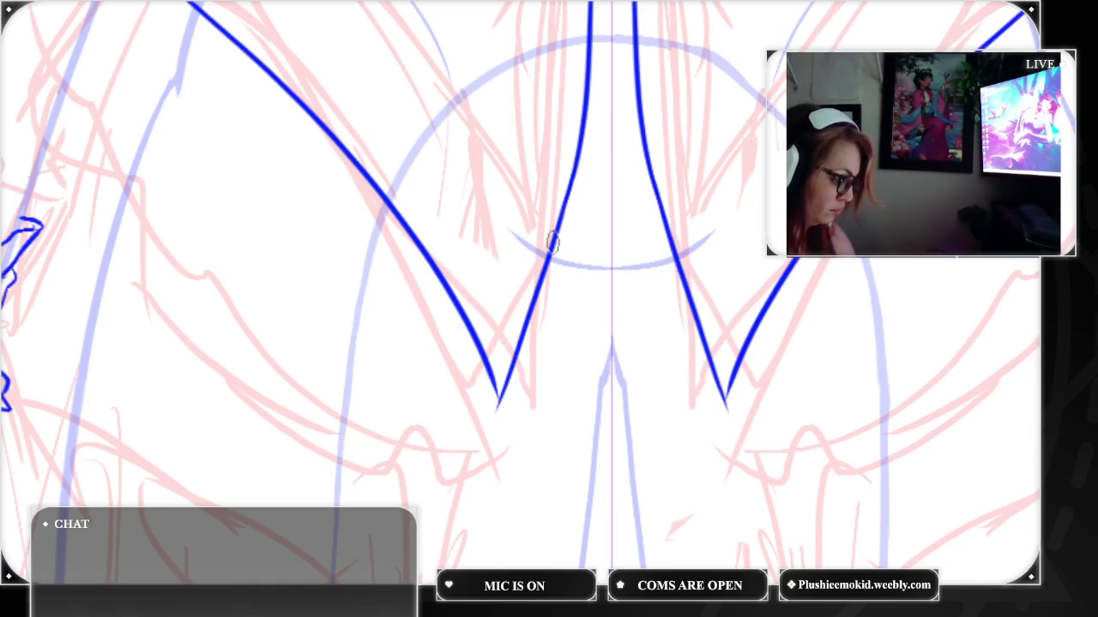
{"action": "mouse_move", "coordinate": [553, 247]}
{"action": "left_mouse_down"}
{"action": "mouse_move", "coordinate": [597, 306]}
{"action": "mouse_move", "coordinate": [654, 291]}
{"action": "left_mouse_up"}
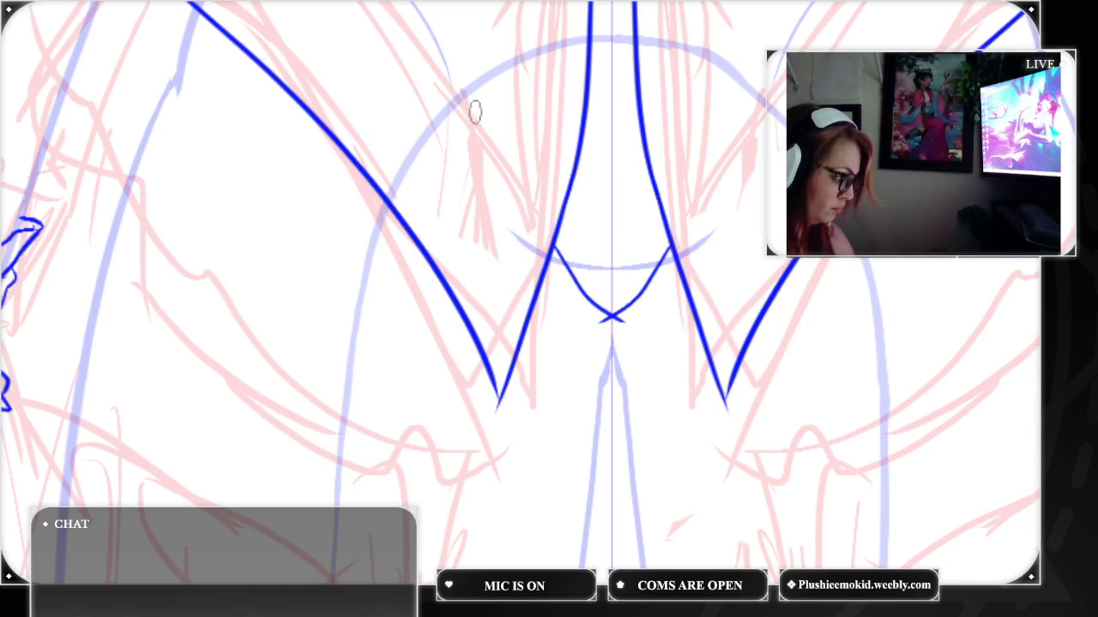
{"action": "key", "text": "ctrl+z"}
{"action": "left_click_drag", "start_coordinate": [555, 227], "coordinate": [623, 289]}
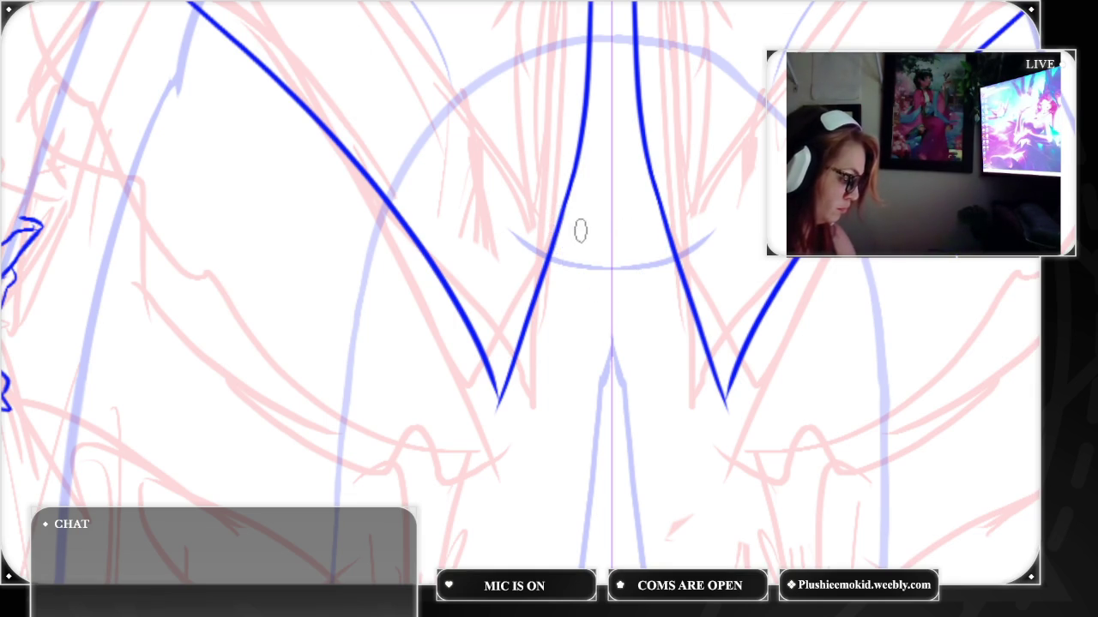
{"action": "left_click_drag", "start_coordinate": [556, 238], "coordinate": [612, 263]}
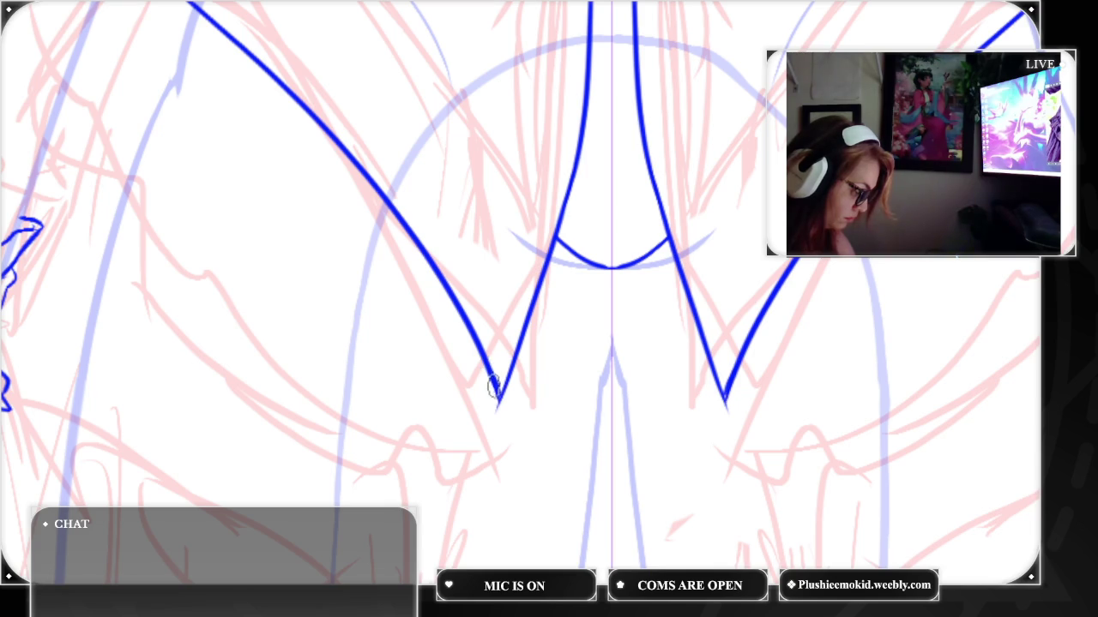
{"action": "mouse_move", "coordinate": [555, 142]}
{"action": "left_mouse_down"}
{"action": "mouse_move", "coordinate": [666, 416]}
{"action": "mouse_move", "coordinate": [721, 412]}
{"action": "left_mouse_up"}
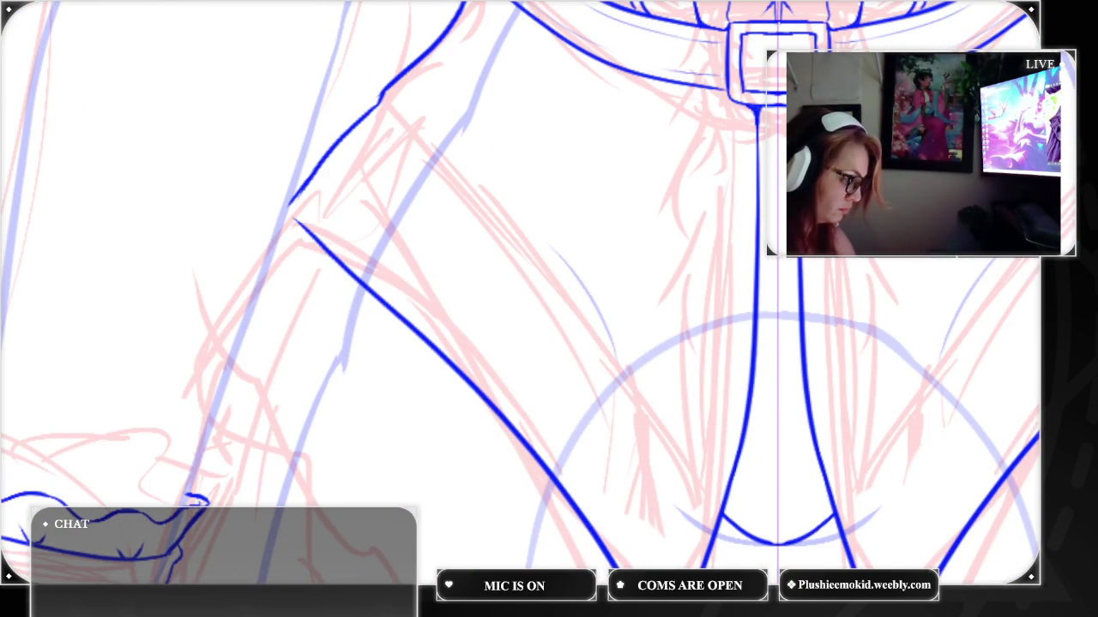
Draw a thin mirrored vertical fold line under the belt and a curved crease sweeping down-left
{"action": "left_click_drag", "start_coordinate": [673, 107], "coordinate": [649, 408]}
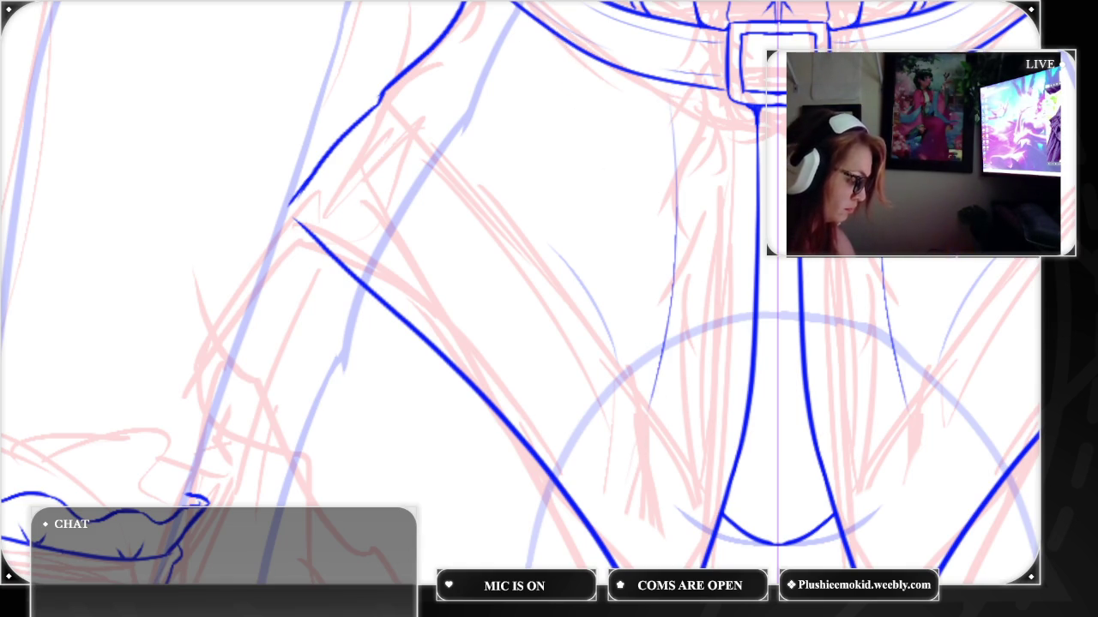
{"action": "left_click_drag", "start_coordinate": [576, 55], "coordinate": [477, 315]}
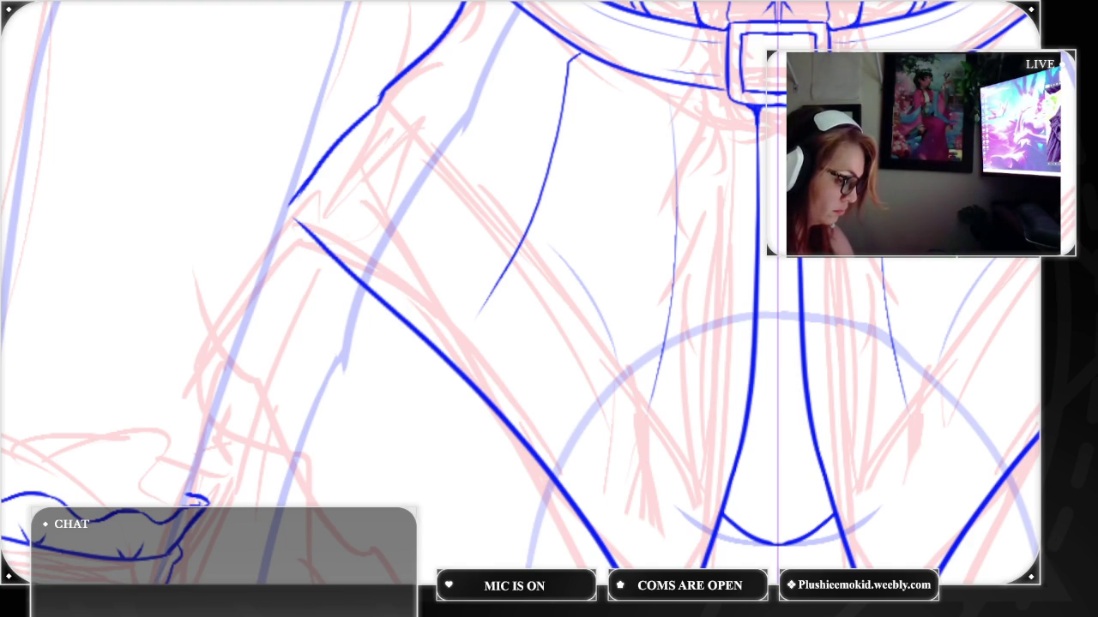
{"action": "scroll", "coordinate": [514, 292], "scroll_direction": "up", "scroll_amount": 2}
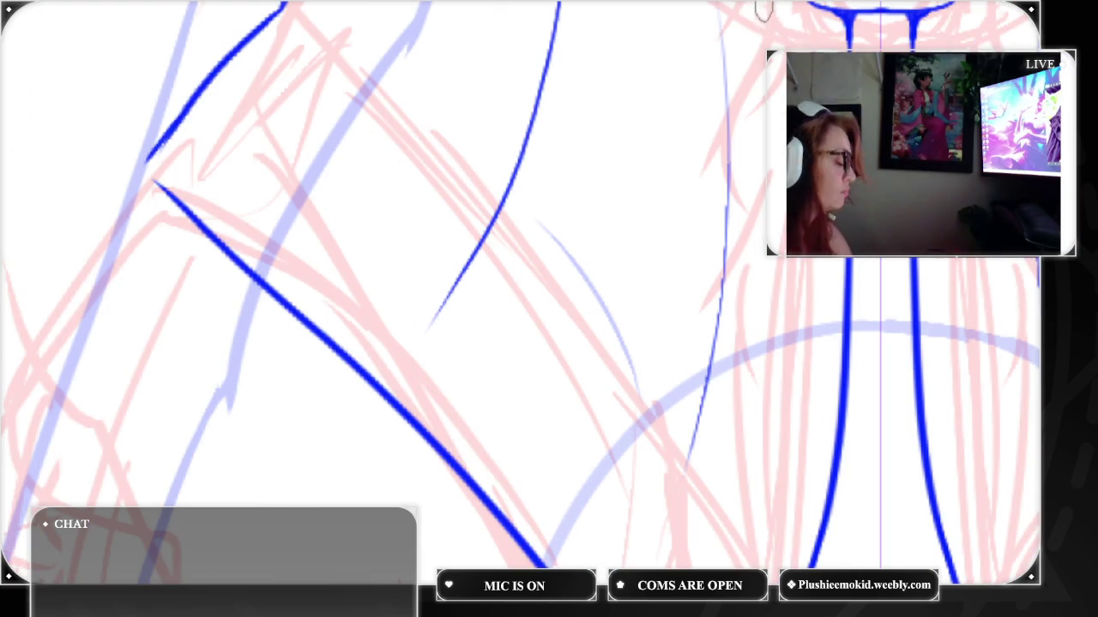
Ink mirrored curved trim strokes down the upper part of the central front panel
{"action": "mouse_move", "coordinate": [772, 4]}
{"action": "left_mouse_down"}
{"action": "mouse_move", "coordinate": [739, 73]}
{"action": "mouse_move", "coordinate": [746, 120]}
{"action": "left_mouse_up"}
{"action": "left_click_drag", "start_coordinate": [796, 3], "coordinate": [836, 52]}
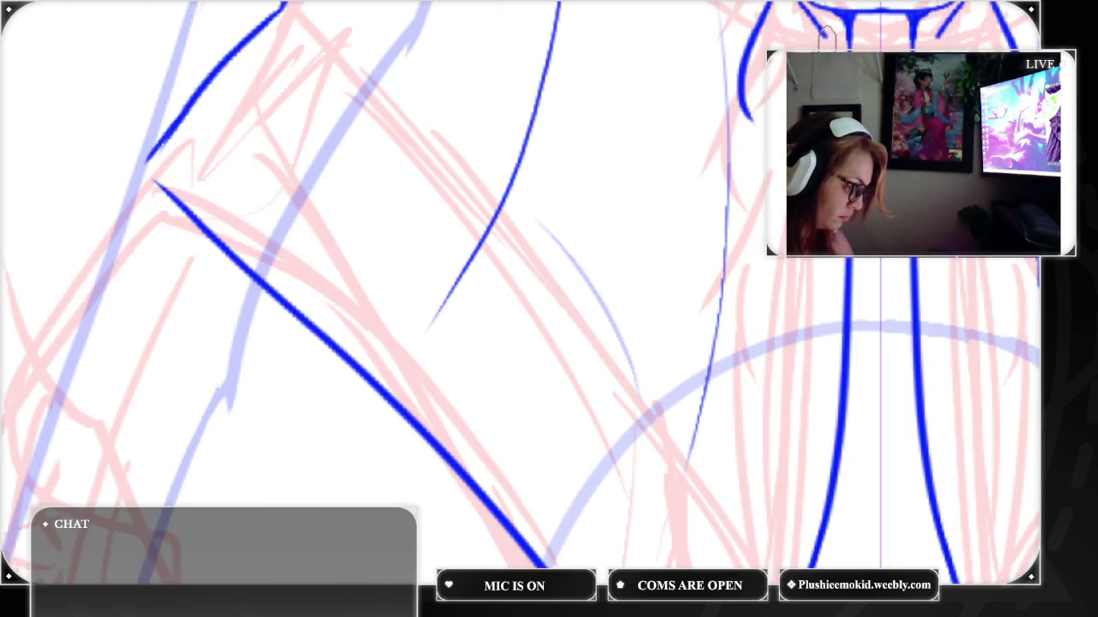
{"action": "left_click_drag", "start_coordinate": [772, 35], "coordinate": [782, 111]}
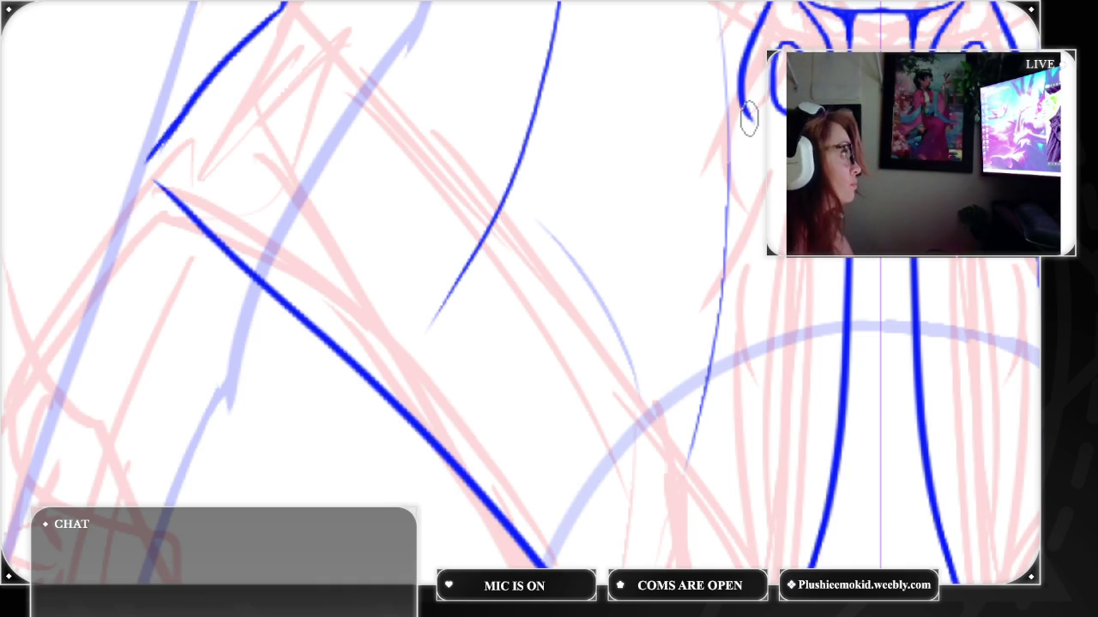
{"action": "left_click_drag", "start_coordinate": [743, 111], "coordinate": [754, 380]}
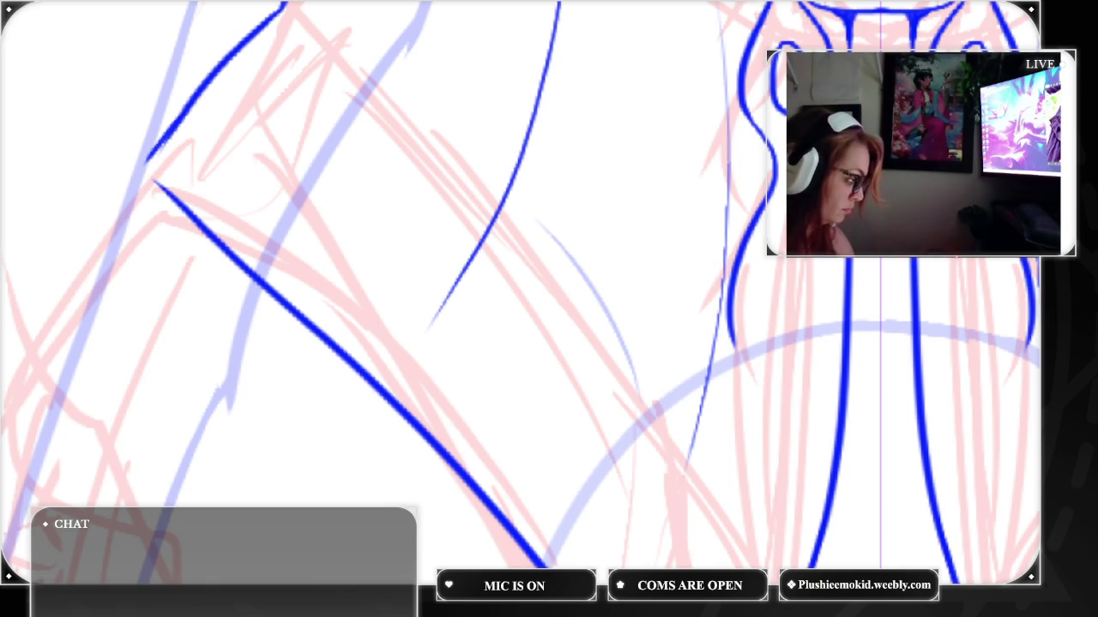
{"action": "key", "text": "ctrl+z"}
{"action": "mouse_move", "coordinate": [748, 129]}
{"action": "left_mouse_down"}
{"action": "mouse_move", "coordinate": [778, 206]}
{"action": "mouse_move", "coordinate": [734, 354]}
{"action": "left_mouse_up"}
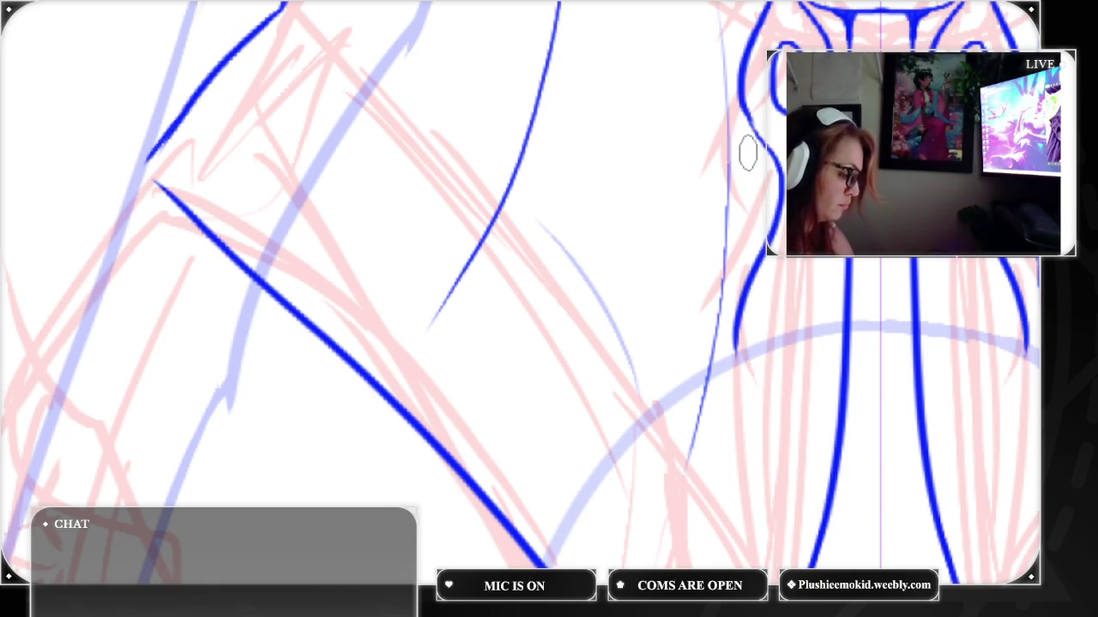
{"action": "mouse_move", "coordinate": [736, 124]}
{"action": "left_mouse_down"}
{"action": "mouse_move", "coordinate": [752, 210]}
{"action": "mouse_move", "coordinate": [765, 180]}
{"action": "mouse_move", "coordinate": [750, 154]}
{"action": "left_mouse_up"}
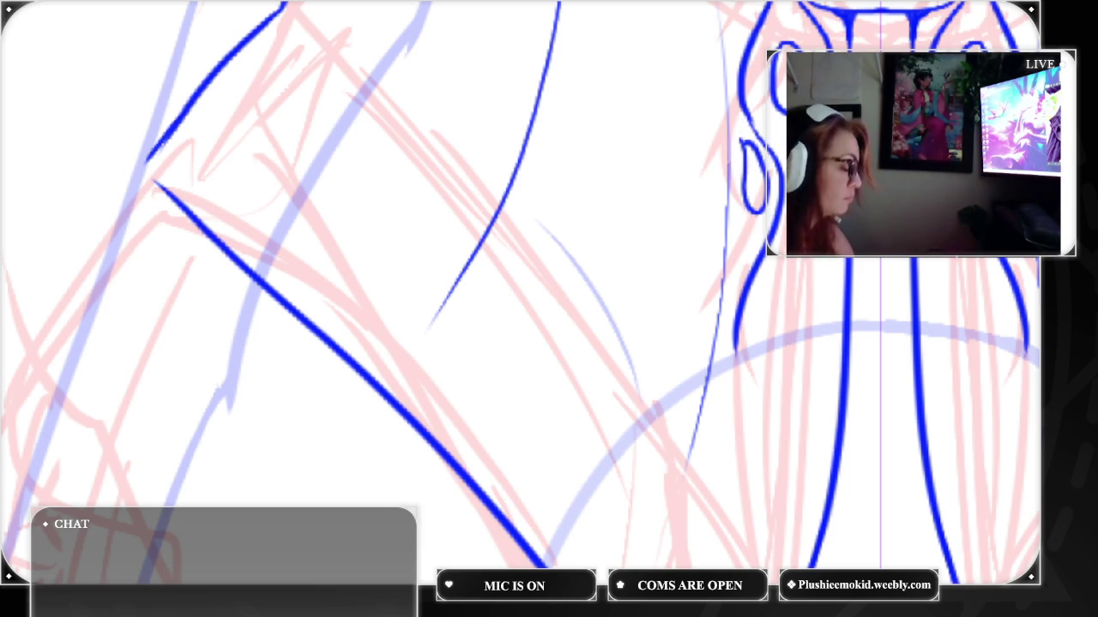
Add lower mirrored trim curves, a V-shaped fold, extended panel outline and a hooked curl
{"action": "mouse_move", "coordinate": [784, 258]}
{"action": "left_mouse_down"}
{"action": "mouse_move", "coordinate": [782, 317]}
{"action": "mouse_move", "coordinate": [797, 347]}
{"action": "left_mouse_up"}
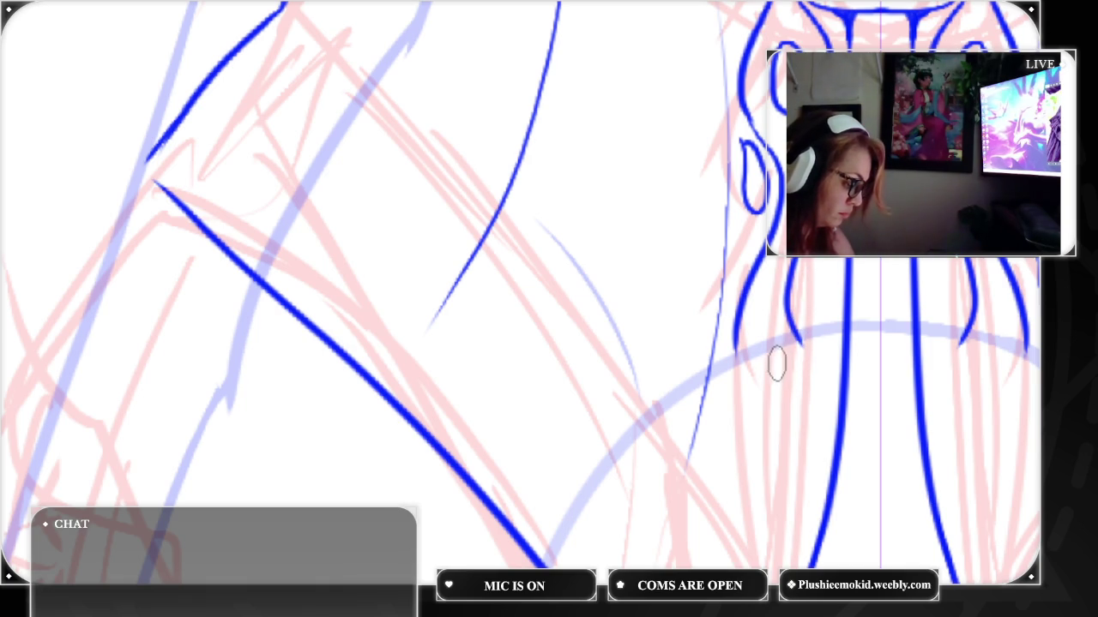
{"action": "mouse_move", "coordinate": [777, 361]}
{"action": "left_mouse_down"}
{"action": "mouse_move", "coordinate": [816, 415]}
{"action": "mouse_move", "coordinate": [810, 354]}
{"action": "left_mouse_up"}
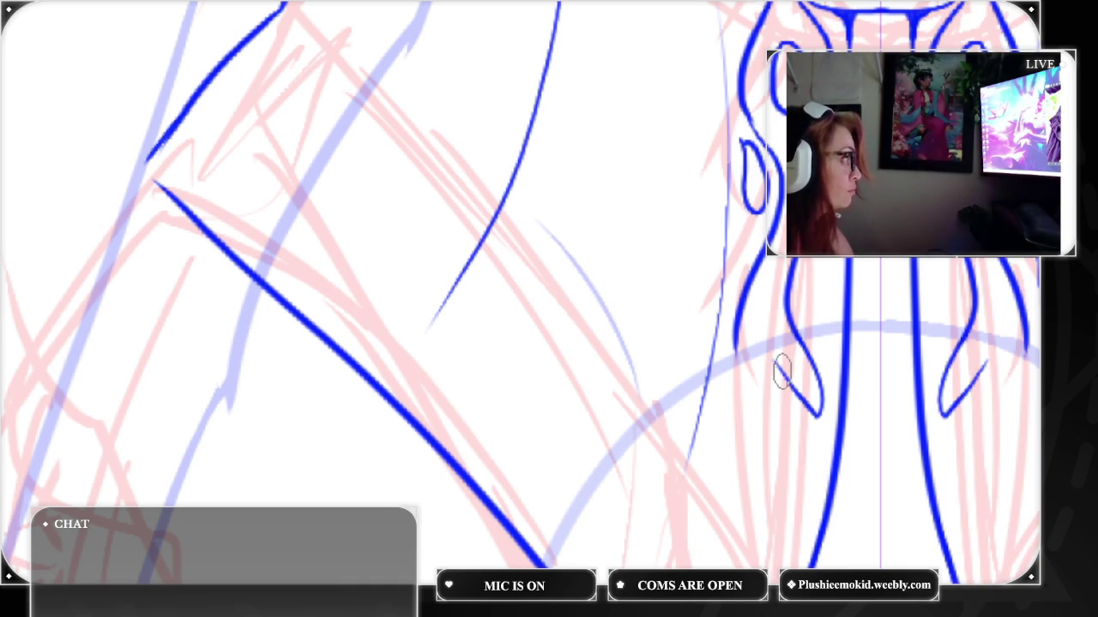
{"action": "mouse_move", "coordinate": [776, 366]}
{"action": "left_mouse_down"}
{"action": "mouse_move", "coordinate": [770, 380]}
{"action": "mouse_move", "coordinate": [802, 493]}
{"action": "left_mouse_up"}
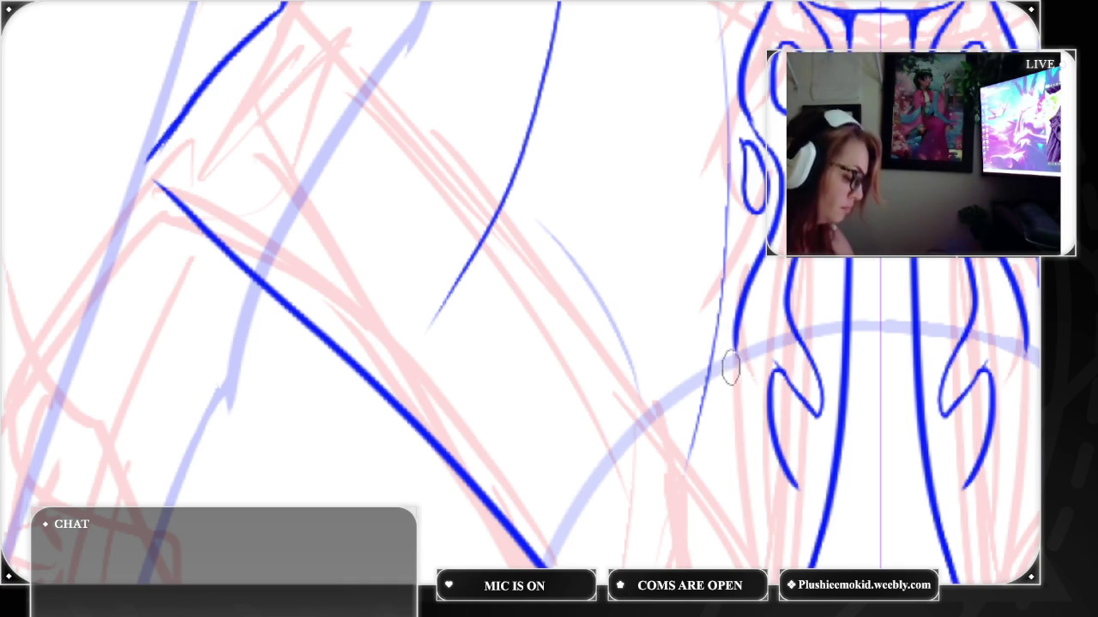
{"action": "mouse_move", "coordinate": [730, 339]}
{"action": "left_mouse_down"}
{"action": "mouse_move", "coordinate": [751, 493]}
{"action": "mouse_move", "coordinate": [705, 568]}
{"action": "left_mouse_up"}
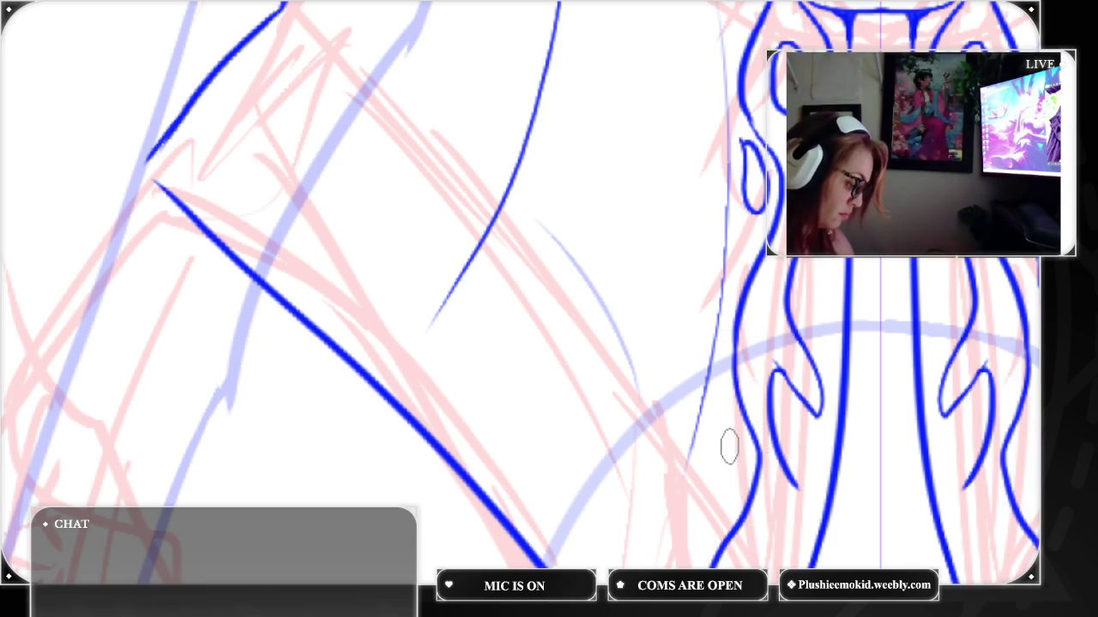
{"action": "mouse_move", "coordinate": [741, 437]}
{"action": "left_mouse_down"}
{"action": "mouse_move", "coordinate": [710, 504]}
{"action": "mouse_move", "coordinate": [730, 439]}
{"action": "mouse_move", "coordinate": [739, 454]}
{"action": "left_mouse_up"}
{"action": "scroll", "coordinate": [515, 292], "scroll_direction": "down", "scroll_amount": 5}
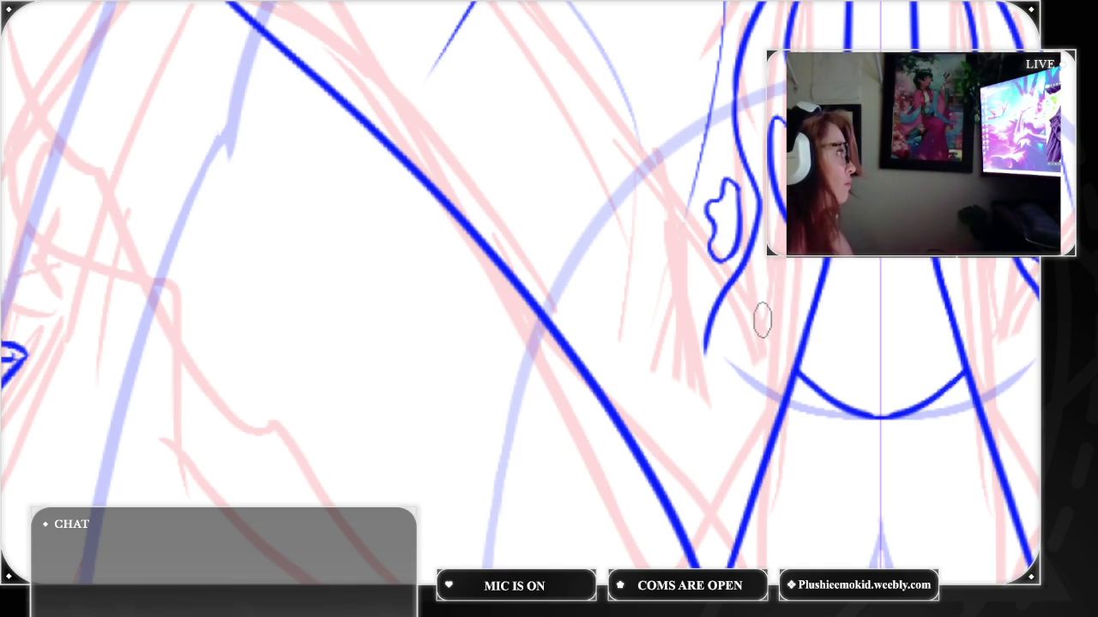
Draw short mirrored trim strokes extending the curls downward, then fit the whole figure in view
{"action": "mouse_move", "coordinate": [744, 323]}
{"action": "left_mouse_down"}
{"action": "mouse_move", "coordinate": [735, 335]}
{"action": "mouse_move", "coordinate": [768, 347]}
{"action": "mouse_move", "coordinate": [789, 261]}
{"action": "left_mouse_up"}
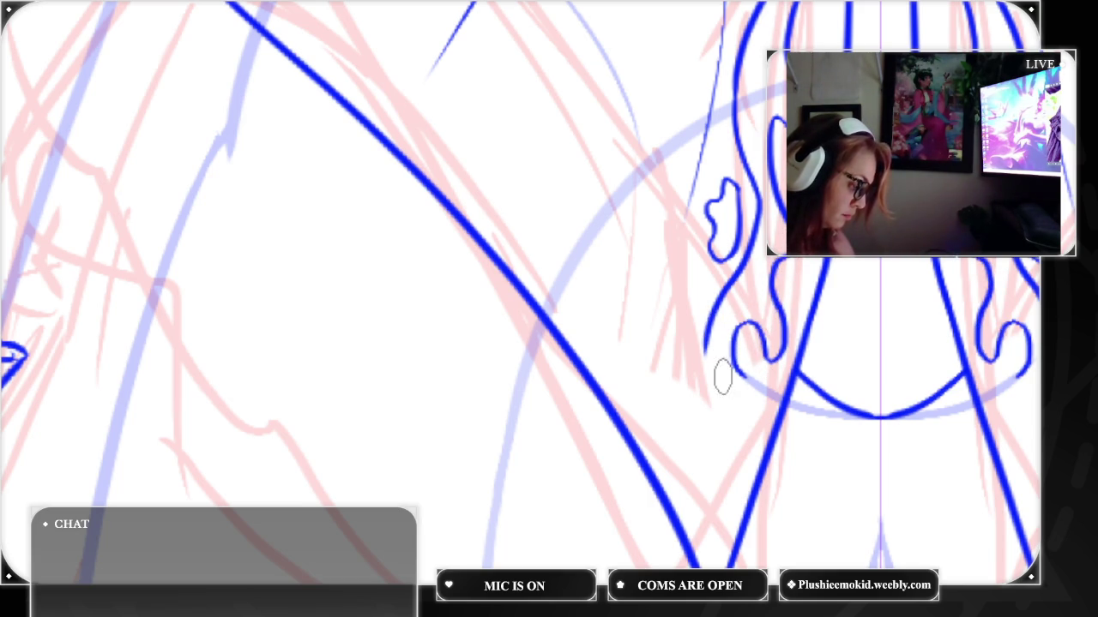
{"action": "mouse_move", "coordinate": [734, 367]}
{"action": "left_mouse_down"}
{"action": "mouse_move", "coordinate": [738, 396]}
{"action": "mouse_move", "coordinate": [717, 387]}
{"action": "mouse_move", "coordinate": [700, 472]}
{"action": "left_mouse_up"}
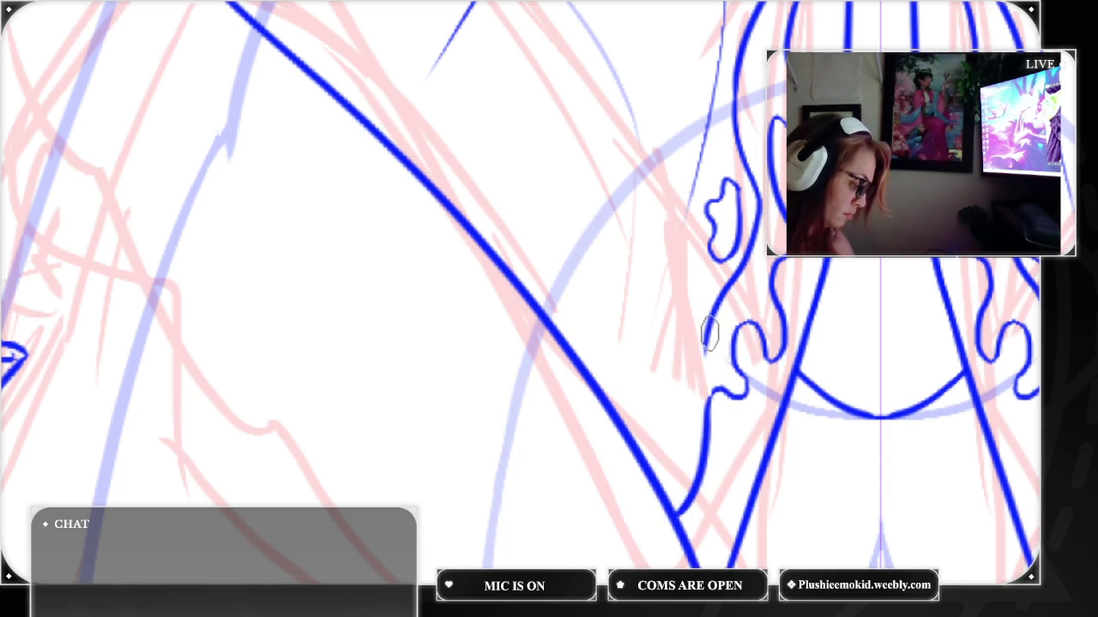
{"action": "mouse_move", "coordinate": [713, 291]}
{"action": "left_mouse_down"}
{"action": "mouse_move", "coordinate": [677, 473]}
{"action": "mouse_move", "coordinate": [665, 418]}
{"action": "mouse_move", "coordinate": [645, 476]}
{"action": "left_mouse_up"}
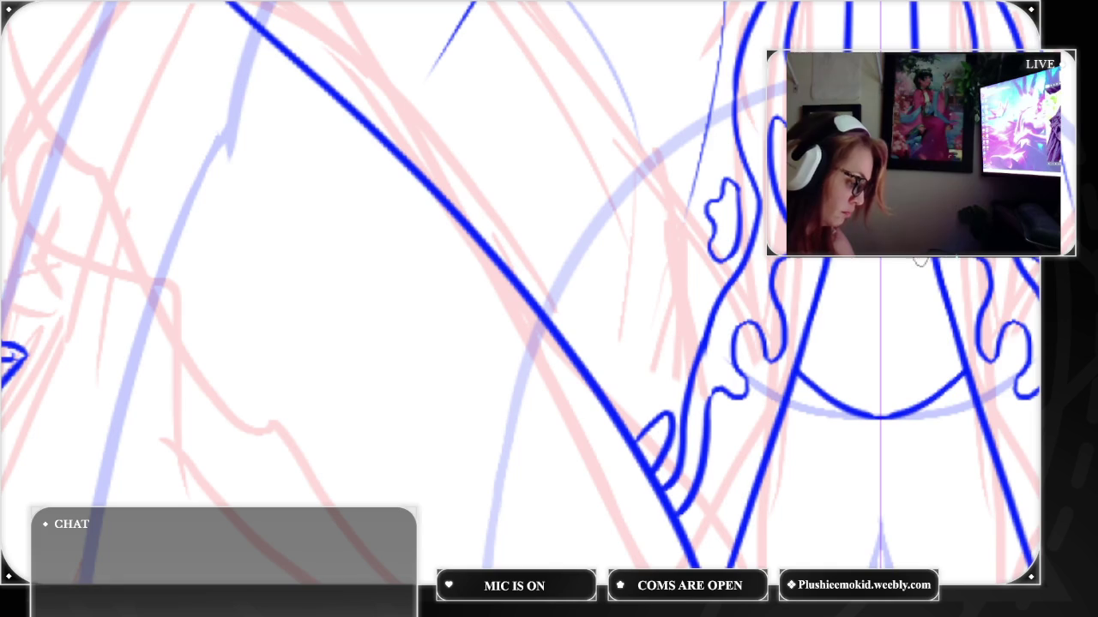
{"action": "key", "text": "ctrl+0"}
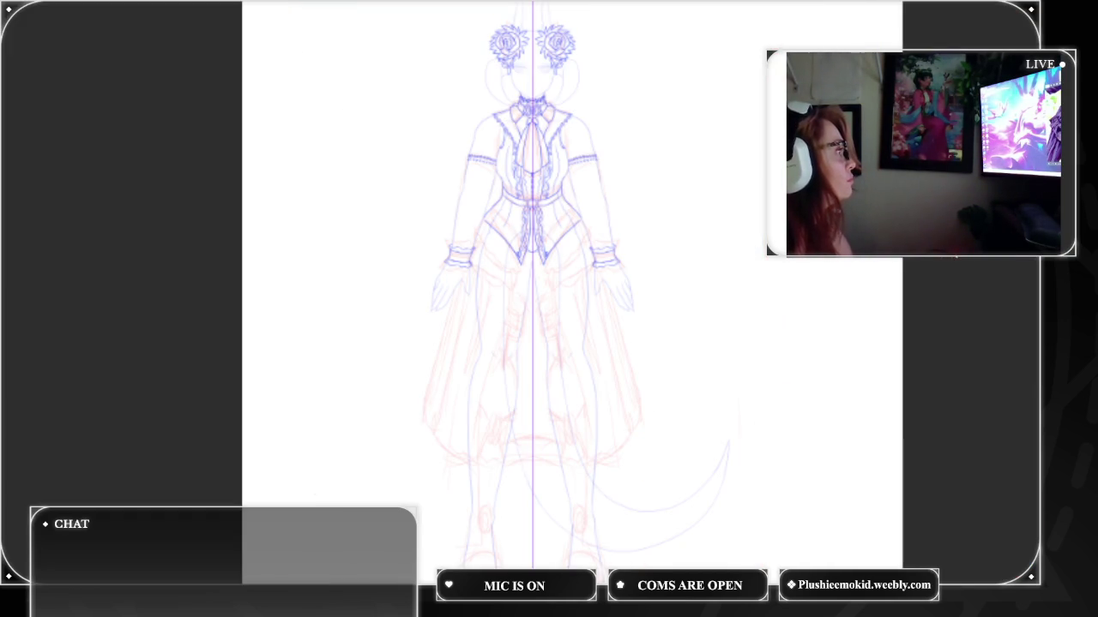
Zoom into the waist and ink the mirrored skirt inner front edge and ruffled edge from the cuff
{"action": "key", "text": "ctrl+plus"}
{"action": "key", "text": "ctrl+plus"}
{"action": "key", "text": "ctrl+plus"}
{"action": "key", "text": "ctrl+plus"}
{"action": "key", "text": "ctrl+plus"}
{"action": "key", "text": "ctrl+plus"}
{"action": "left_click_drag", "start_coordinate": [560, 283], "coordinate": [672, 322]}
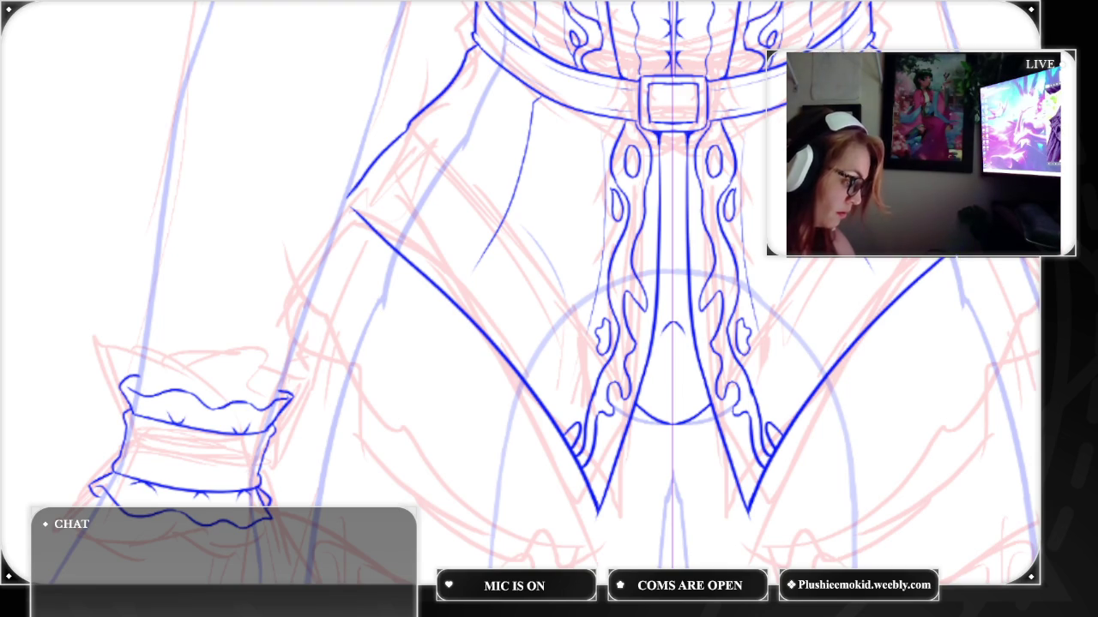
{"action": "scroll", "coordinate": [532, 292], "scroll_direction": "down", "scroll_amount": 5}
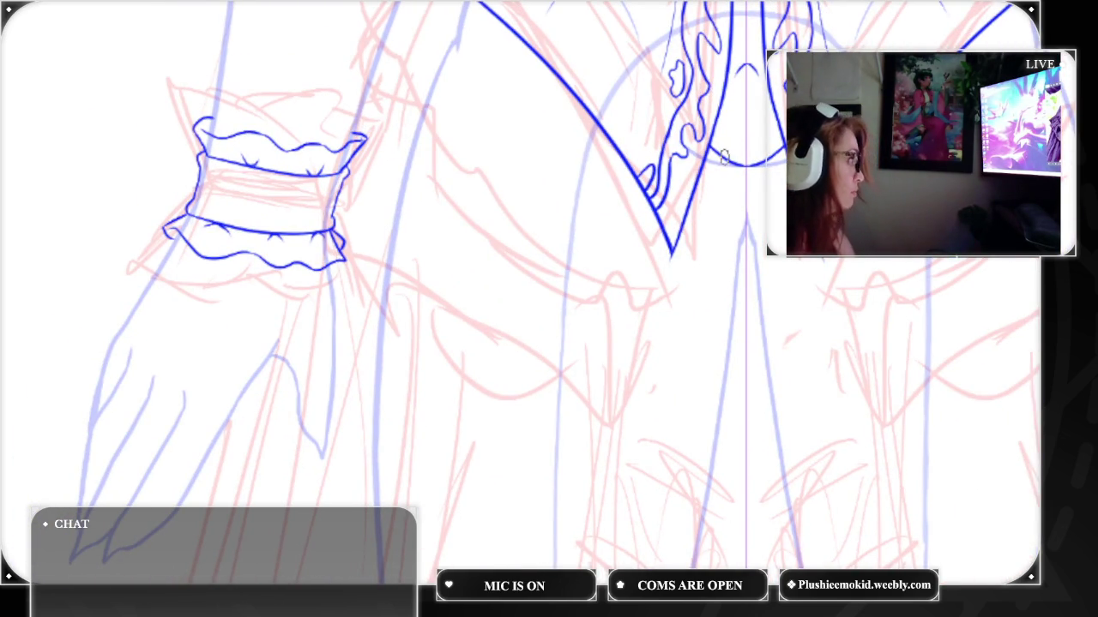
{"action": "mouse_move", "coordinate": [725, 159]}
{"action": "left_mouse_down"}
{"action": "mouse_move", "coordinate": [703, 252]}
{"action": "mouse_move", "coordinate": [635, 391]}
{"action": "left_mouse_up"}
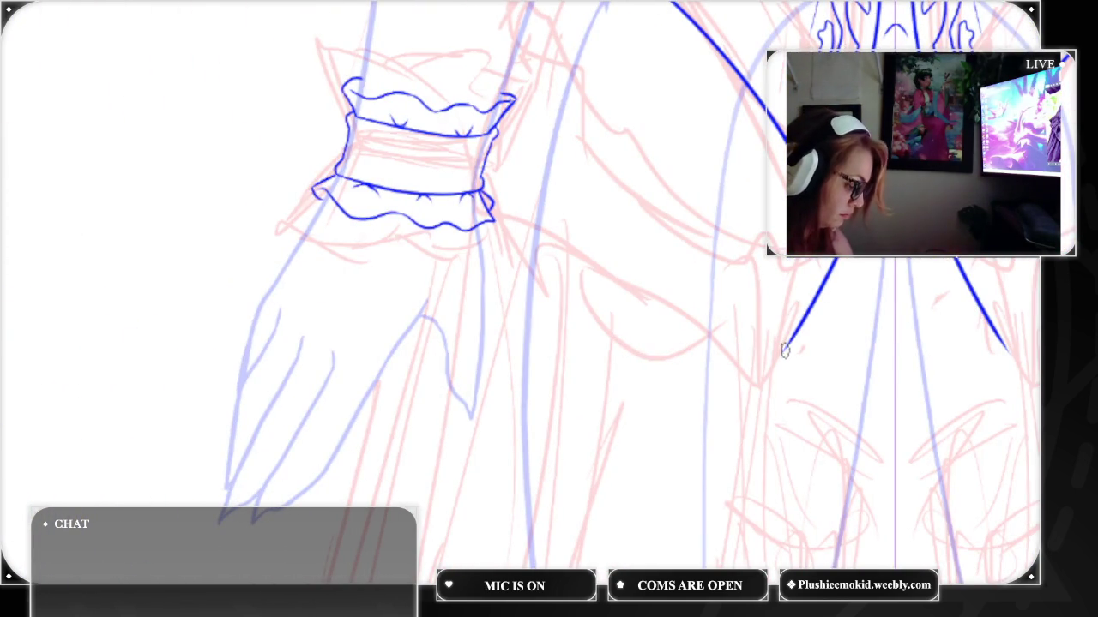
{"action": "mouse_move", "coordinate": [784, 349]}
{"action": "left_mouse_down"}
{"action": "mouse_move", "coordinate": [699, 305]}
{"action": "mouse_move", "coordinate": [559, 172]}
{"action": "mouse_move", "coordinate": [513, 96]}
{"action": "left_mouse_up"}
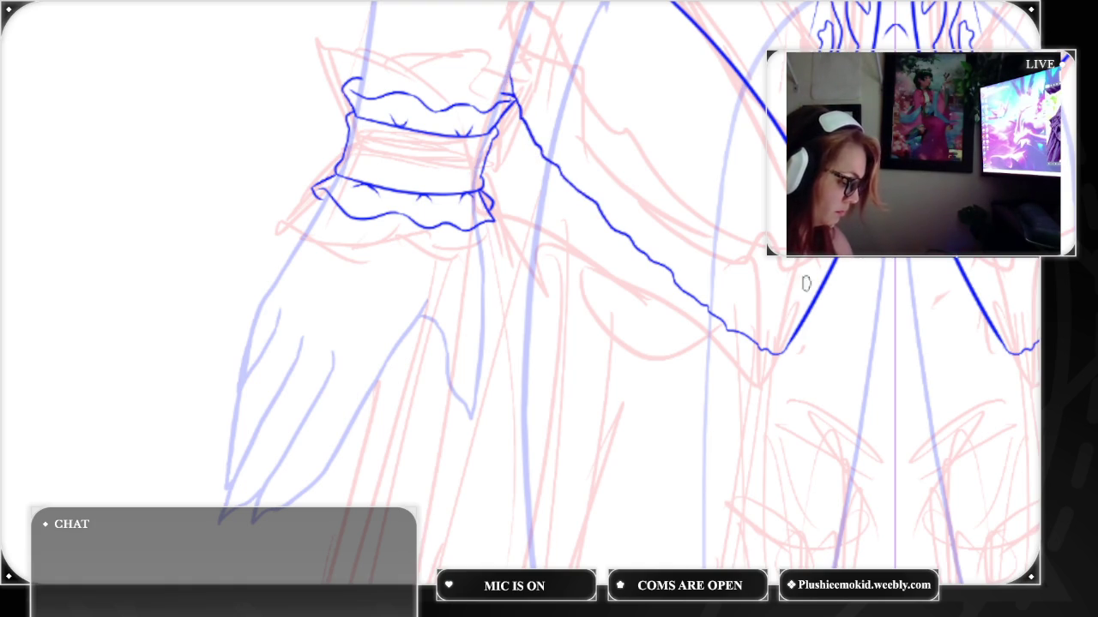
Redraw the ruffled hem from the cuff downward, replacing a stray stroke, and add small fold marks
{"action": "mouse_move", "coordinate": [784, 350]}
{"action": "left_mouse_down"}
{"action": "mouse_move", "coordinate": [785, 425]}
{"action": "mouse_move", "coordinate": [762, 442]}
{"action": "mouse_move", "coordinate": [712, 443]}
{"action": "mouse_move", "coordinate": [655, 412]}
{"action": "mouse_move", "coordinate": [544, 306]}
{"action": "mouse_move", "coordinate": [504, 250]}
{"action": "mouse_move", "coordinate": [493, 210]}
{"action": "left_mouse_up"}
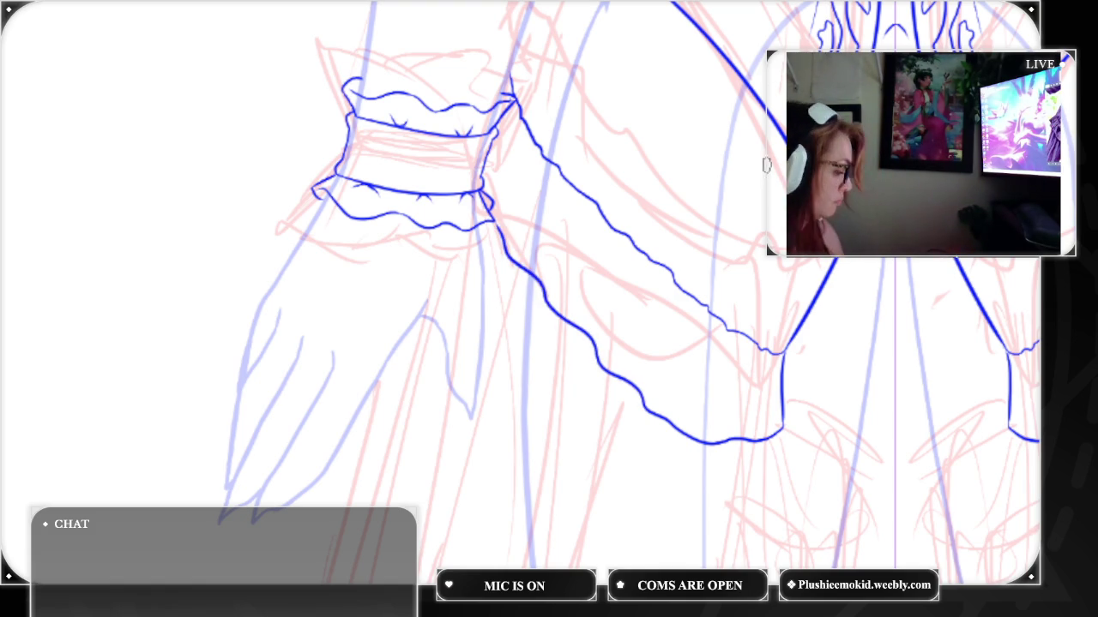
{"action": "key", "text": "ctrl+z"}
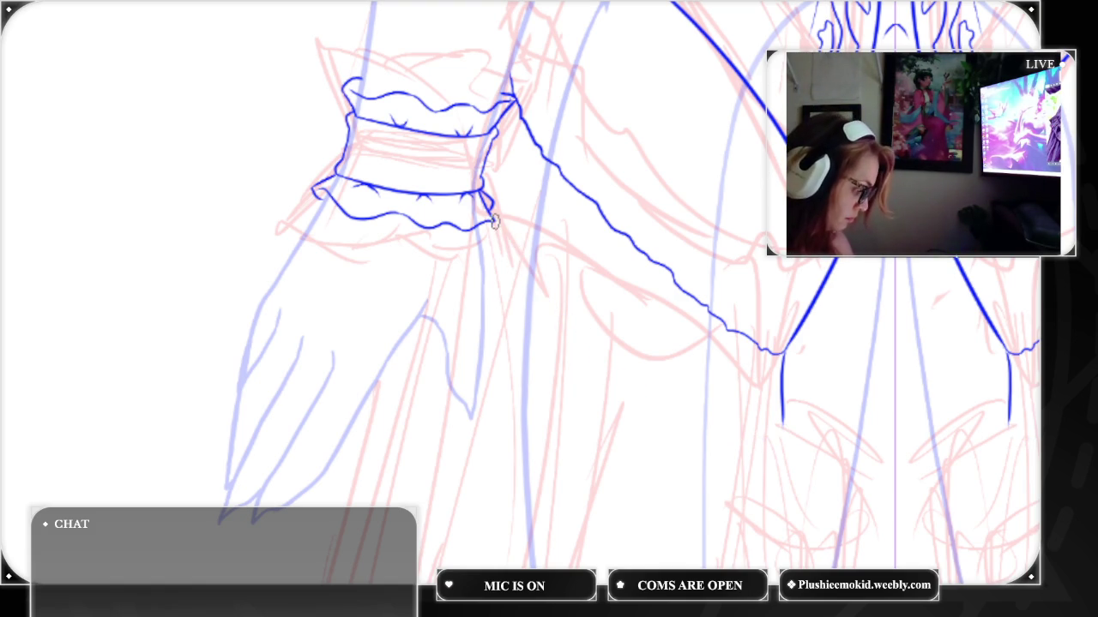
{"action": "mouse_move", "coordinate": [496, 229]}
{"action": "left_mouse_down"}
{"action": "mouse_move", "coordinate": [554, 267]}
{"action": "mouse_move", "coordinate": [682, 397]}
{"action": "mouse_move", "coordinate": [782, 427]}
{"action": "left_mouse_up"}
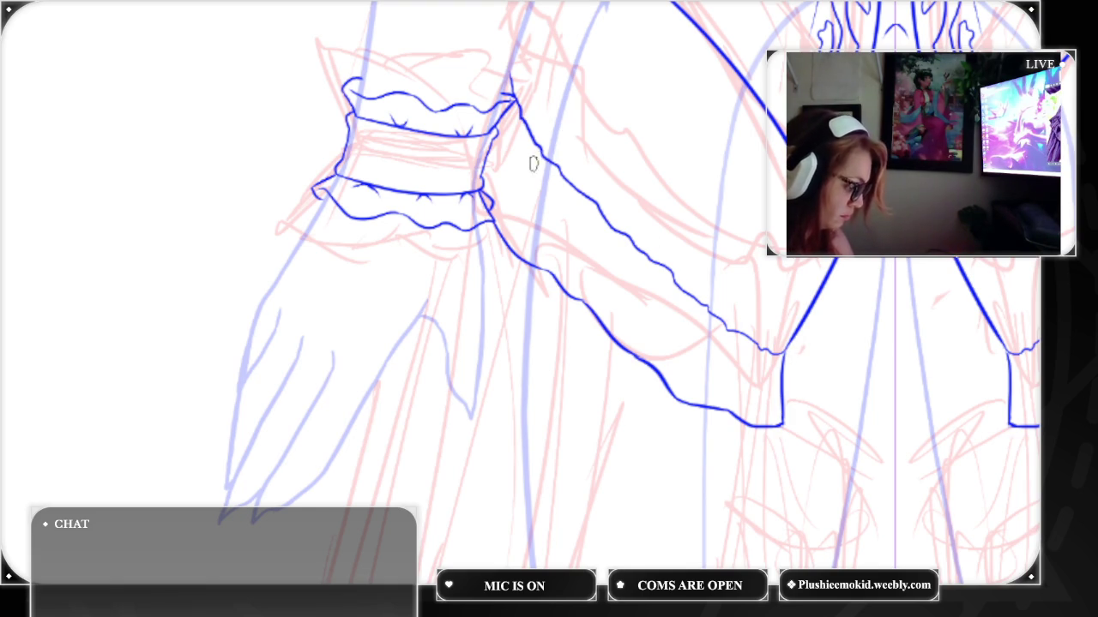
{"action": "mouse_move", "coordinate": [556, 168]}
{"action": "left_mouse_down"}
{"action": "mouse_move", "coordinate": [564, 207]}
{"action": "mouse_move", "coordinate": [584, 213]}
{"action": "mouse_move", "coordinate": [626, 276]}
{"action": "mouse_move", "coordinate": [676, 305]}
{"action": "mouse_move", "coordinate": [686, 331]}
{"action": "mouse_move", "coordinate": [735, 362]}
{"action": "mouse_move", "coordinate": [782, 352]}
{"action": "left_mouse_up"}
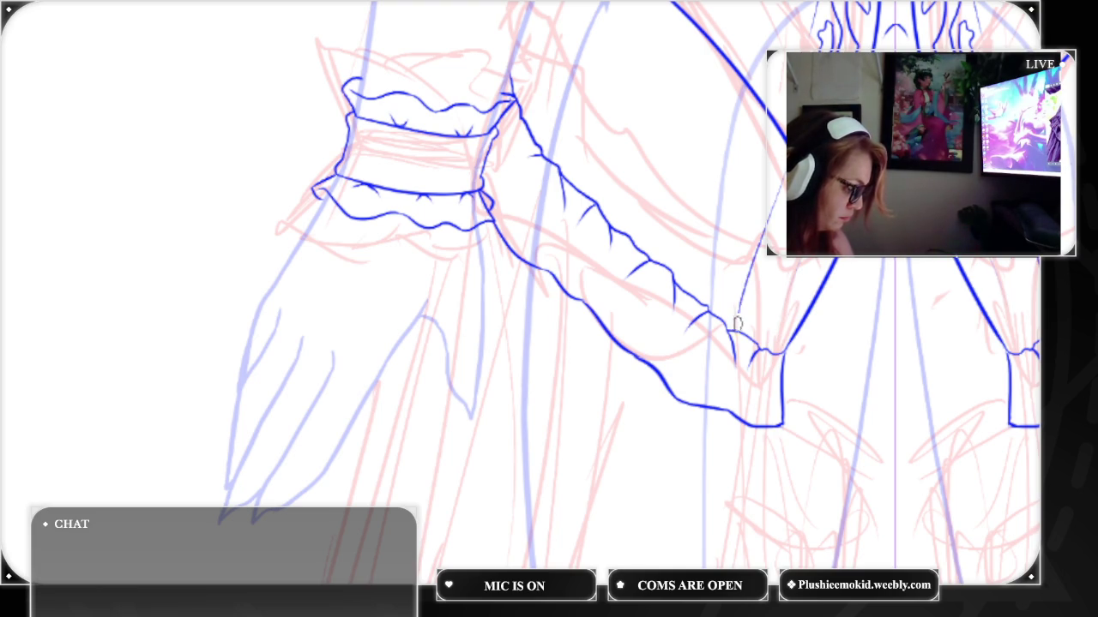
Draw six thin diagonal pleat lines fanning down the coat skirt beside the cuff
{"action": "left_click_drag", "start_coordinate": [747, 129], "coordinate": [696, 272]}
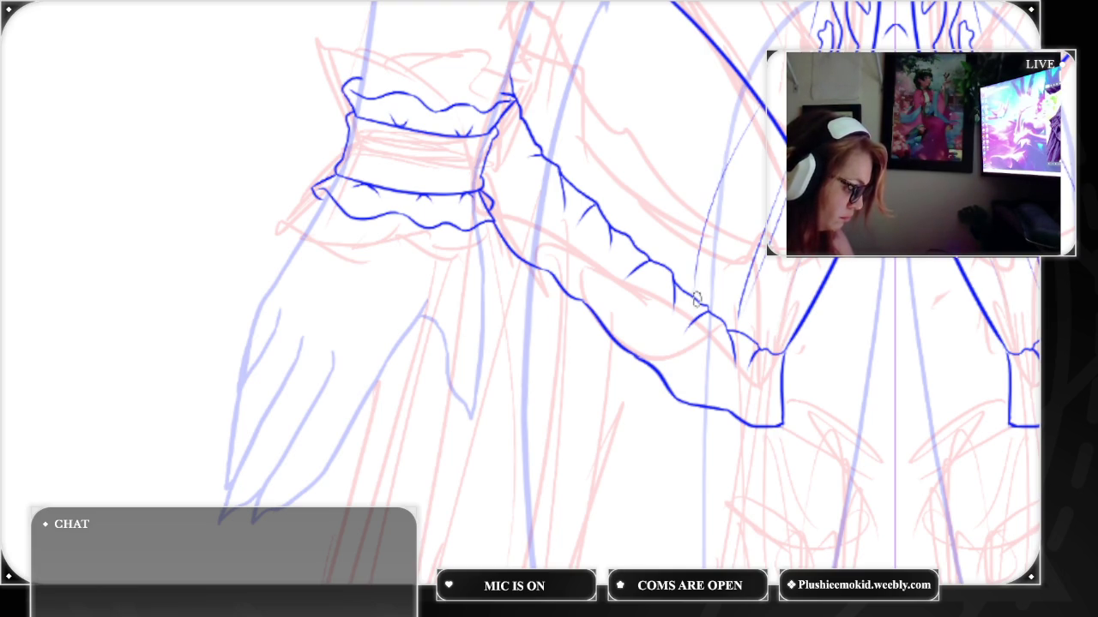
{"action": "left_click_drag", "start_coordinate": [720, 78], "coordinate": [662, 219]}
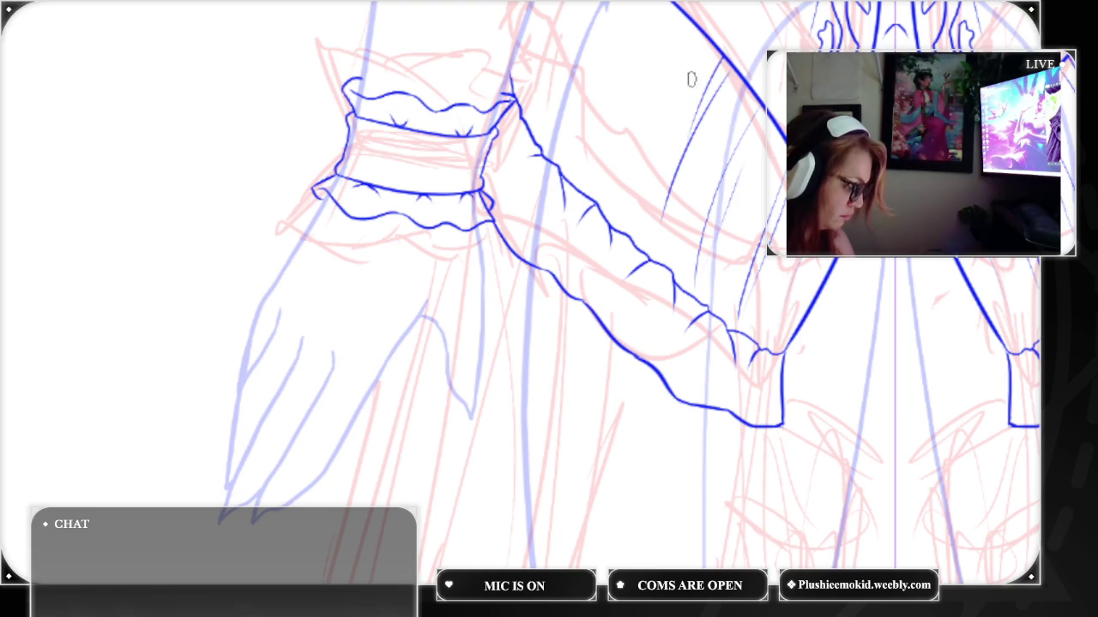
{"action": "left_click_drag", "start_coordinate": [624, 221], "coordinate": [674, 68]}
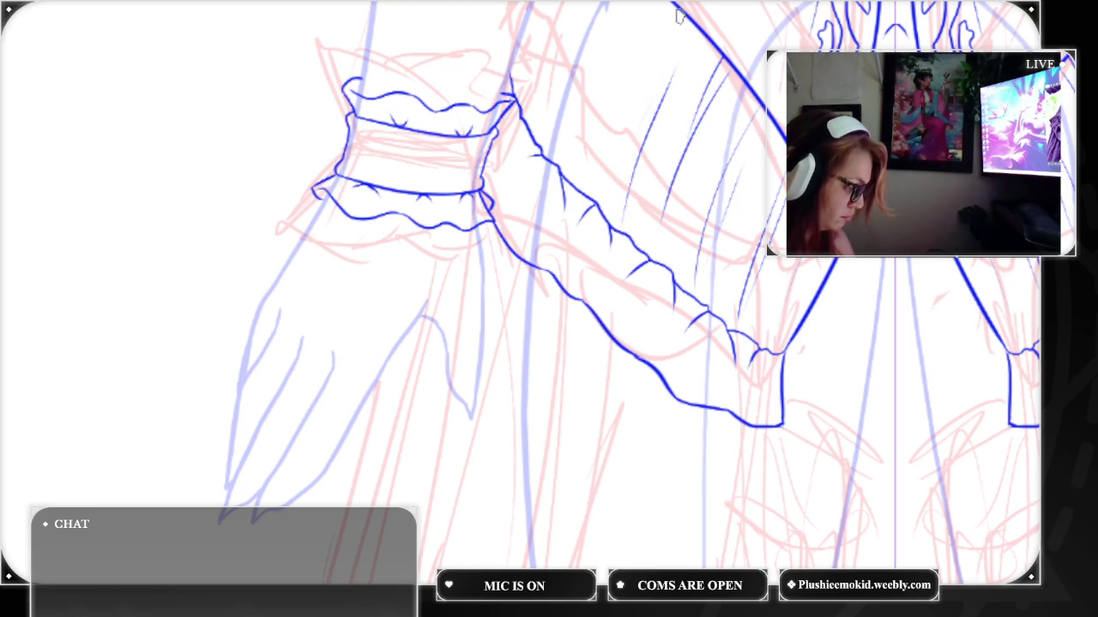
{"action": "mouse_move", "coordinate": [675, 7]}
{"action": "left_mouse_down"}
{"action": "mouse_move", "coordinate": [609, 132]}
{"action": "mouse_move", "coordinate": [597, 196]}
{"action": "left_mouse_up"}
{"action": "mouse_move", "coordinate": [669, 5]}
{"action": "left_mouse_down"}
{"action": "mouse_move", "coordinate": [609, 86]}
{"action": "mouse_move", "coordinate": [595, 135]}
{"action": "left_mouse_up"}
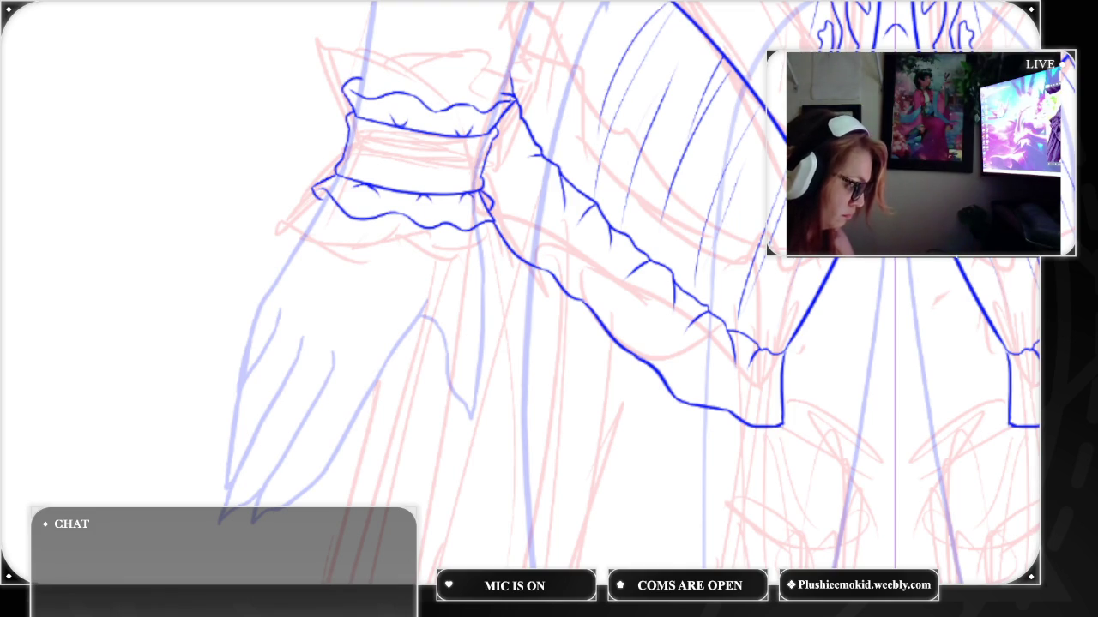
{"action": "left_click_drag", "start_coordinate": [607, 75], "coordinate": [561, 165]}
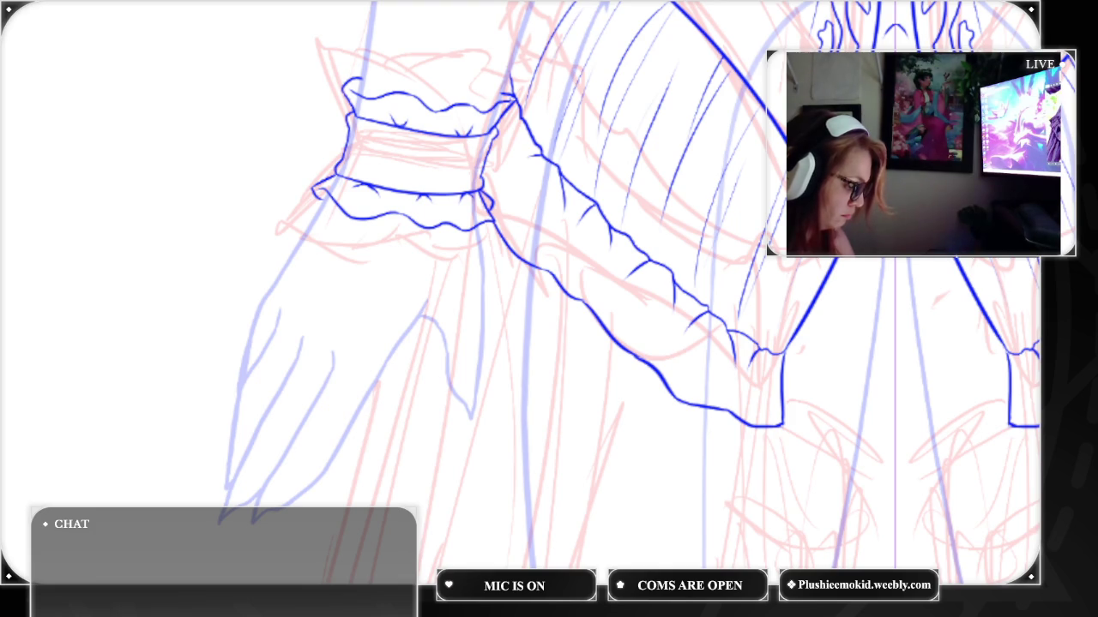
Draw the wavy mirrored hem joining the two skirt tips across the front, then zoom out
{"action": "scroll", "coordinate": [539, 225], "scroll_direction": "up", "scroll_amount": 3}
{"action": "scroll", "coordinate": [539, 225], "scroll_direction": "up", "scroll_amount": 2}
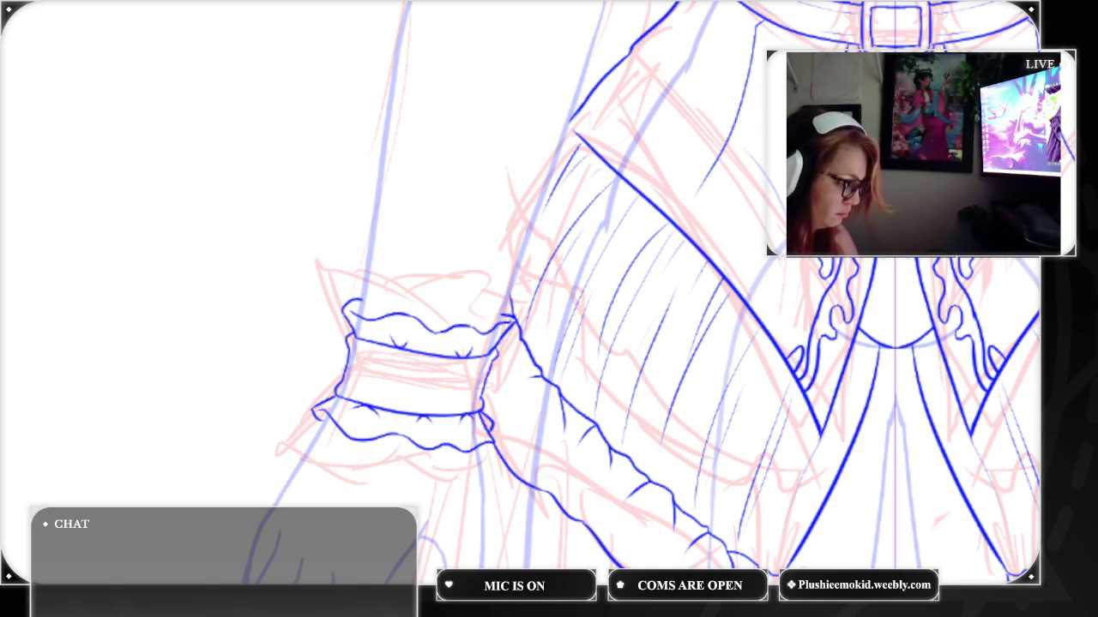
{"action": "scroll", "coordinate": [549, 309], "scroll_direction": "down", "scroll_amount": 3}
{"action": "scroll", "coordinate": [549, 309], "scroll_direction": "down", "scroll_amount": 3}
{"action": "scroll", "coordinate": [549, 309], "scroll_direction": "down", "scroll_amount": 3}
{"action": "scroll", "coordinate": [549, 309], "scroll_direction": "up", "scroll_amount": 3}
{"action": "scroll", "coordinate": [549, 309], "scroll_direction": "up", "scroll_amount": 2}
{"action": "scroll", "coordinate": [548, 309], "scroll_direction": "up", "scroll_amount": 1}
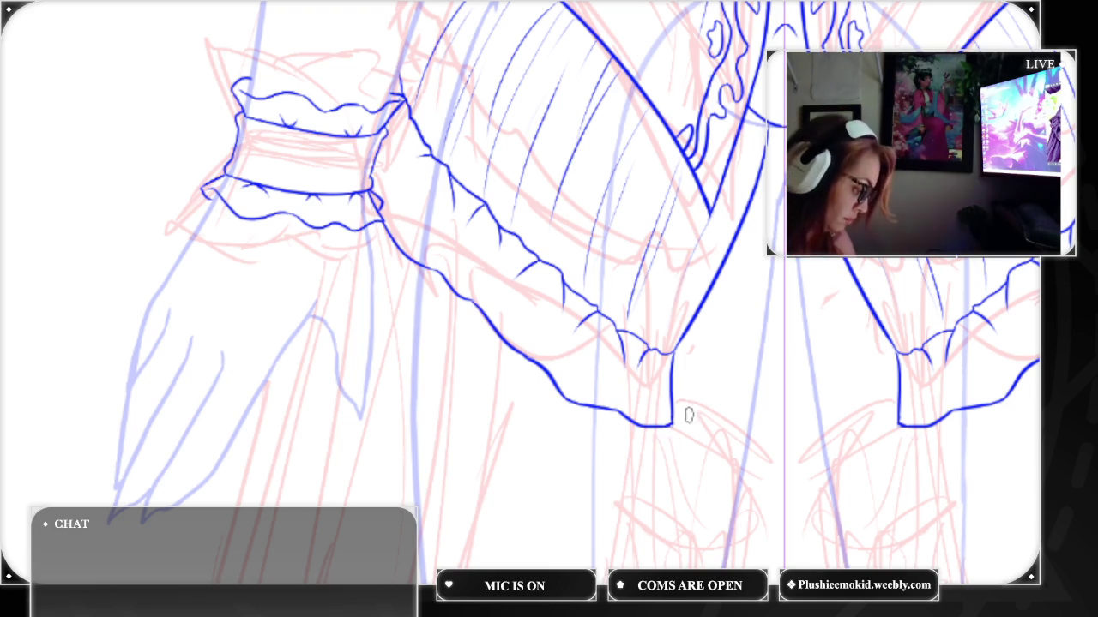
{"action": "left_click_drag", "start_coordinate": [670, 415], "coordinate": [783, 443]}
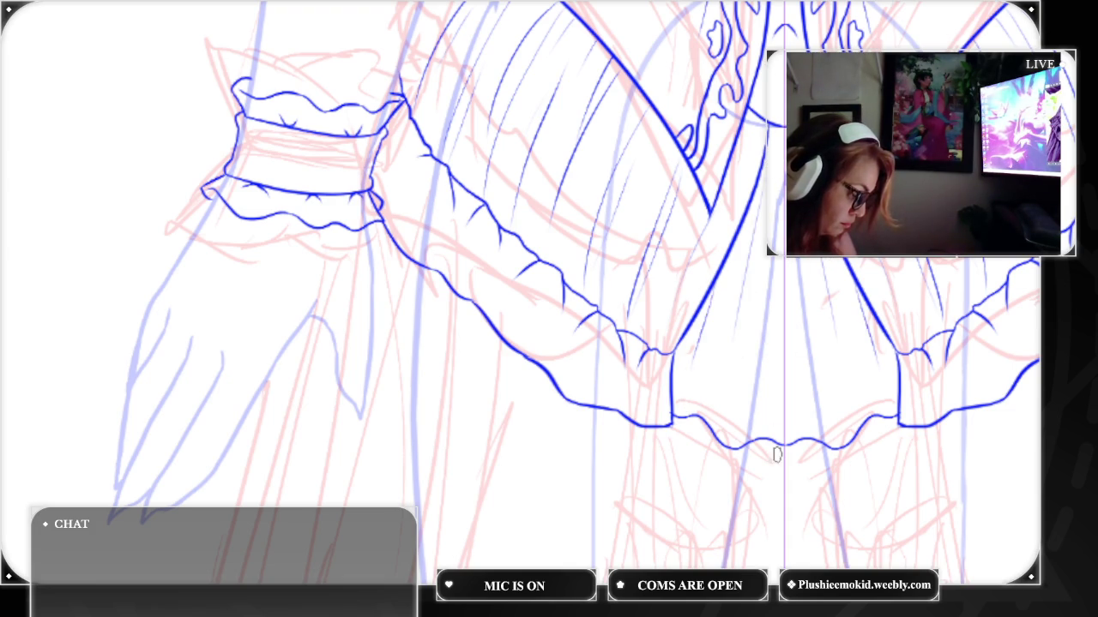
{"action": "key", "text": "ctrl+minus"}
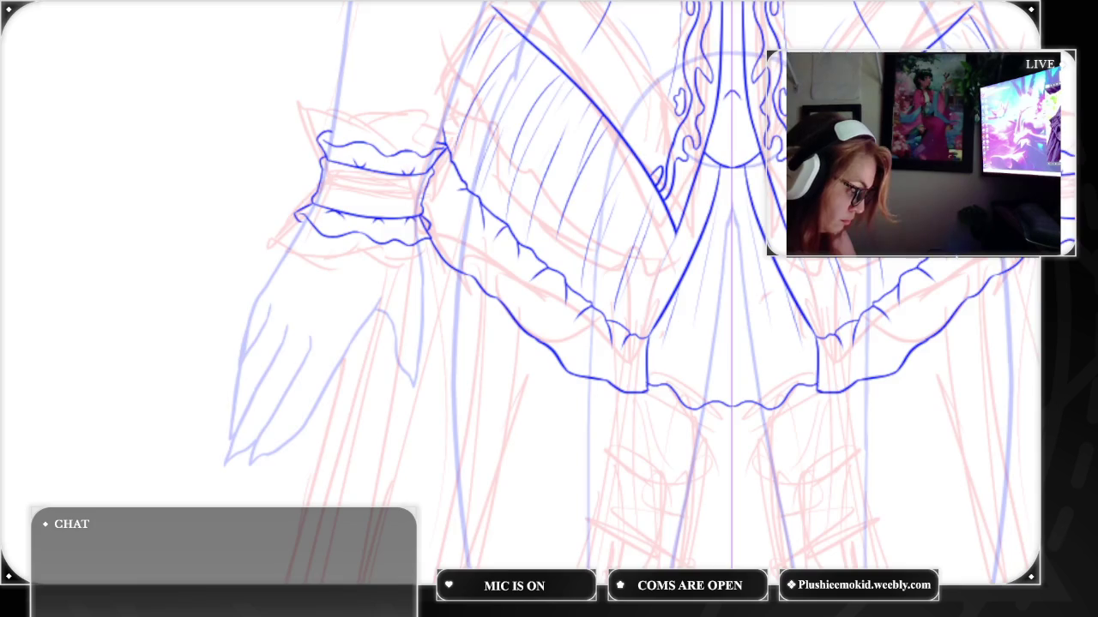
{"action": "key", "text": "ctrl+minus"}
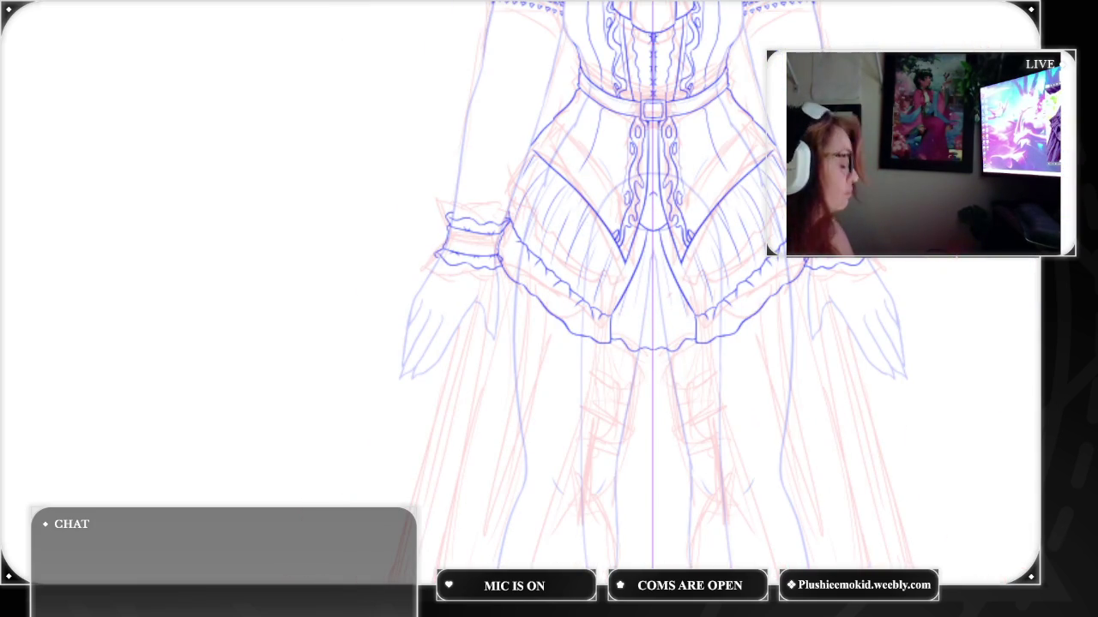
{"action": "scroll", "coordinate": [651, 292], "scroll_direction": "down", "scroll_amount": 3}
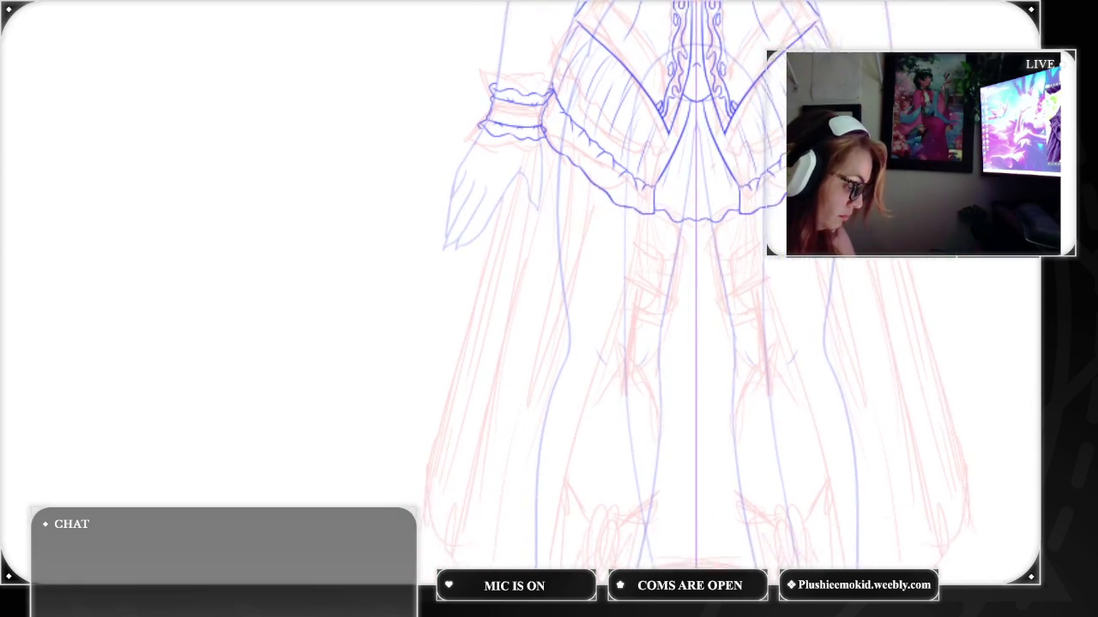
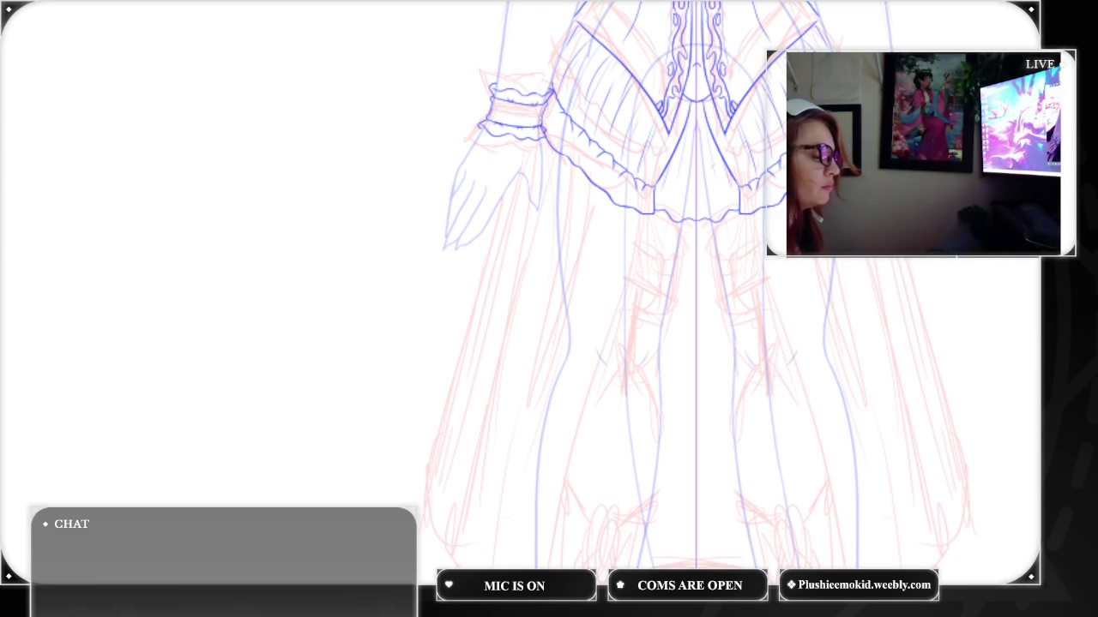
Ink the long outer skirt edge down to the hem
{"action": "mouse_move", "coordinate": [601, 187]}
{"action": "left_mouse_down"}
{"action": "mouse_move", "coordinate": [562, 288]}
{"action": "mouse_move", "coordinate": [525, 566]}
{"action": "left_mouse_up"}
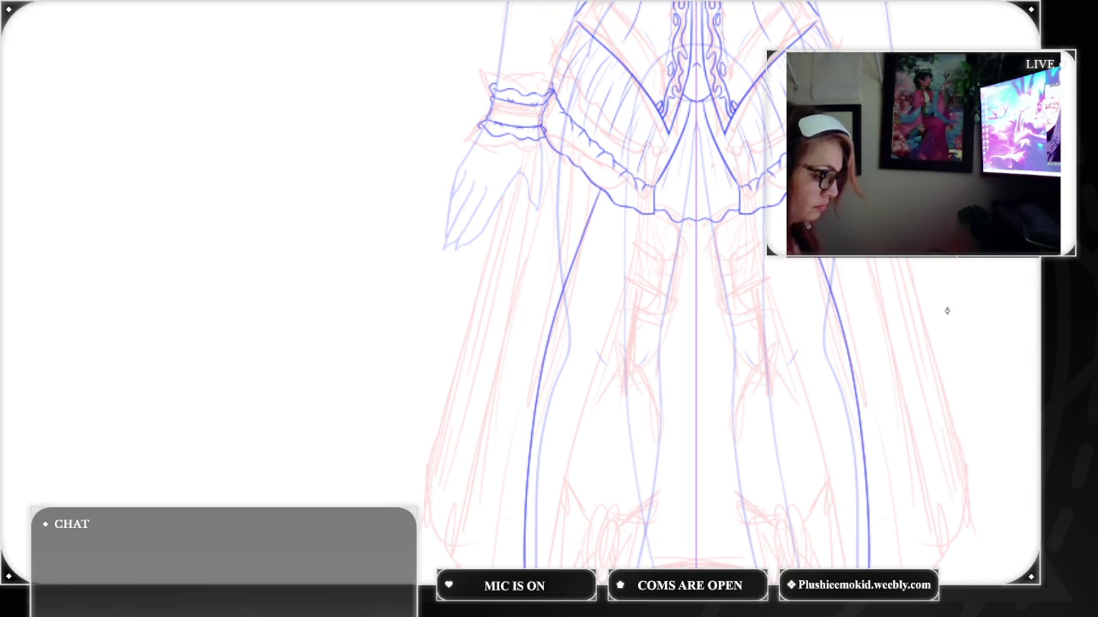
{"action": "scroll", "coordinate": [549, 309], "scroll_direction": "up", "scroll_amount": 2}
{"action": "scroll", "coordinate": [549, 308], "scroll_direction": "up", "scroll_amount": 2}
{"action": "scroll", "coordinate": [548, 309], "scroll_direction": "up", "scroll_amount": 2}
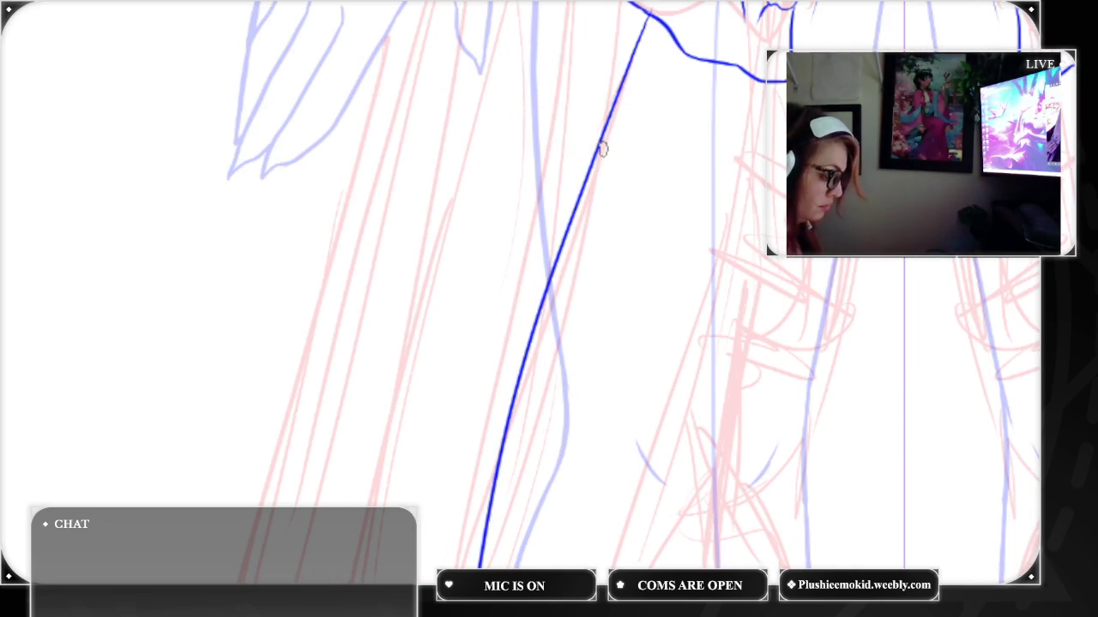
Draw the thigh belt's top line and the leg outlines running down from it
{"action": "left_click_drag", "start_coordinate": [599, 151], "coordinate": [788, 180]}
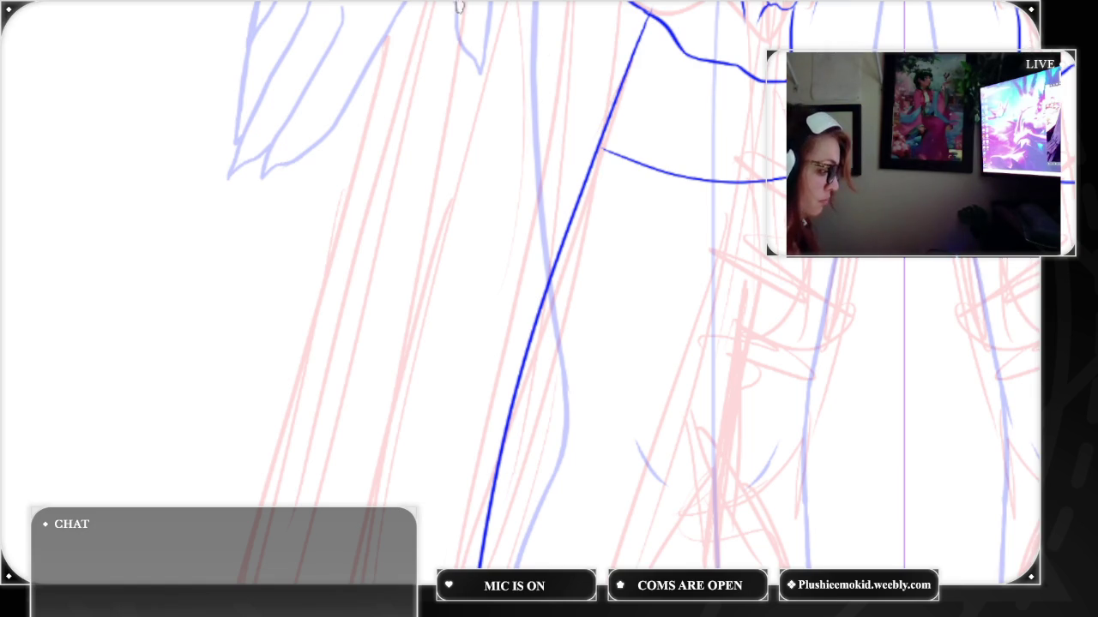
{"action": "key", "text": "ctrl+z"}
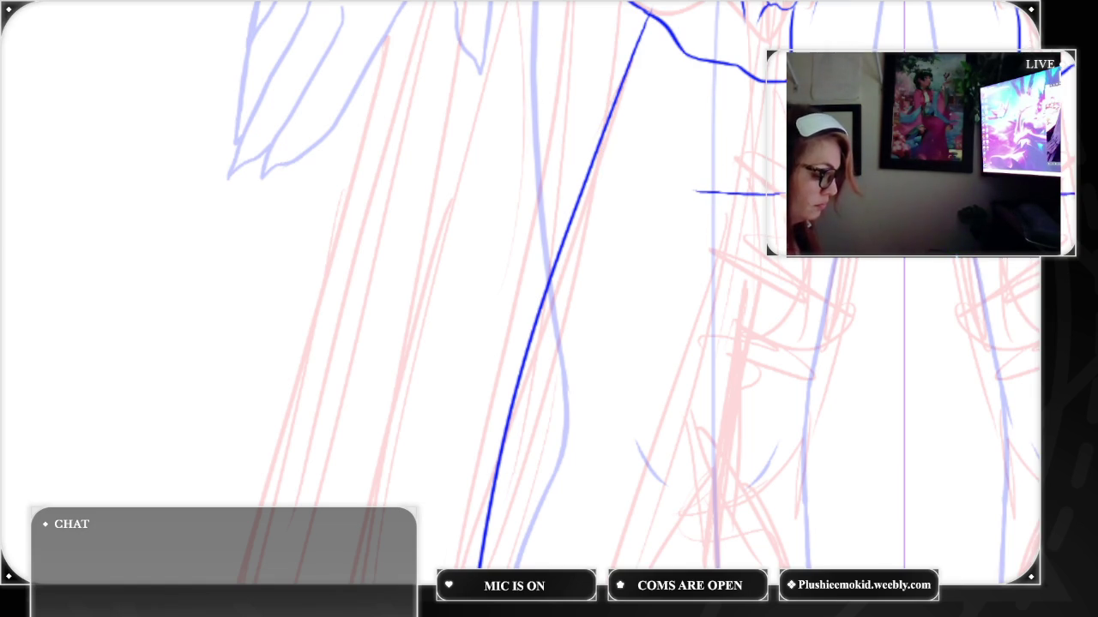
{"action": "mouse_move", "coordinate": [607, 136]}
{"action": "left_mouse_down"}
{"action": "mouse_move", "coordinate": [696, 185]}
{"action": "mouse_move", "coordinate": [684, 395]}
{"action": "left_mouse_up"}
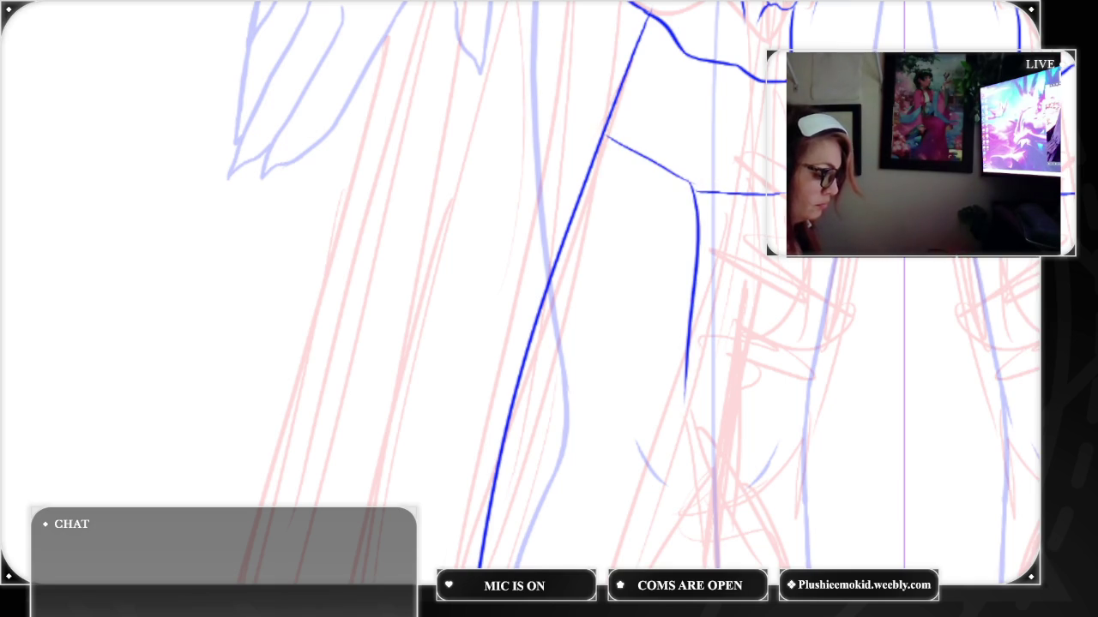
{"action": "left_click_drag", "start_coordinate": [782, 195], "coordinate": [766, 375]}
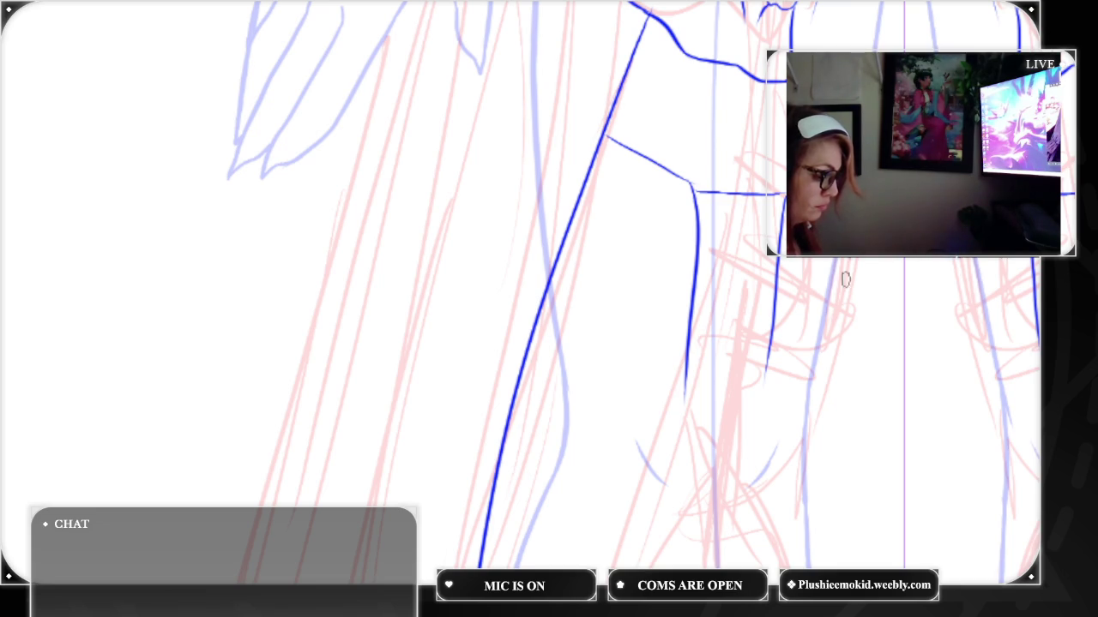
{"action": "left_click_drag", "start_coordinate": [849, 264], "coordinate": [832, 356]}
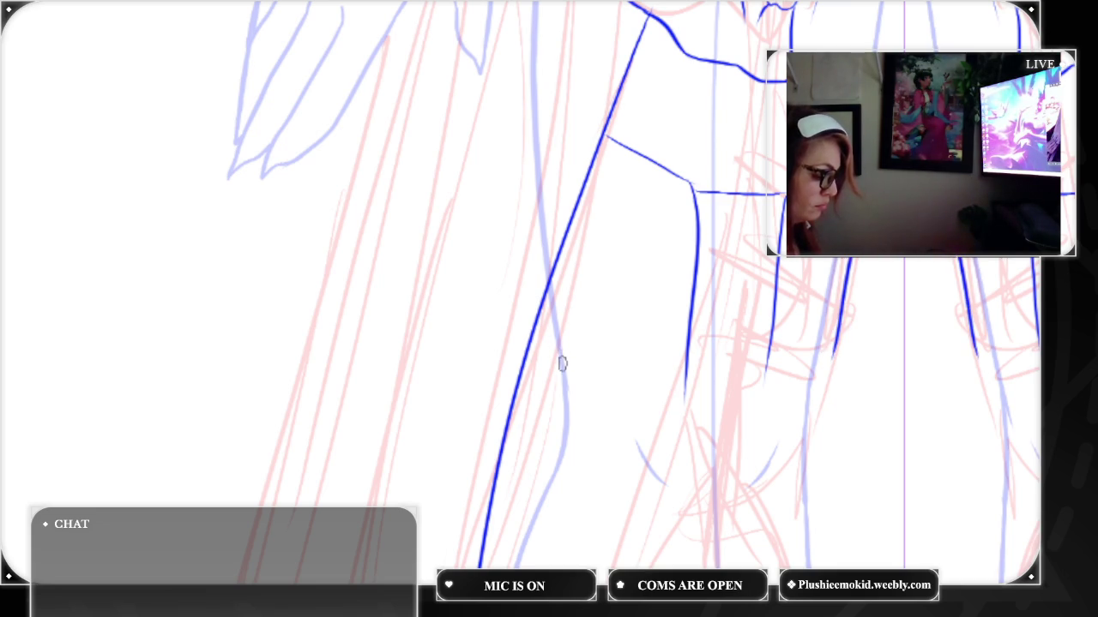
Draw the diagonal lines toward the knee on both legs
{"action": "mouse_move", "coordinate": [542, 303]}
{"action": "left_mouse_down"}
{"action": "mouse_move", "coordinate": [554, 385]}
{"action": "mouse_move", "coordinate": [621, 400]}
{"action": "left_mouse_up"}
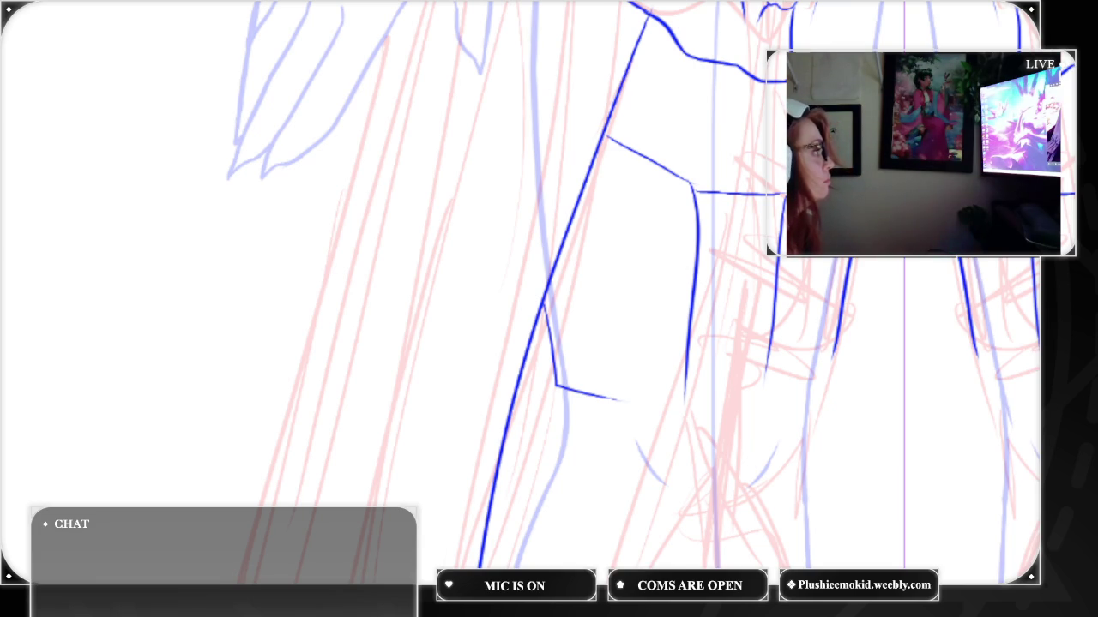
{"action": "key", "text": "ctrl+z"}
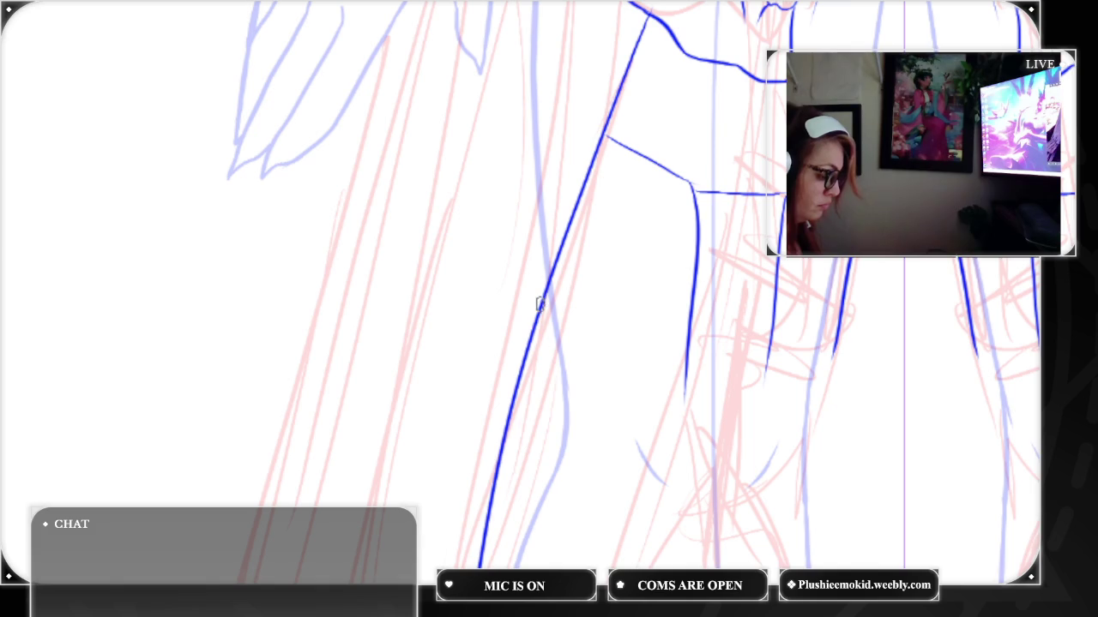
{"action": "left_click_drag", "start_coordinate": [558, 392], "coordinate": [616, 472]}
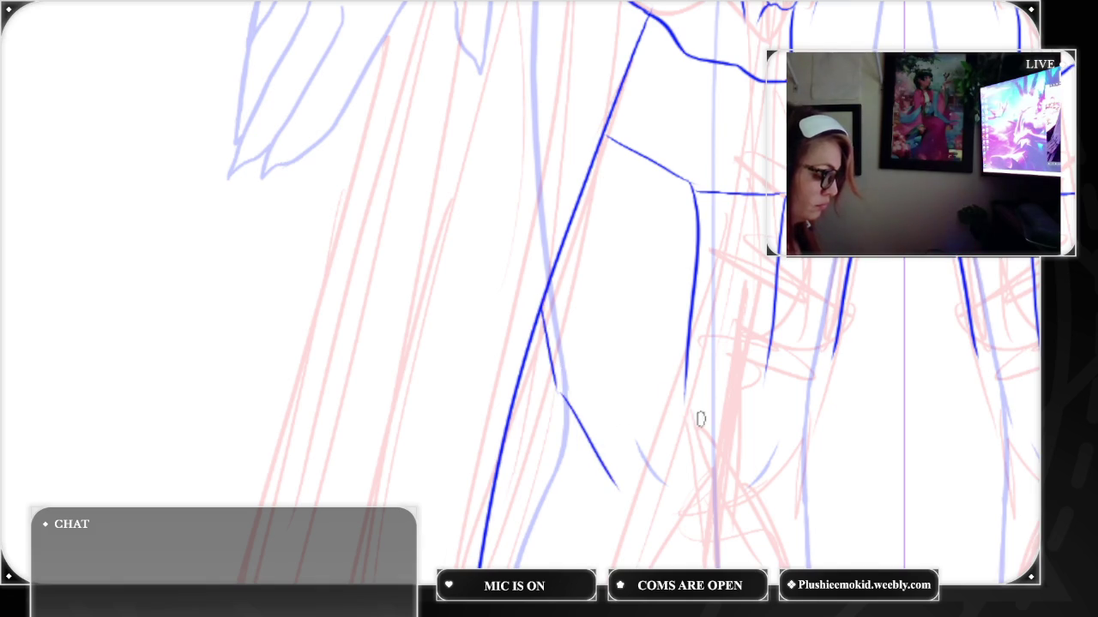
{"action": "key", "text": "ctrl+z"}
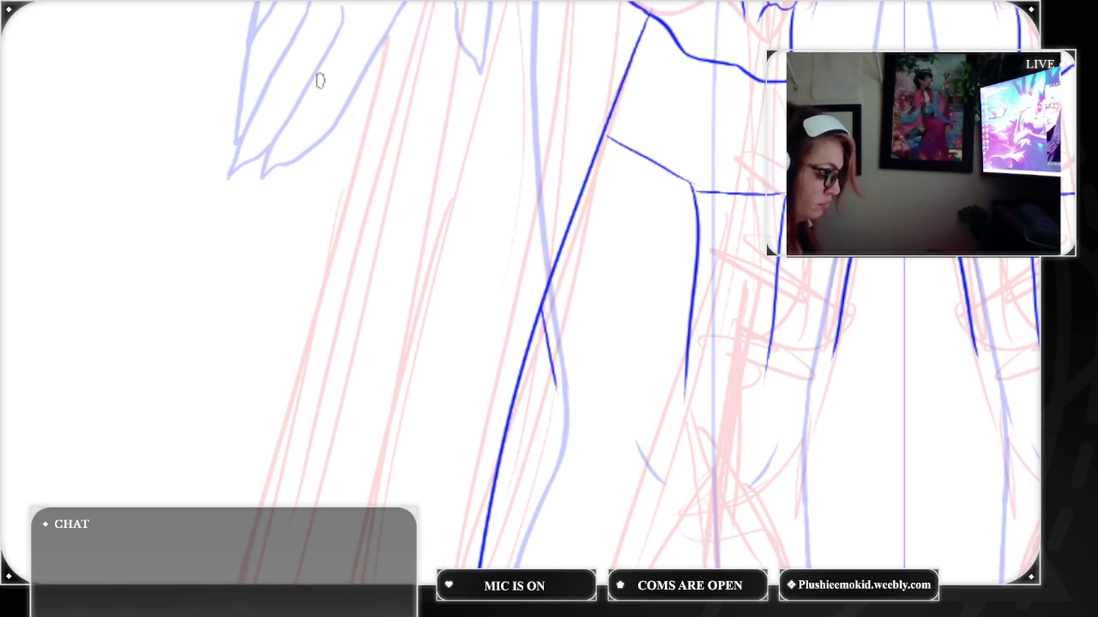
{"action": "mouse_move", "coordinate": [558, 396]}
{"action": "left_mouse_down"}
{"action": "mouse_move", "coordinate": [606, 469]}
{"action": "mouse_move", "coordinate": [665, 415]}
{"action": "left_mouse_up"}
{"action": "mouse_move", "coordinate": [766, 389]}
{"action": "left_mouse_down"}
{"action": "mouse_move", "coordinate": [801, 434]}
{"action": "mouse_move", "coordinate": [837, 372]}
{"action": "left_mouse_up"}
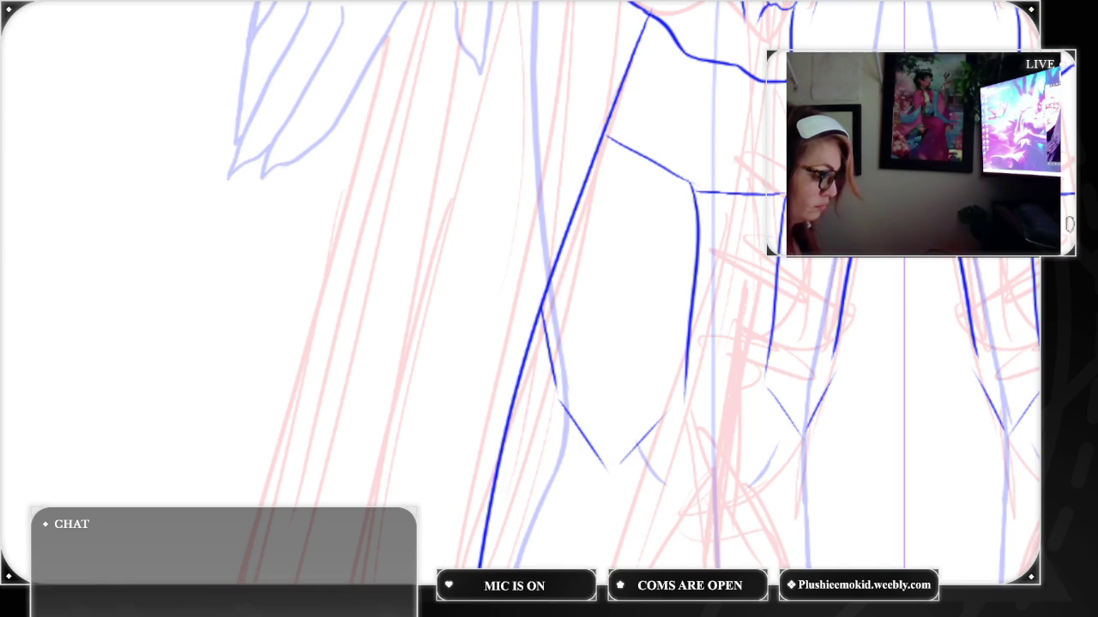
Draw the wavy ruffle hem line along the skirt edge
{"action": "scroll", "coordinate": [549, 309], "scroll_direction": "down", "scroll_amount": 5}
{"action": "scroll", "coordinate": [549, 309], "scroll_direction": "down", "scroll_amount": 3}
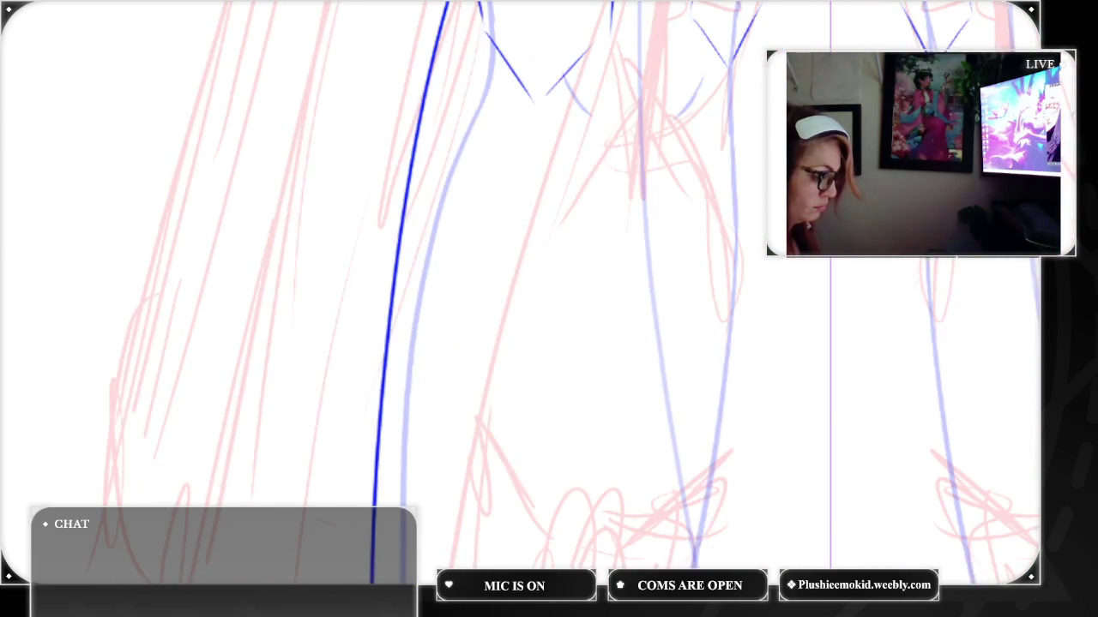
{"action": "scroll", "coordinate": [549, 309], "scroll_direction": "up", "scroll_amount": 3}
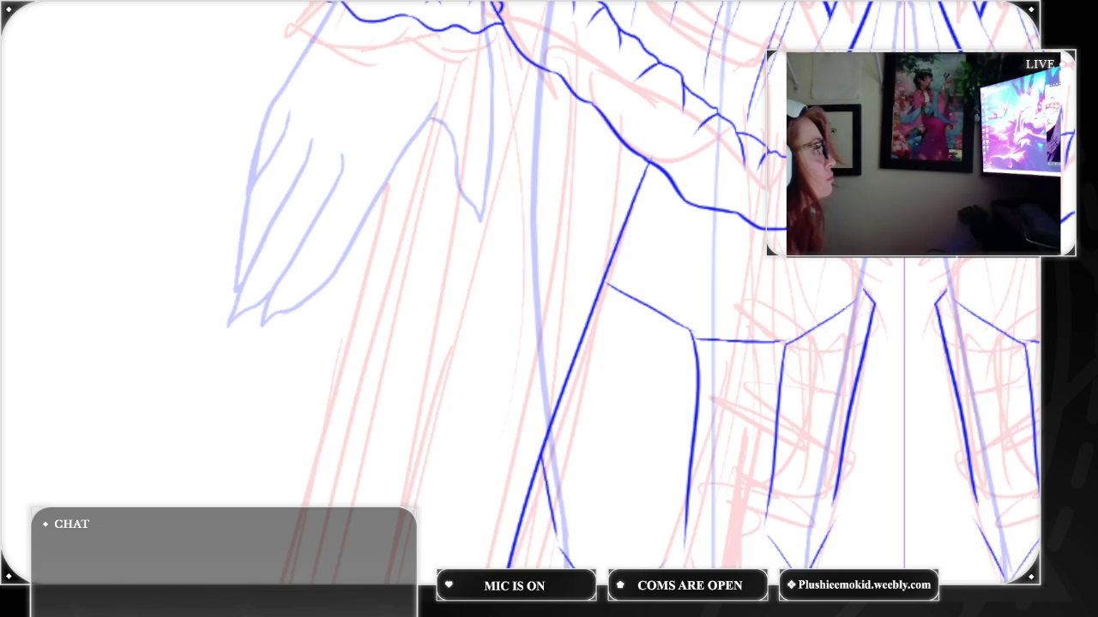
{"action": "scroll", "coordinate": [565, 296], "scroll_direction": "up", "scroll_amount": 2}
{"action": "scroll", "coordinate": [565, 295], "scroll_direction": "up", "scroll_amount": 2}
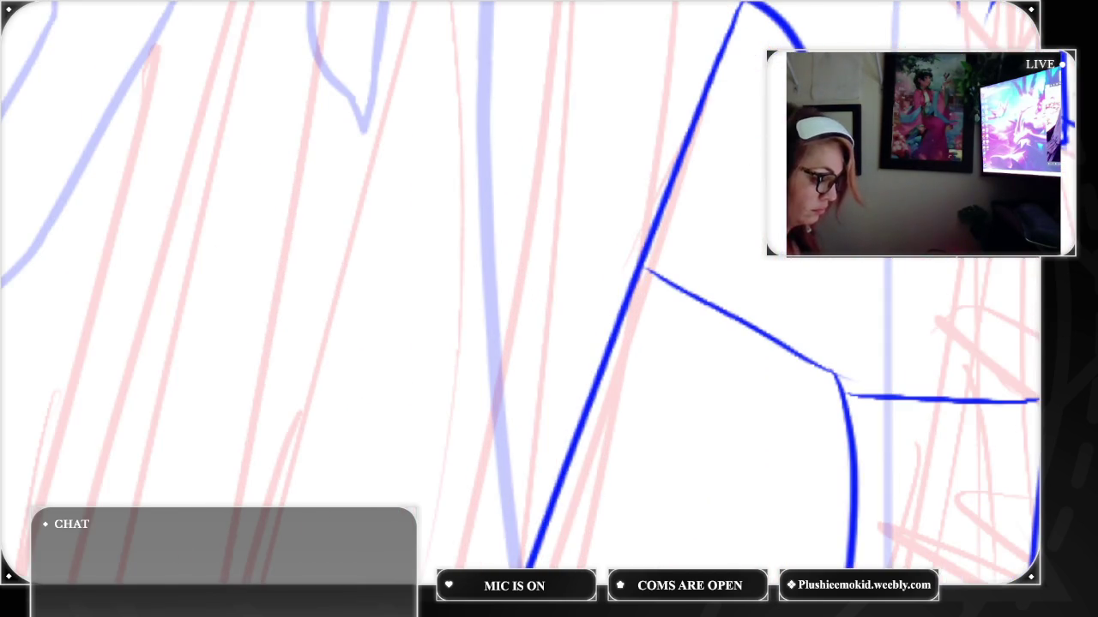
{"action": "mouse_move", "coordinate": [657, 221]}
{"action": "left_mouse_down"}
{"action": "mouse_move", "coordinate": [681, 213]}
{"action": "mouse_move", "coordinate": [717, 248]}
{"action": "mouse_move", "coordinate": [869, 314]}
{"action": "mouse_move", "coordinate": [1027, 326]}
{"action": "left_mouse_up"}
{"action": "scroll", "coordinate": [521, 293], "scroll_direction": "right", "scroll_amount": 10}
{"action": "mouse_move", "coordinate": [708, 300]}
{"action": "left_mouse_down"}
{"action": "mouse_move", "coordinate": [736, 248]}
{"action": "mouse_move", "coordinate": [720, 233]}
{"action": "mouse_move", "coordinate": [723, 249]}
{"action": "mouse_move", "coordinate": [596, 323]}
{"action": "left_mouse_up"}
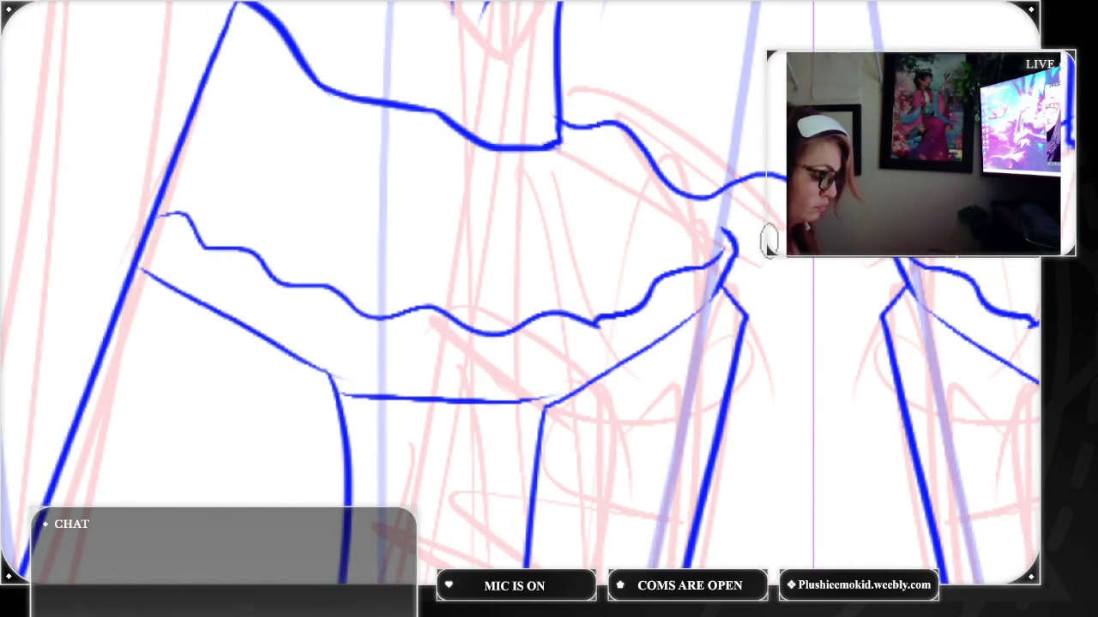
{"action": "key", "text": "ctrl+z"}
{"action": "mouse_move", "coordinate": [591, 322]}
{"action": "left_mouse_down"}
{"action": "mouse_move", "coordinate": [688, 275]}
{"action": "mouse_move", "coordinate": [726, 238]}
{"action": "left_mouse_up"}
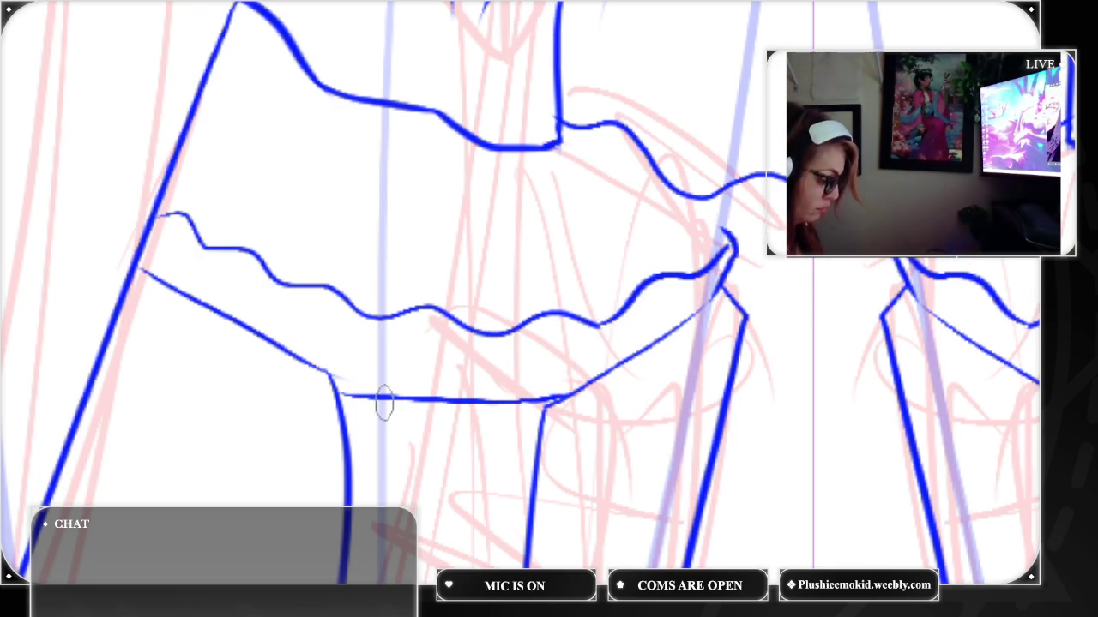
Close the hem corner where it meets the leg line and add the first fold ticks
{"action": "left_click_drag", "start_coordinate": [335, 388], "coordinate": [367, 396]}
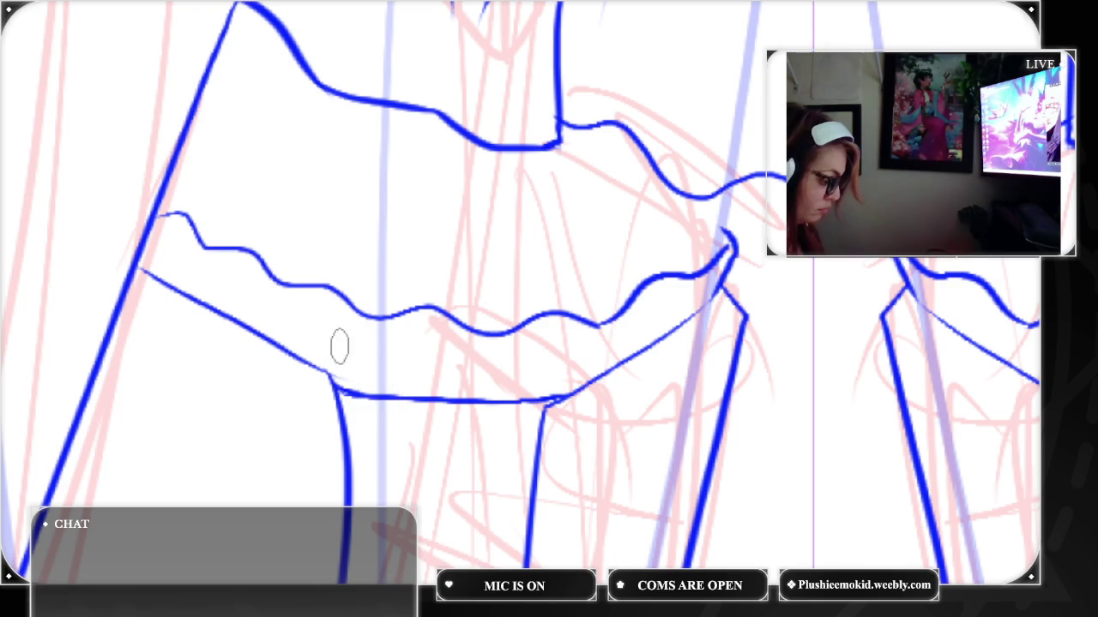
{"action": "left_click_drag", "start_coordinate": [311, 364], "coordinate": [335, 375]}
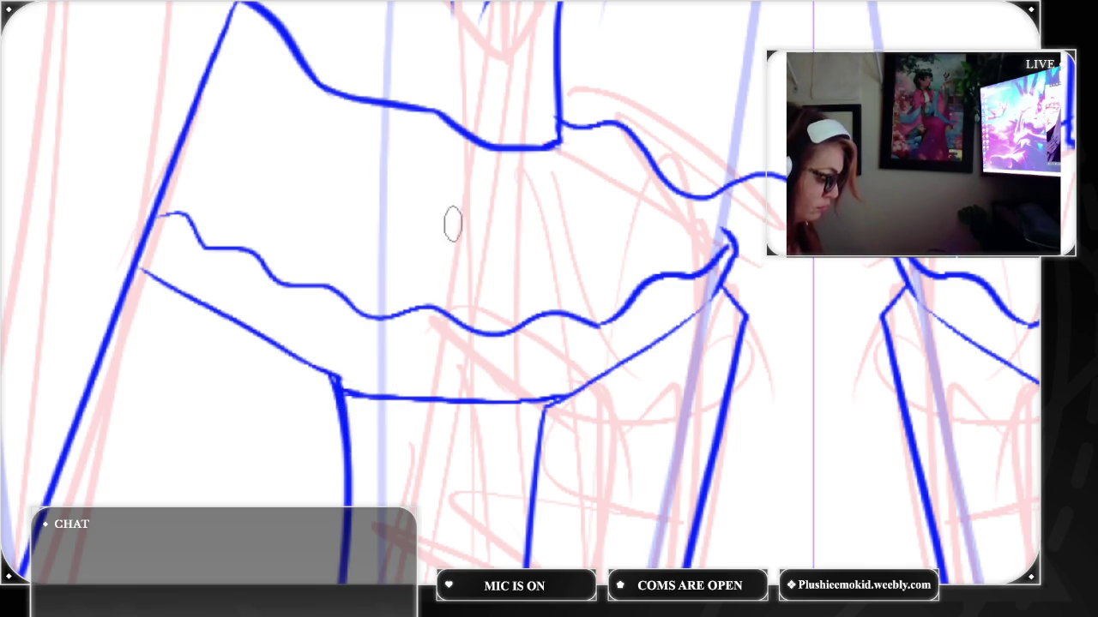
{"action": "left_click_drag", "start_coordinate": [333, 374], "coordinate": [313, 342]}
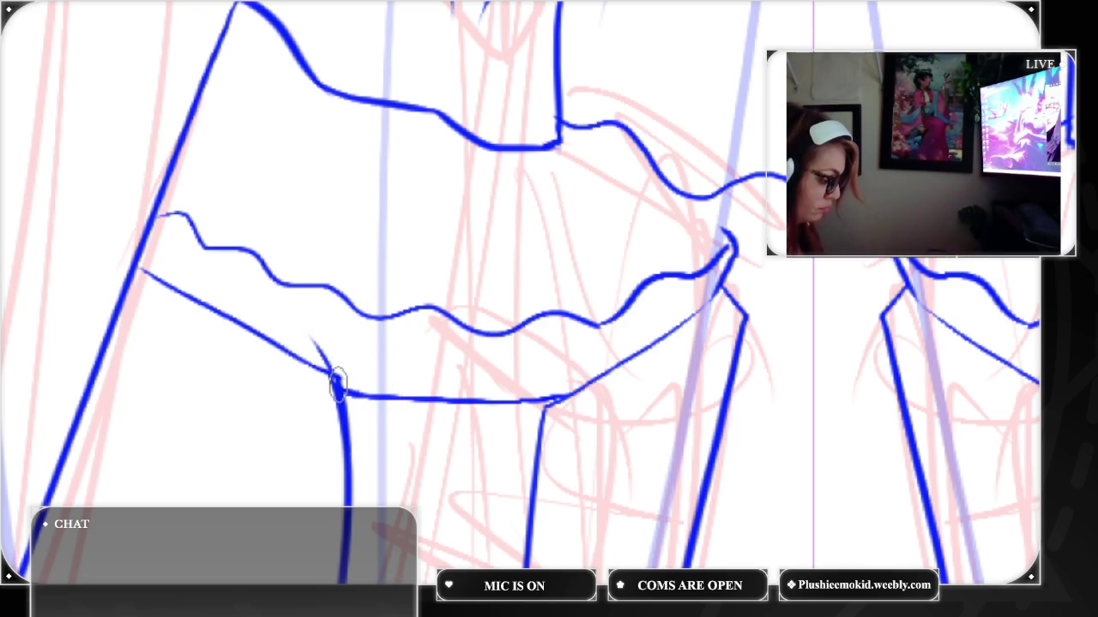
{"action": "left_click_drag", "start_coordinate": [338, 379], "coordinate": [346, 355]}
{"action": "mouse_move", "coordinate": [419, 396]}
{"action": "left_mouse_down"}
{"action": "mouse_move", "coordinate": [410, 368]}
{"action": "mouse_move", "coordinate": [444, 363]}
{"action": "left_mouse_up"}
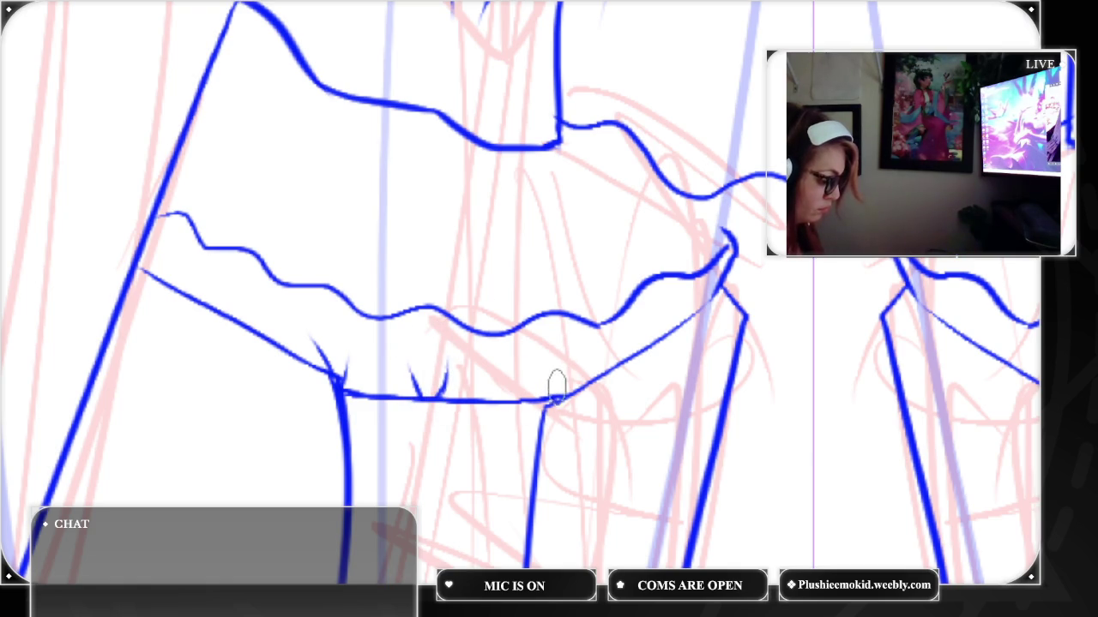
Add tapered fold marks along the ruffle's edges and a wedge at the skirt join
{"action": "mouse_move", "coordinate": [558, 398]}
{"action": "left_mouse_down"}
{"action": "mouse_move", "coordinate": [528, 384]}
{"action": "mouse_move", "coordinate": [585, 369]}
{"action": "left_mouse_up"}
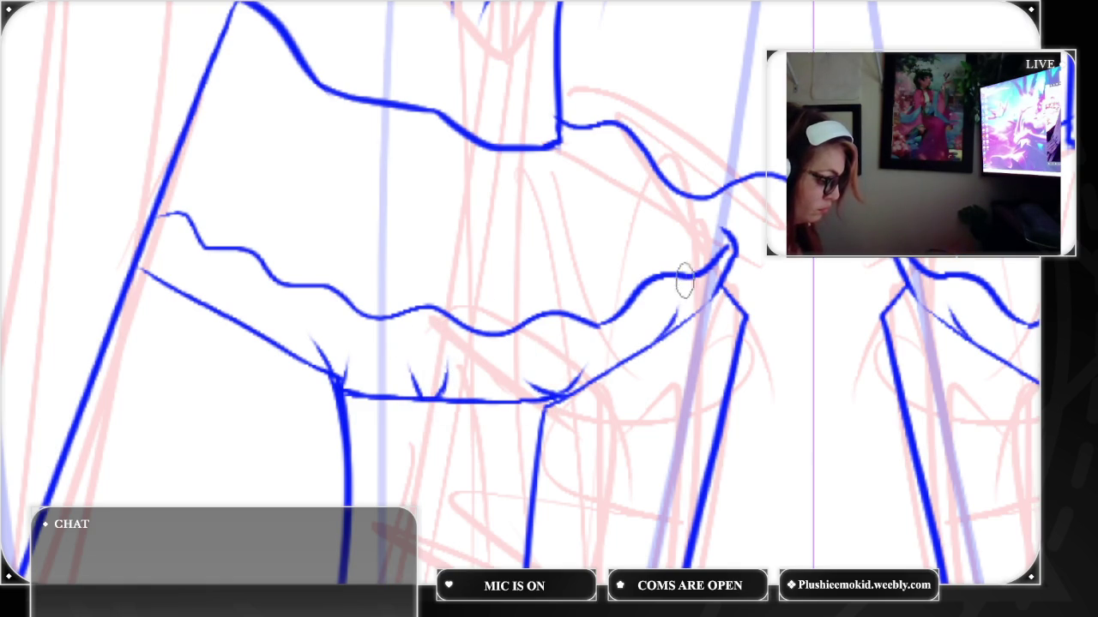
{"action": "left_click_drag", "start_coordinate": [676, 309], "coordinate": [657, 334]}
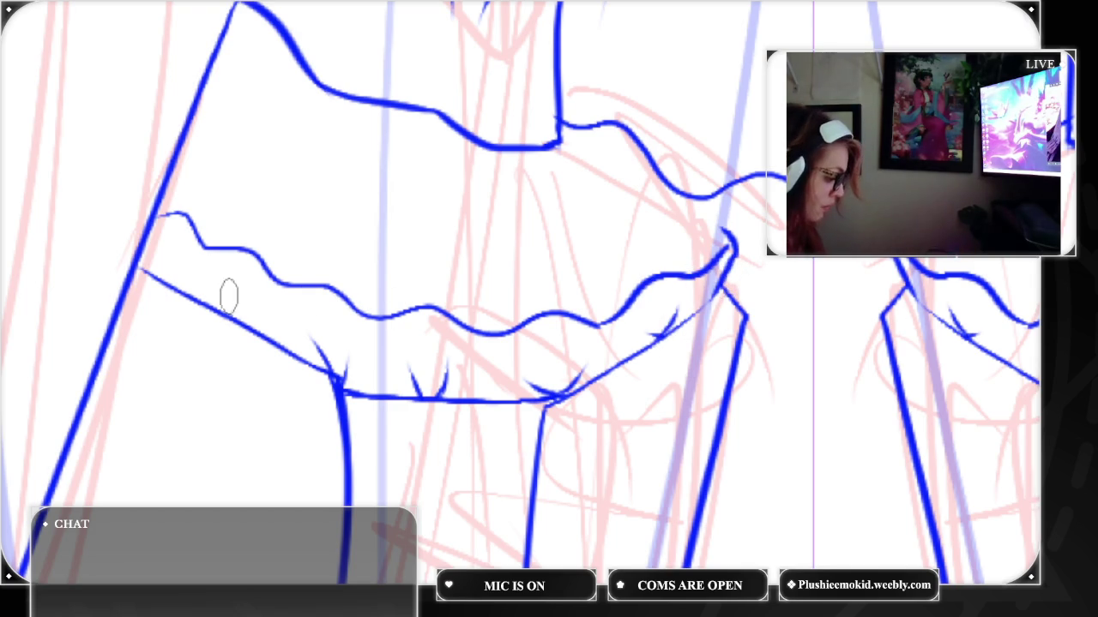
{"action": "mouse_move", "coordinate": [236, 319]}
{"action": "left_mouse_down"}
{"action": "mouse_move", "coordinate": [223, 302]}
{"action": "mouse_move", "coordinate": [265, 298]}
{"action": "left_mouse_up"}
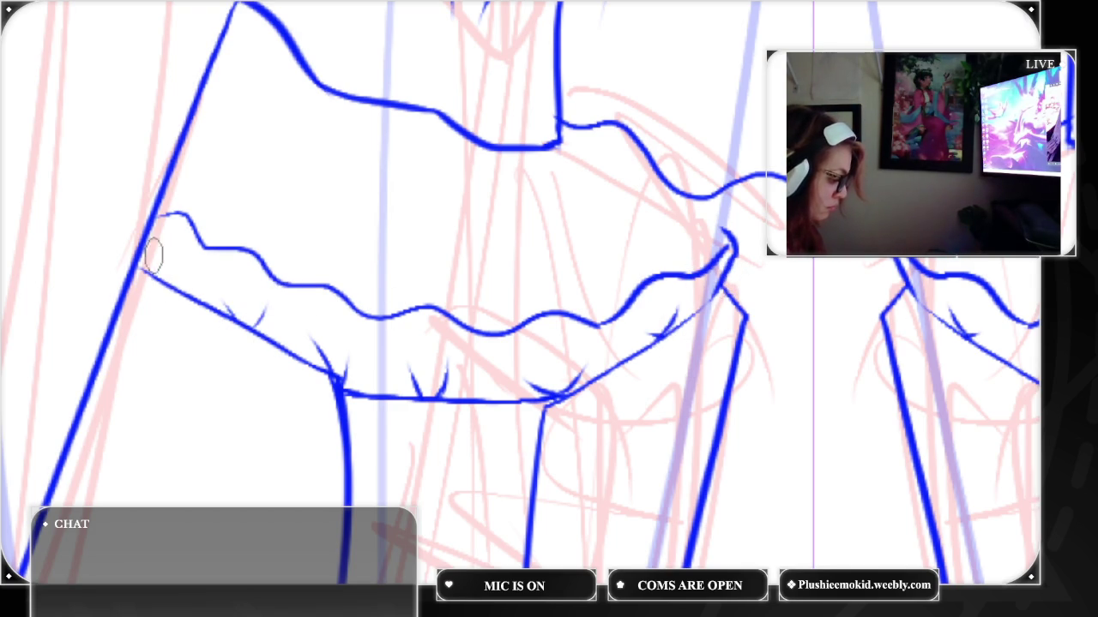
{"action": "left_click_drag", "start_coordinate": [139, 256], "coordinate": [163, 276]}
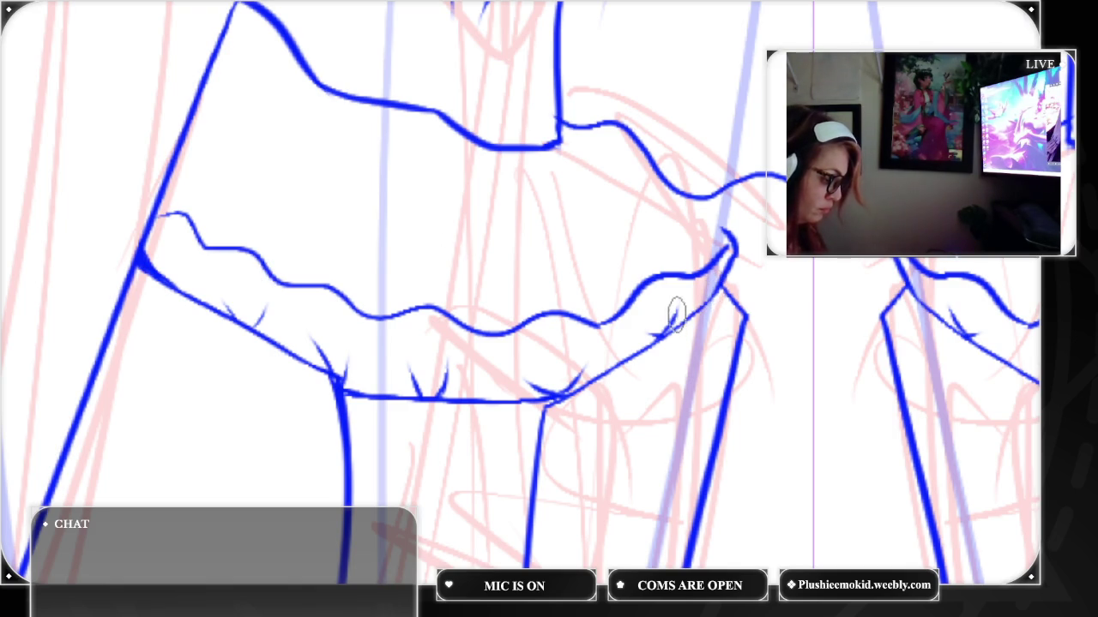
{"action": "left_click_drag", "start_coordinate": [335, 399], "coordinate": [506, 60]}
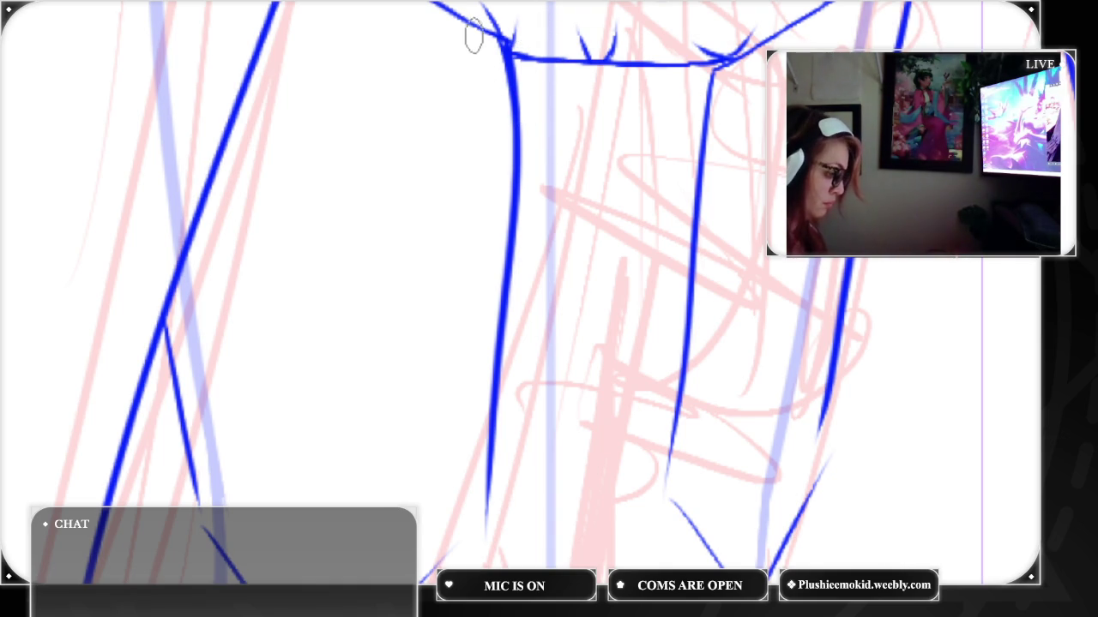
Trim the overshooting leg line and ink the shoulder corner and panel side
{"action": "mouse_move", "coordinate": [472, 15]}
{"action": "left_mouse_down"}
{"action": "mouse_move", "coordinate": [502, 37]}
{"action": "mouse_move", "coordinate": [520, 94]}
{"action": "mouse_move", "coordinate": [510, 79]}
{"action": "mouse_move", "coordinate": [522, 214]}
{"action": "mouse_move", "coordinate": [520, 66]}
{"action": "mouse_move", "coordinate": [488, 43]}
{"action": "mouse_move", "coordinate": [530, 209]}
{"action": "mouse_move", "coordinate": [510, 129]}
{"action": "mouse_move", "coordinate": [503, 199]}
{"action": "left_mouse_up"}
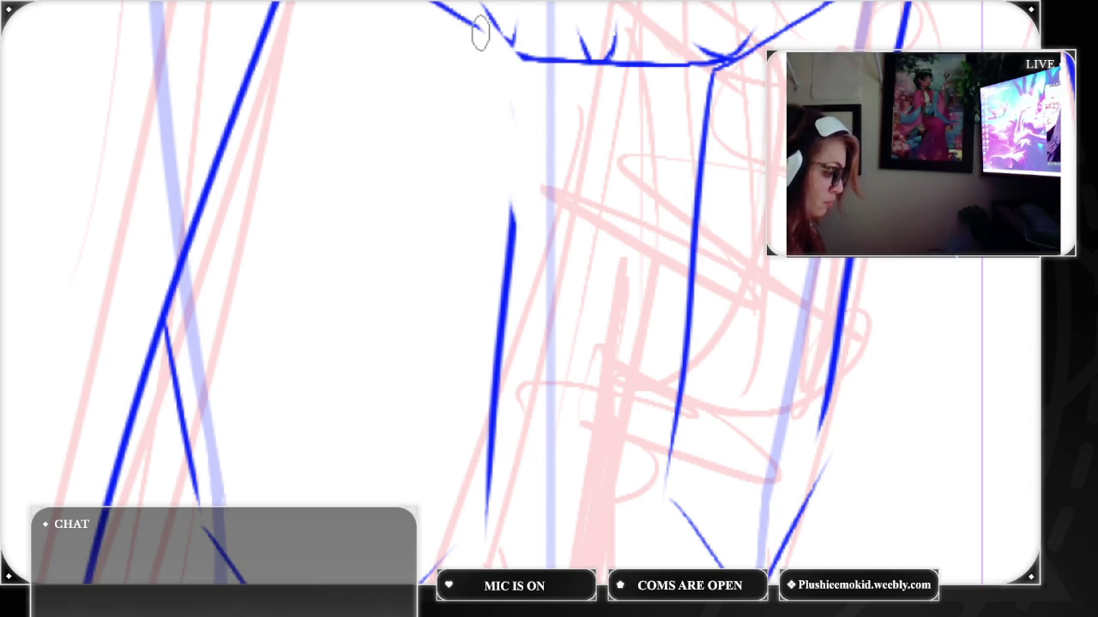
{"action": "left_click_drag", "start_coordinate": [481, 33], "coordinate": [527, 94]}
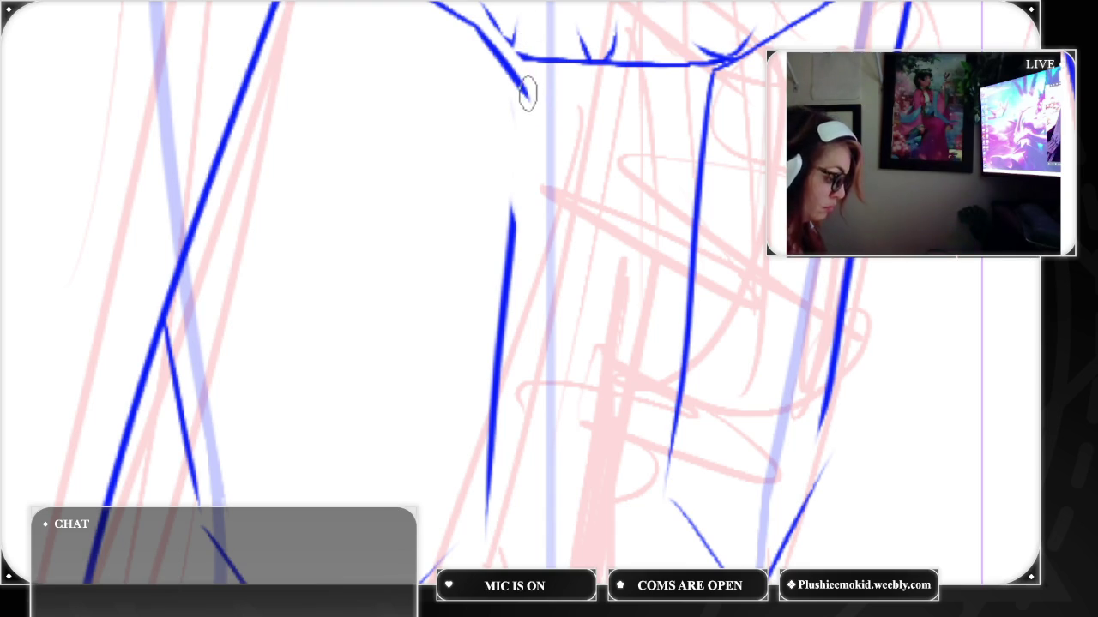
{"action": "left_click_drag", "start_coordinate": [527, 96], "coordinate": [507, 257]}
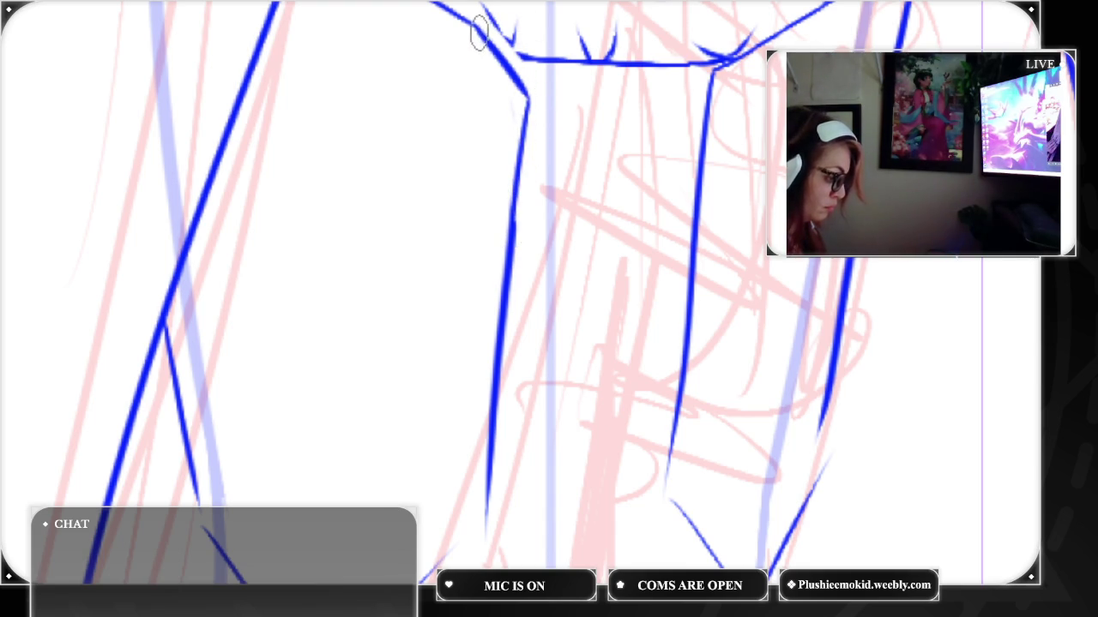
{"action": "left_click_drag", "start_coordinate": [525, 60], "coordinate": [493, 53]}
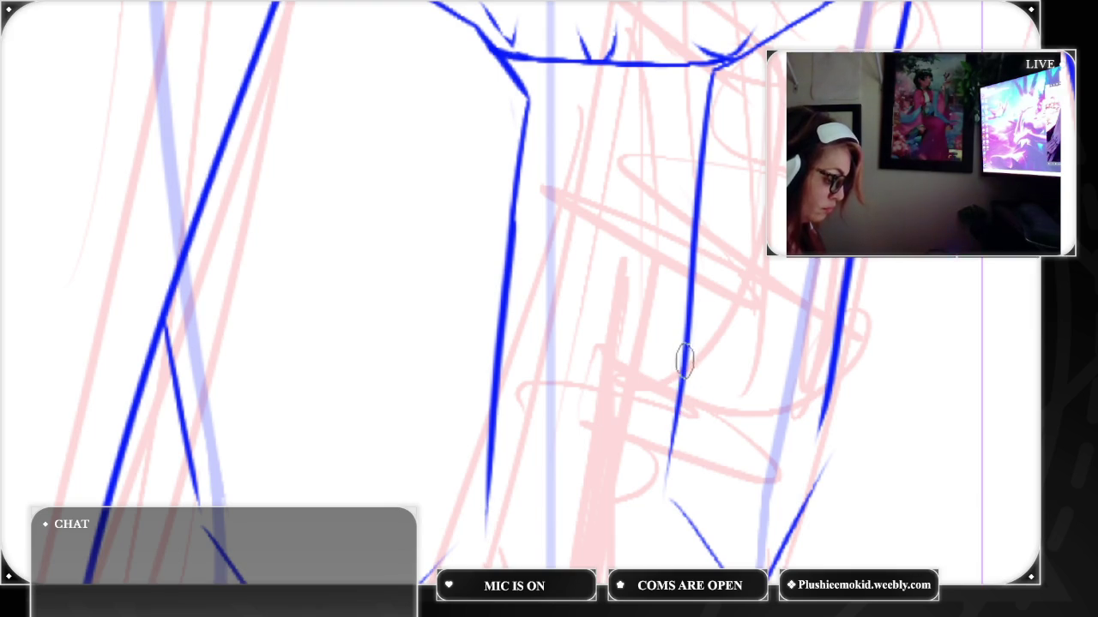
Ink the long inner panel lines and extend the side lines down toward the points
{"action": "left_click_drag", "start_coordinate": [683, 356], "coordinate": [674, 506]}
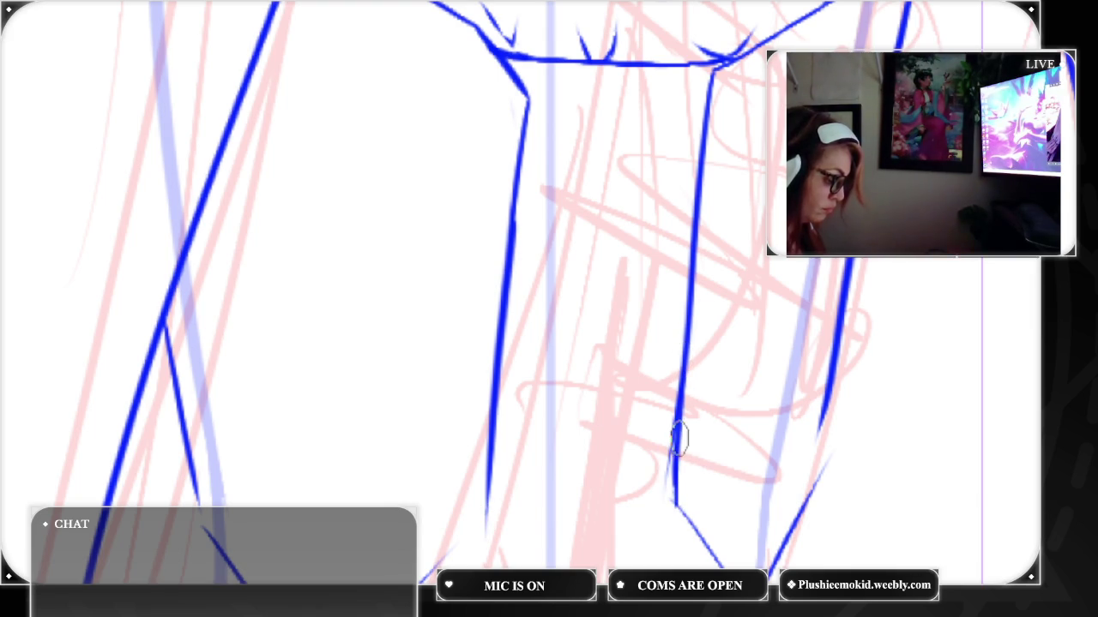
{"action": "left_click_drag", "start_coordinate": [674, 446], "coordinate": [677, 493]}
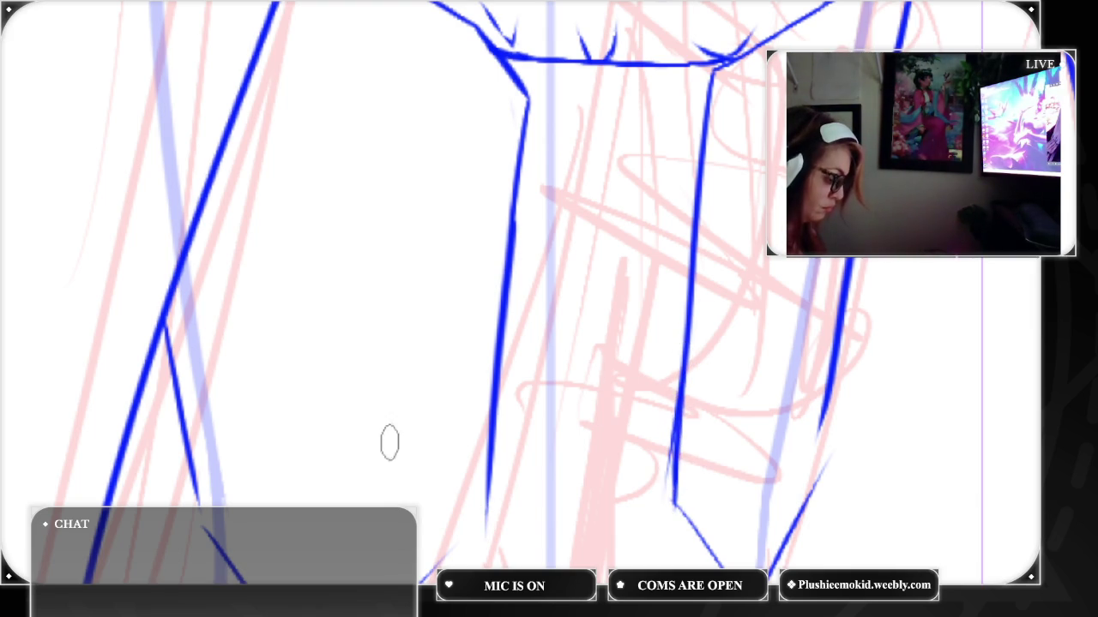
{"action": "left_click_drag", "start_coordinate": [193, 477], "coordinate": [209, 536]}
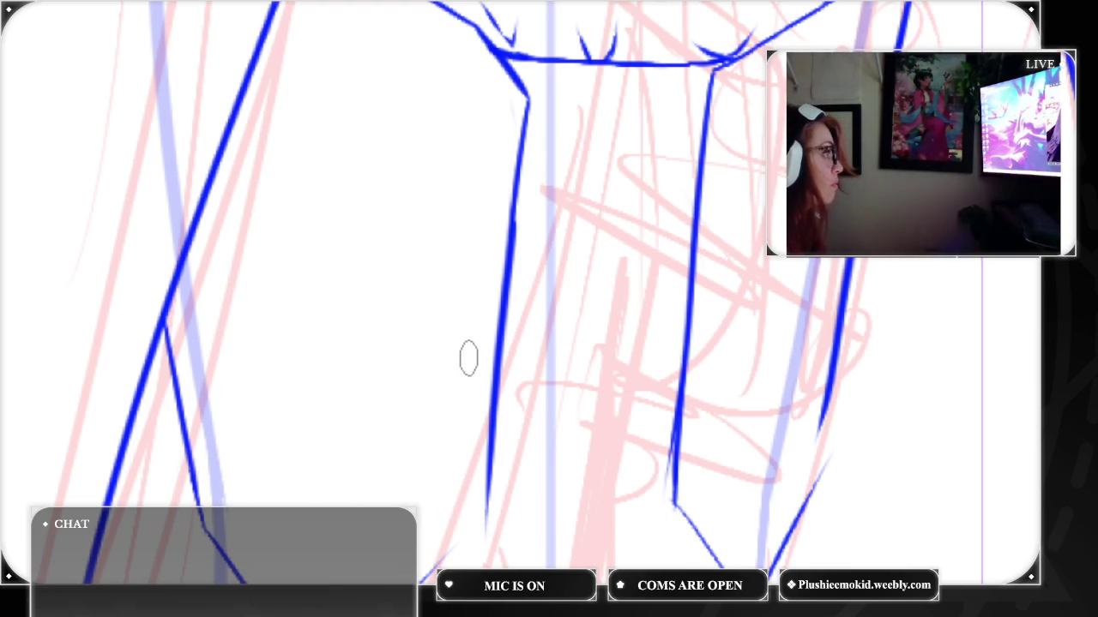
{"action": "left_click_drag", "start_coordinate": [464, 56], "coordinate": [433, 454]}
{"action": "left_click_drag", "start_coordinate": [768, 68], "coordinate": [740, 429]}
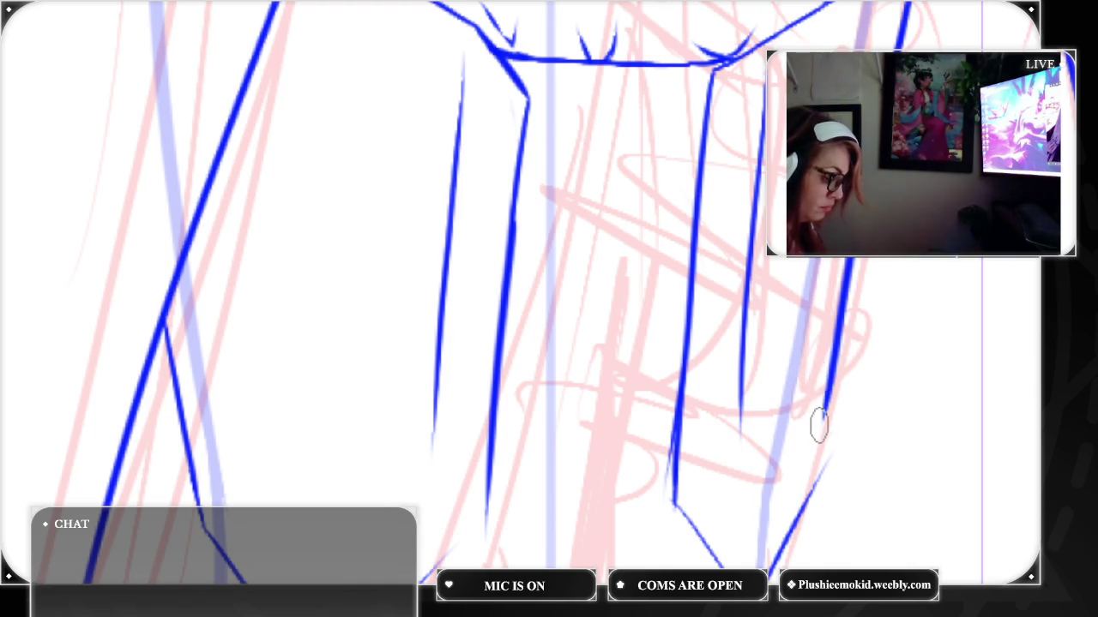
{"action": "left_click_drag", "start_coordinate": [821, 453], "coordinate": [827, 457]}
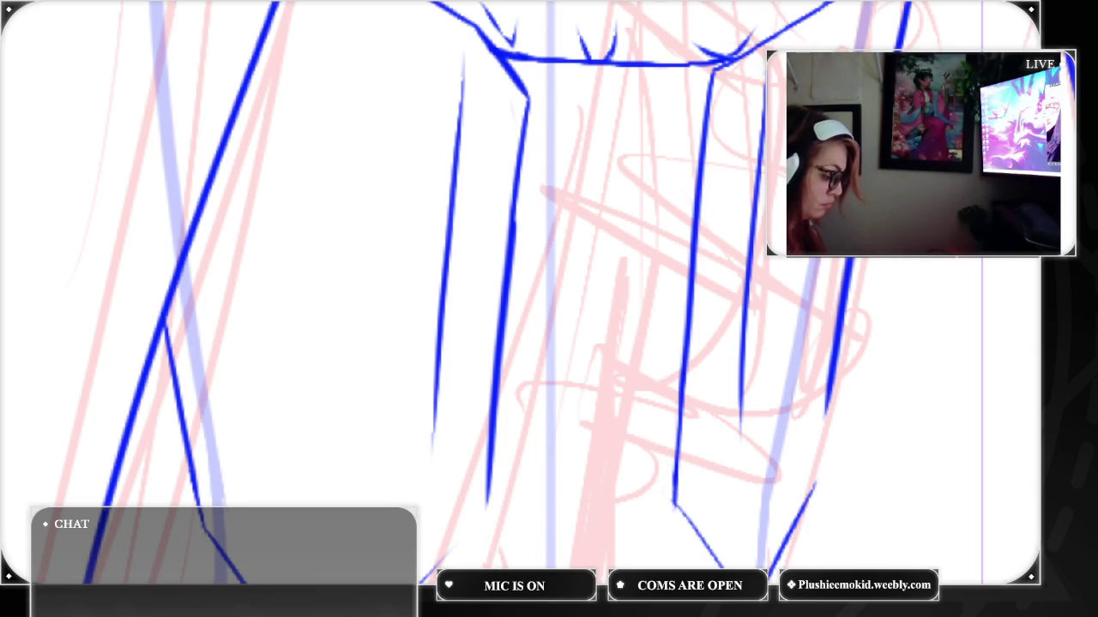
{"action": "left_click_drag", "start_coordinate": [825, 405], "coordinate": [811, 479]}
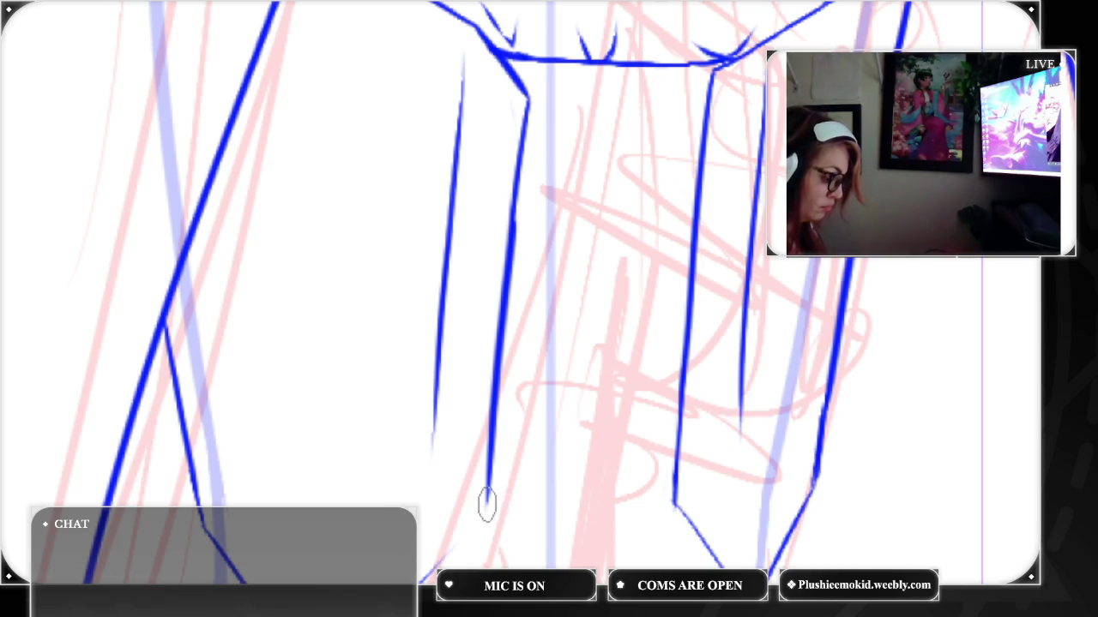
Close the V-shaped panel point with two diagonals and fit the figure in view
{"action": "left_click_drag", "start_coordinate": [487, 506], "coordinate": [405, 577]}
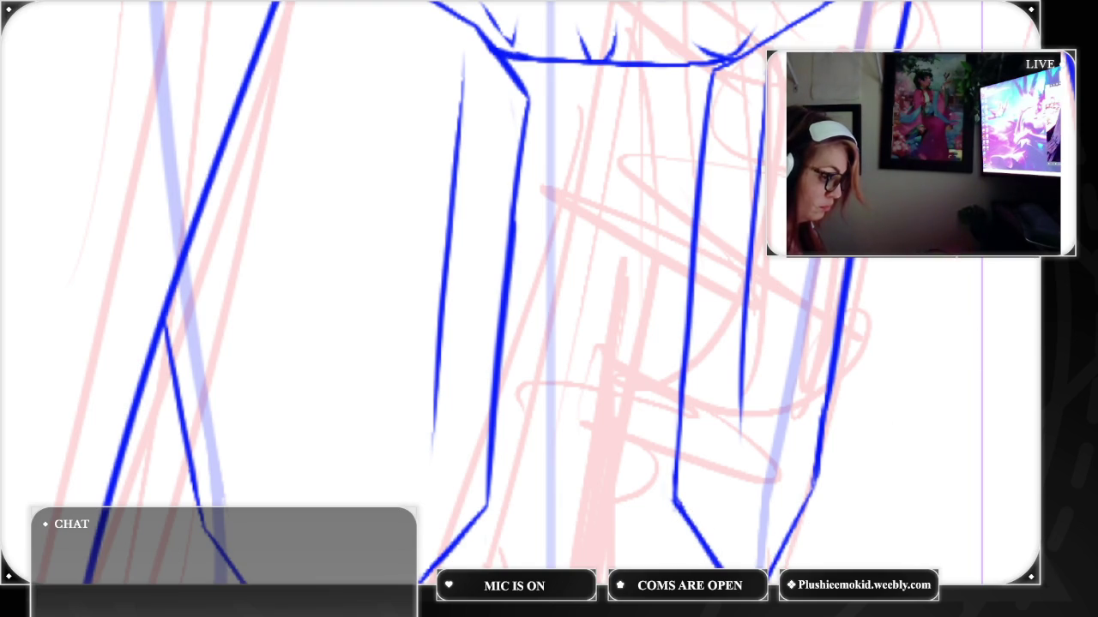
{"action": "scroll", "coordinate": [549, 308], "scroll_direction": "down", "scroll_amount": 5}
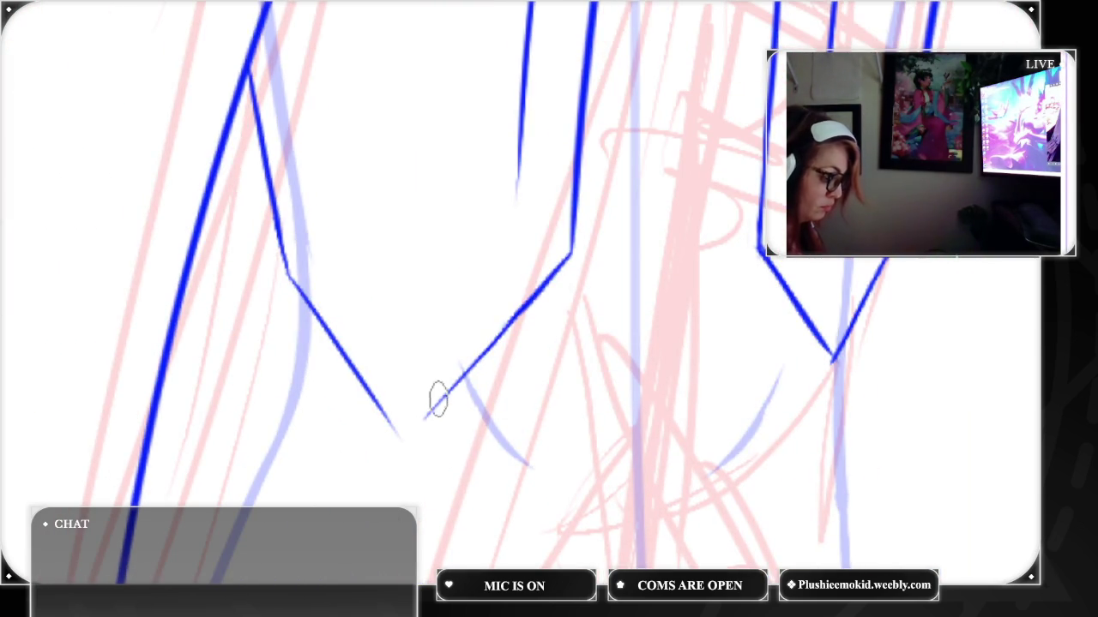
{"action": "left_click_drag", "start_coordinate": [474, 355], "coordinate": [408, 434]}
{"action": "left_click_drag", "start_coordinate": [373, 396], "coordinate": [400, 436]}
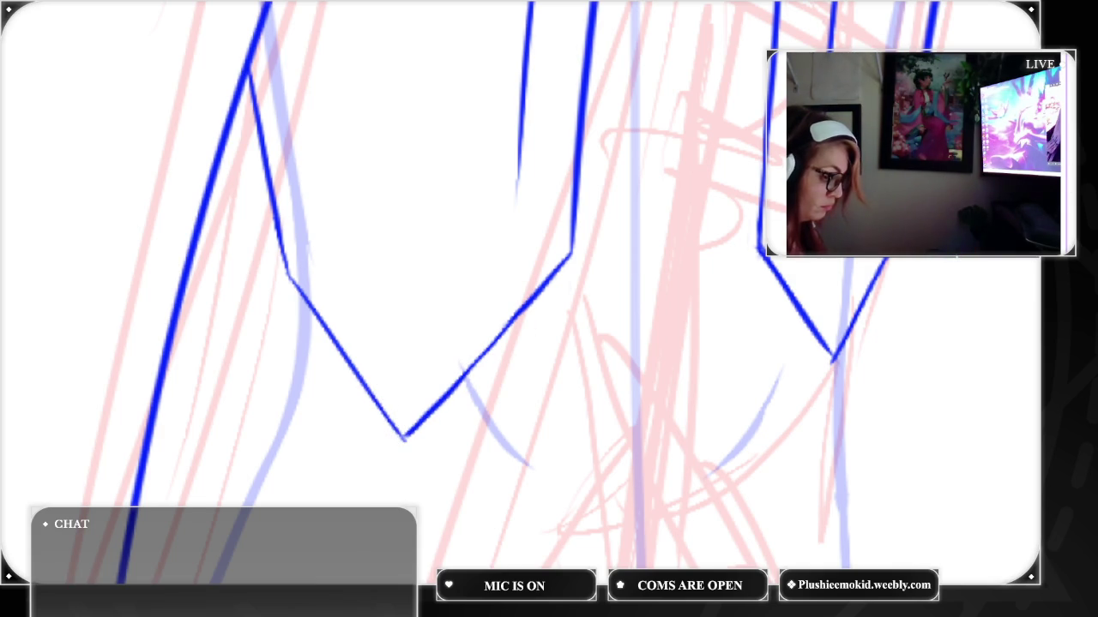
{"action": "key", "text": "ctrl+0"}
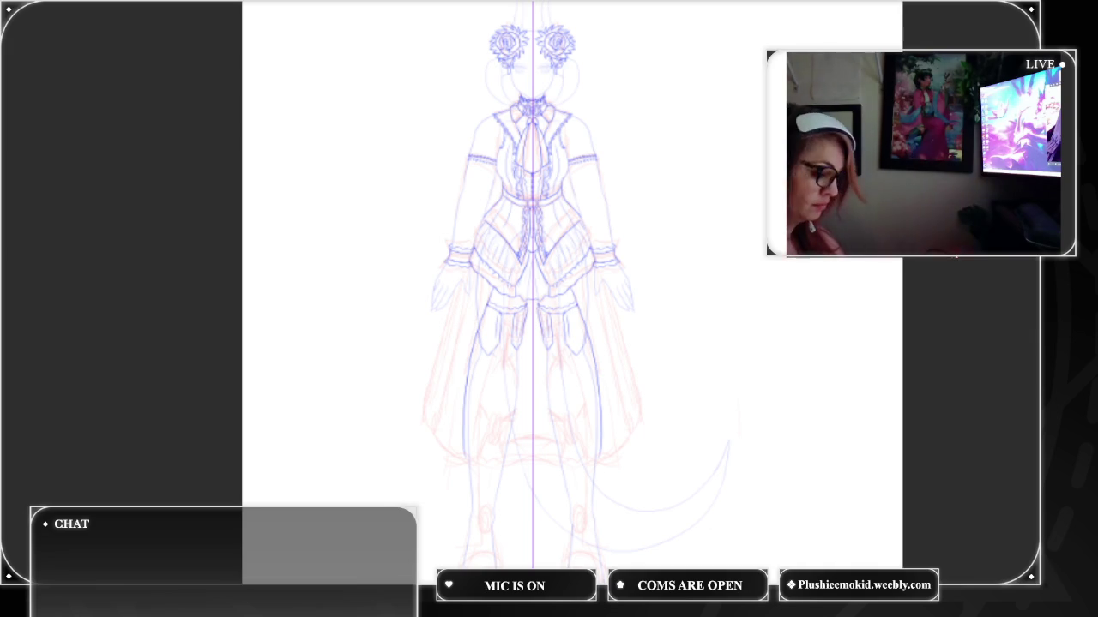
Redraw the small ring below the skirt panels as a rounder blue circle
{"action": "scroll", "coordinate": [586, 280], "scroll_direction": "up", "scroll_amount": 3}
{"action": "scroll", "coordinate": [586, 280], "scroll_direction": "up", "scroll_amount": 1}
{"action": "scroll", "coordinate": [472, 292], "scroll_direction": "up", "scroll_amount": 2}
{"action": "scroll", "coordinate": [471, 291], "scroll_direction": "up", "scroll_amount": 2}
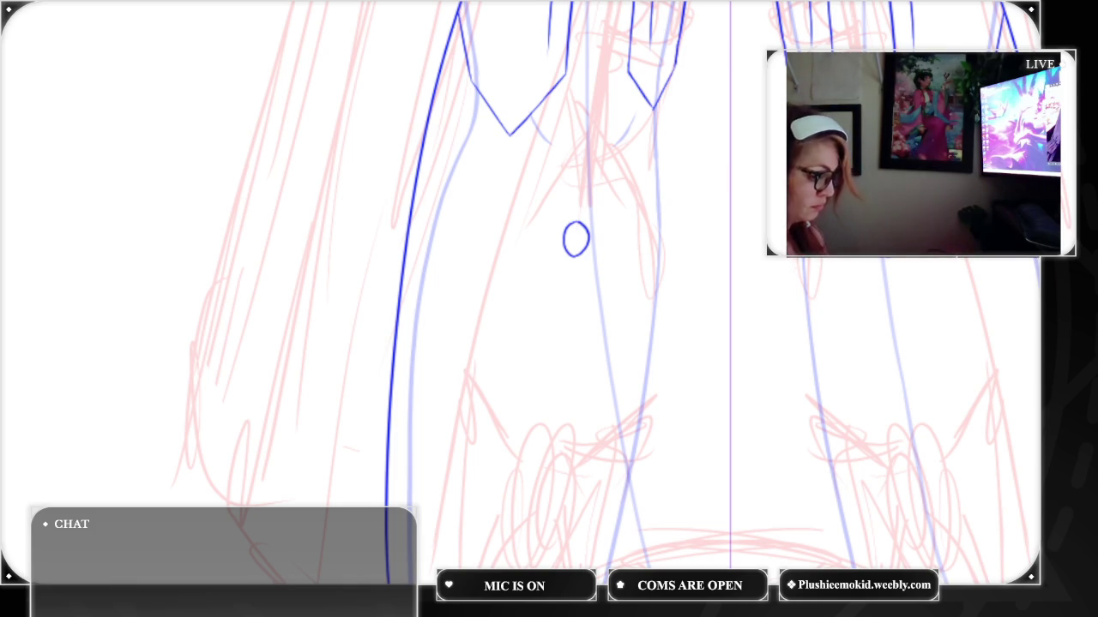
{"action": "scroll", "coordinate": [573, 294], "scroll_direction": "up", "scroll_amount": 2}
{"action": "key", "text": "ctrl+z"}
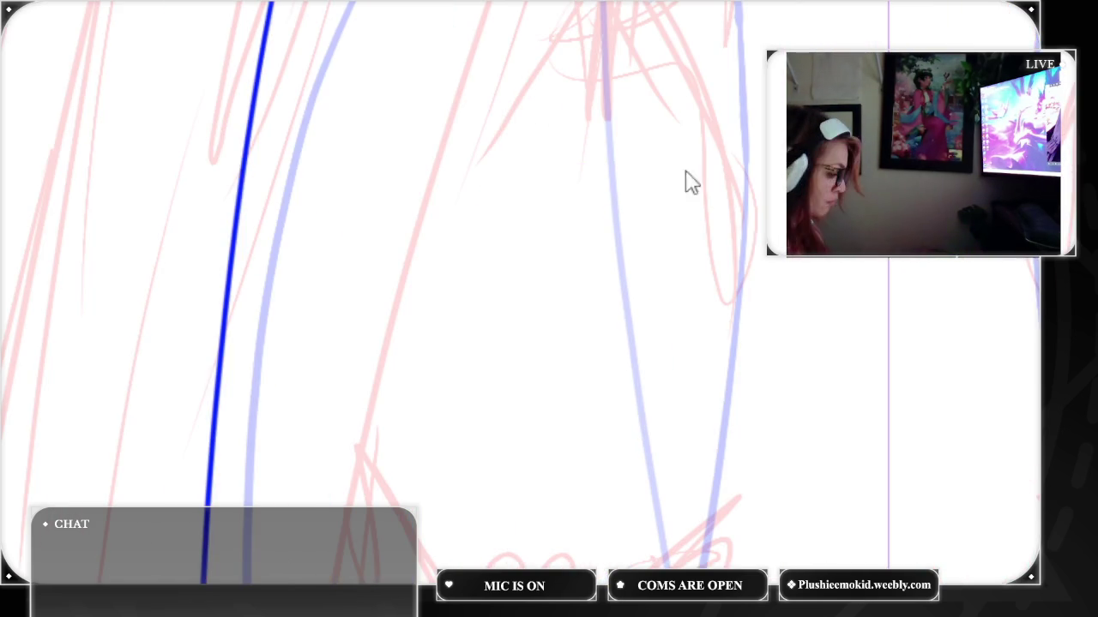
{"action": "left_click_drag", "start_coordinate": [603, 164], "coordinate": [598, 157]}
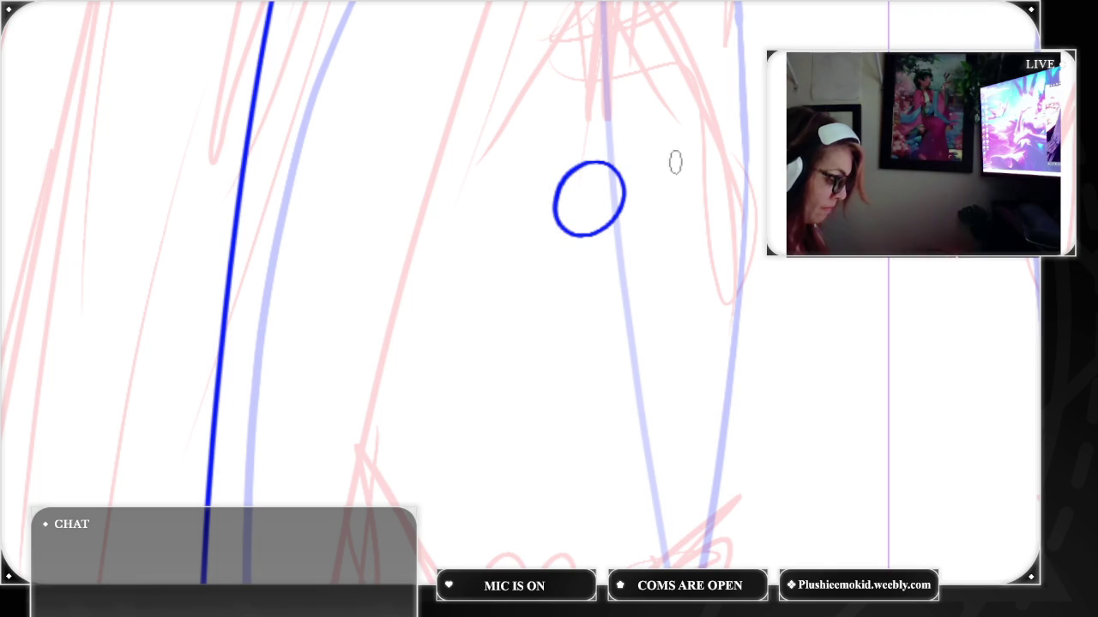
{"action": "key", "text": "ctrl+z"}
{"action": "mouse_move", "coordinate": [588, 167]}
{"action": "left_mouse_down"}
{"action": "mouse_move", "coordinate": [549, 241]}
{"action": "mouse_move", "coordinate": [620, 238]}
{"action": "mouse_move", "coordinate": [606, 174]}
{"action": "left_mouse_up"}
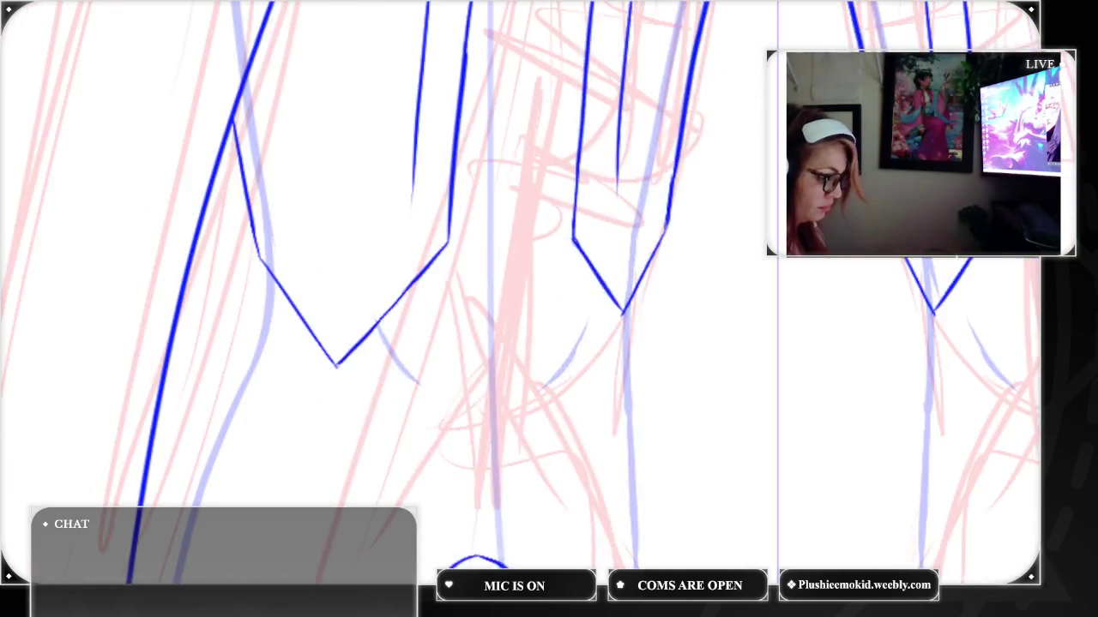
{"action": "scroll", "coordinate": [549, 309], "scroll_direction": "down", "scroll_amount": 5}
{"action": "scroll", "coordinate": [549, 309], "scroll_direction": "down", "scroll_amount": 4}
{"action": "scroll", "coordinate": [549, 308], "scroll_direction": "down", "scroll_amount": 3}
{"action": "scroll", "coordinate": [549, 308], "scroll_direction": "down", "scroll_amount": 2}
{"action": "scroll", "coordinate": [549, 308], "scroll_direction": "up", "scroll_amount": 6}
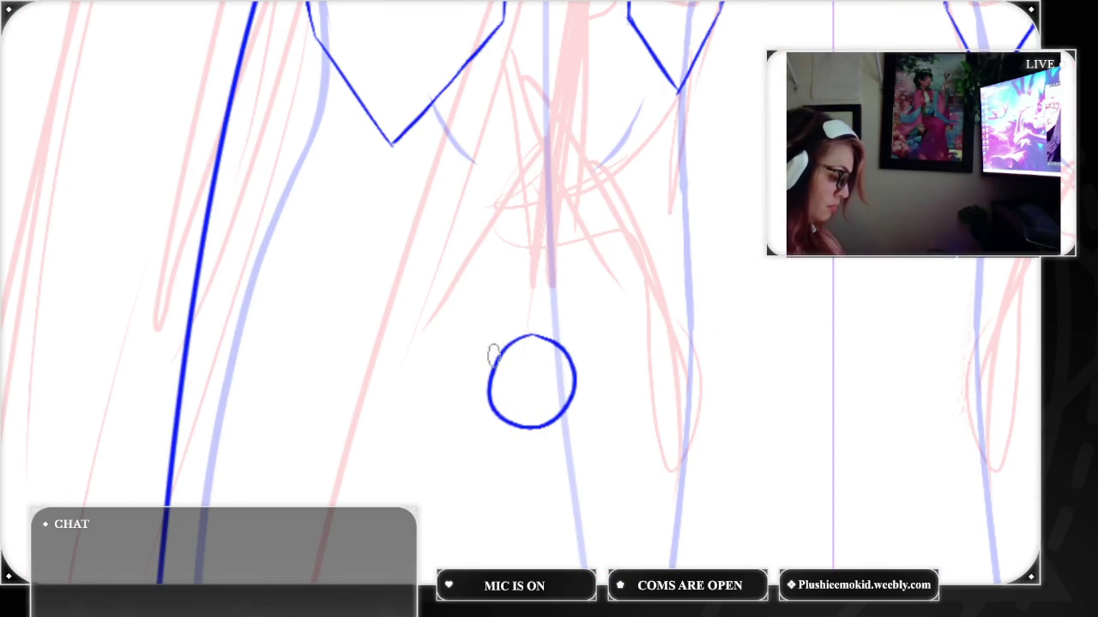
Draw two loops rising from the ring and the strap curving out to the left and right
{"action": "left_click_drag", "start_coordinate": [493, 334], "coordinate": [518, 257]}
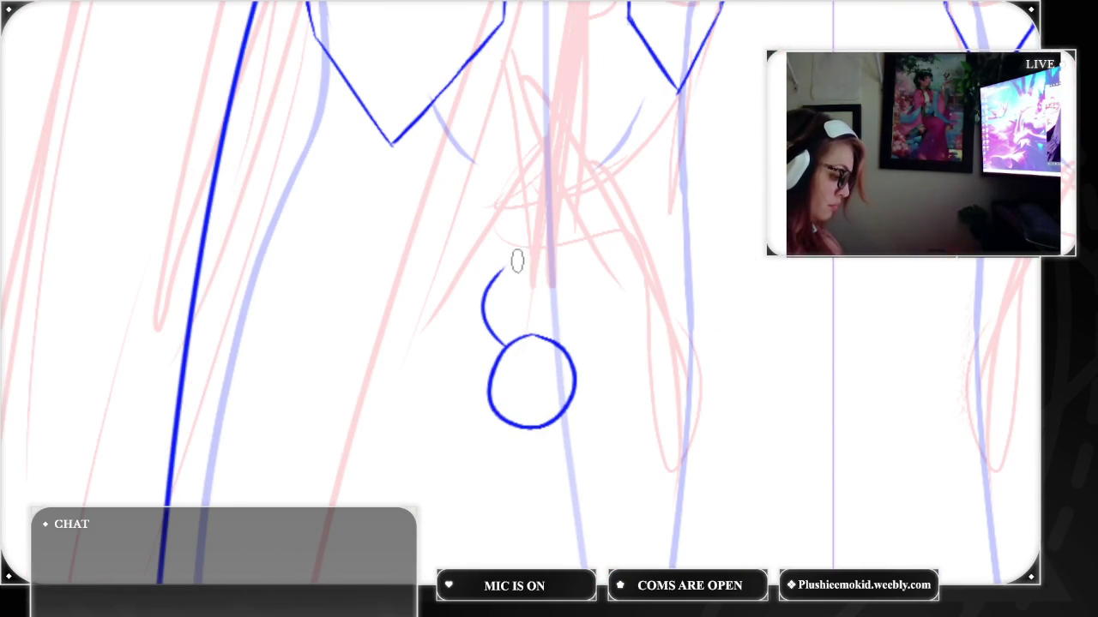
{"action": "left_click_drag", "start_coordinate": [572, 344], "coordinate": [576, 265]}
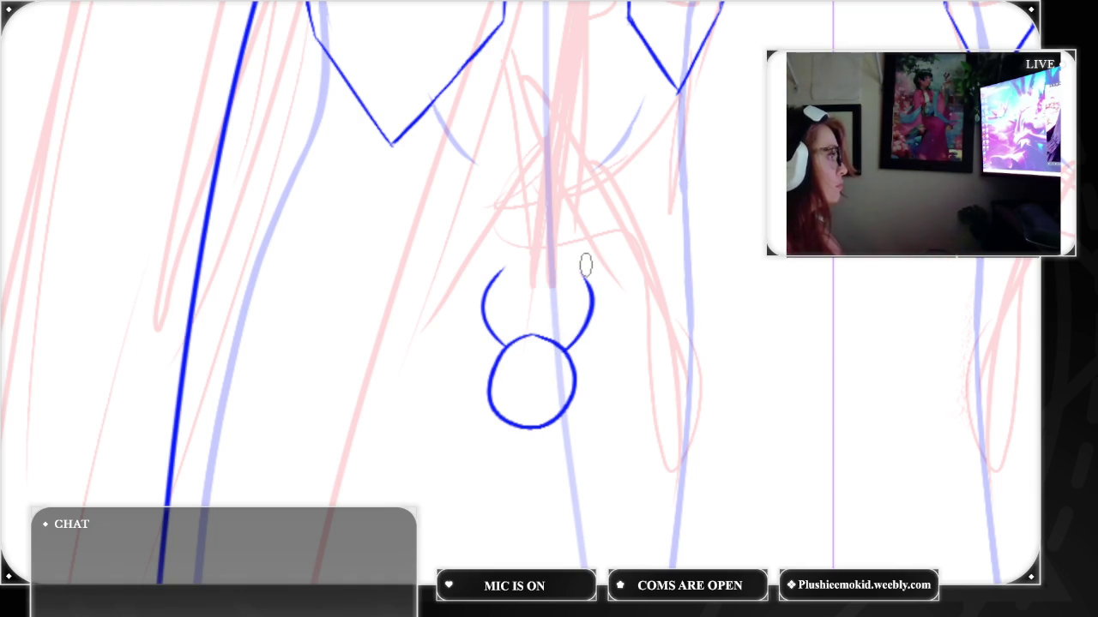
{"action": "left_click_drag", "start_coordinate": [581, 273], "coordinate": [686, 229]}
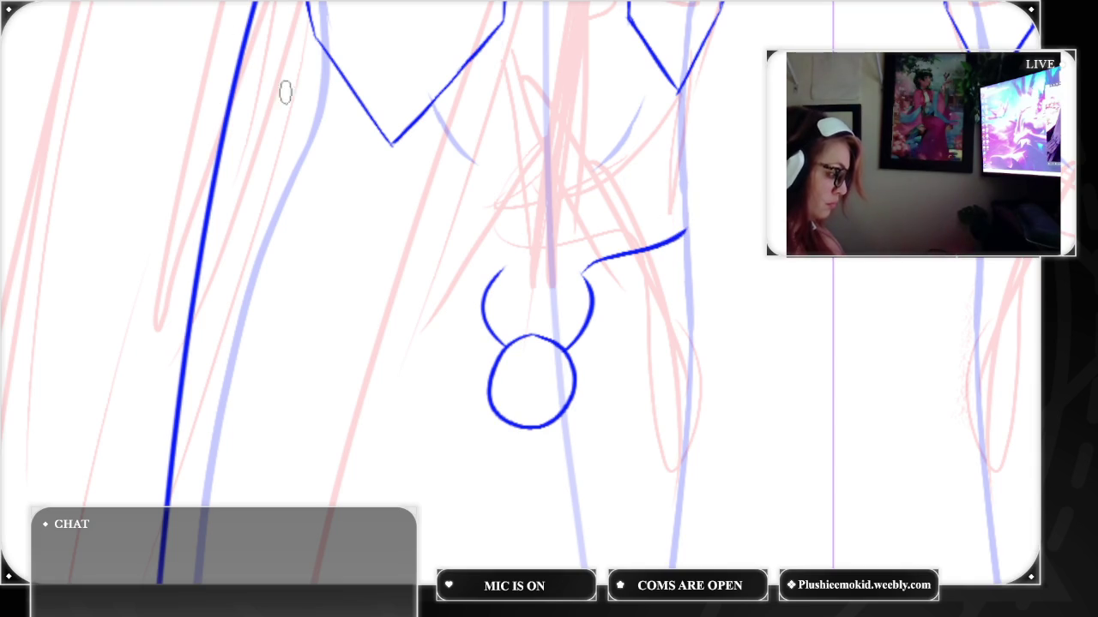
{"action": "key", "text": "ctrl+z"}
{"action": "left_click_drag", "start_coordinate": [590, 266], "coordinate": [691, 225]}
{"action": "left_click_drag", "start_coordinate": [499, 259], "coordinate": [309, 181]}
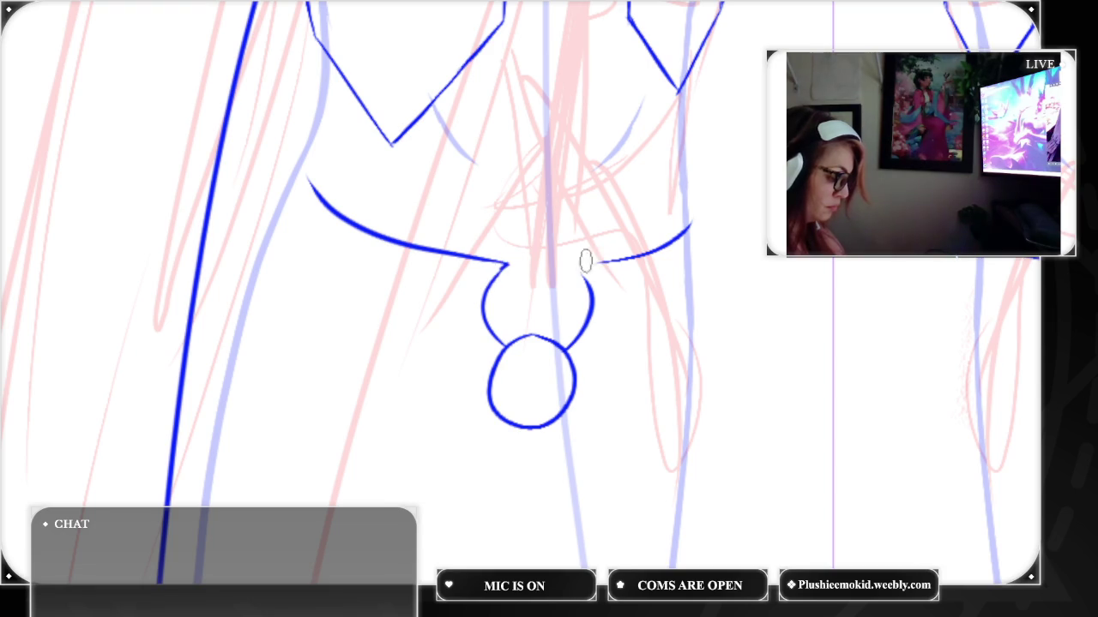
{"action": "key", "text": "ctrl+z"}
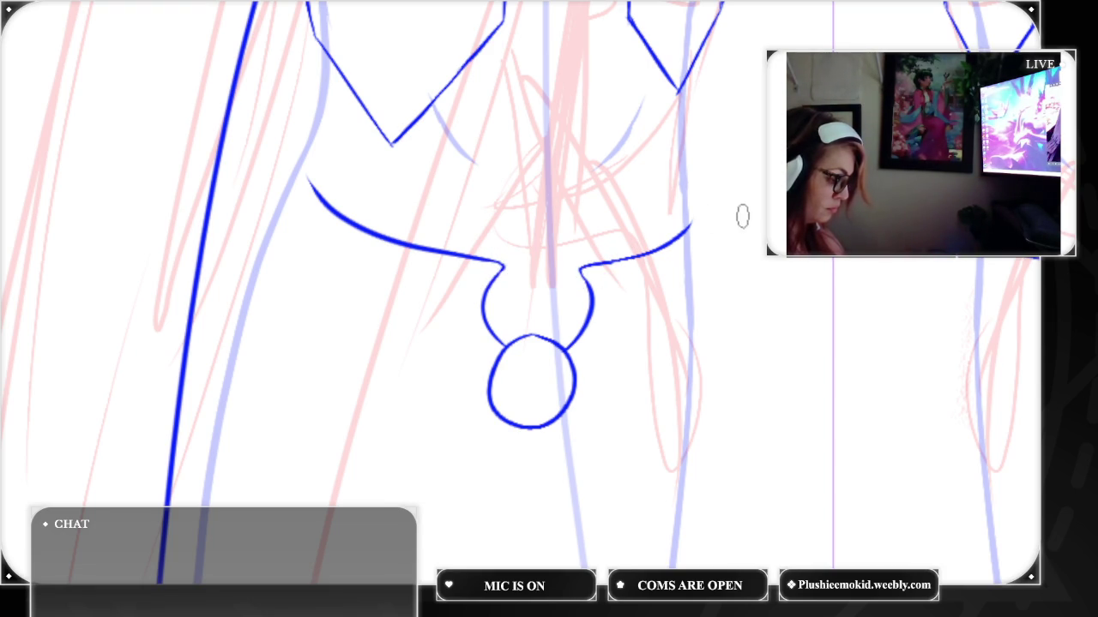
{"action": "left_click_drag", "start_coordinate": [300, 165], "coordinate": [310, 192]}
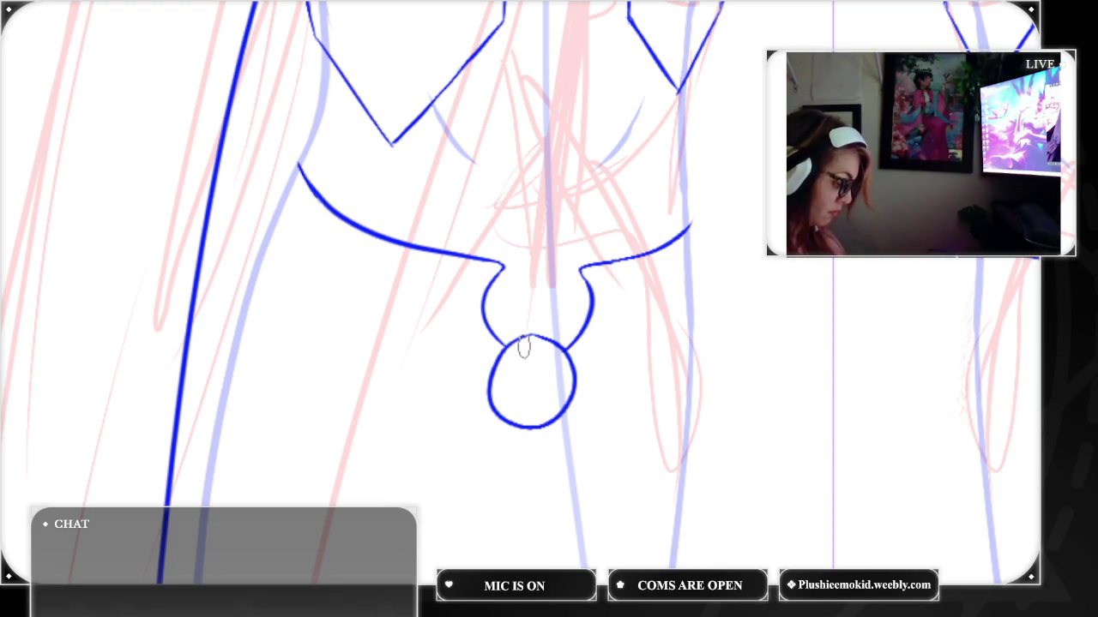
Add an inner edge line inside the ring
{"action": "mouse_move", "coordinate": [522, 346]}
{"action": "left_mouse_down"}
{"action": "mouse_move", "coordinate": [540, 412]}
{"action": "mouse_move", "coordinate": [528, 340]}
{"action": "left_mouse_up"}
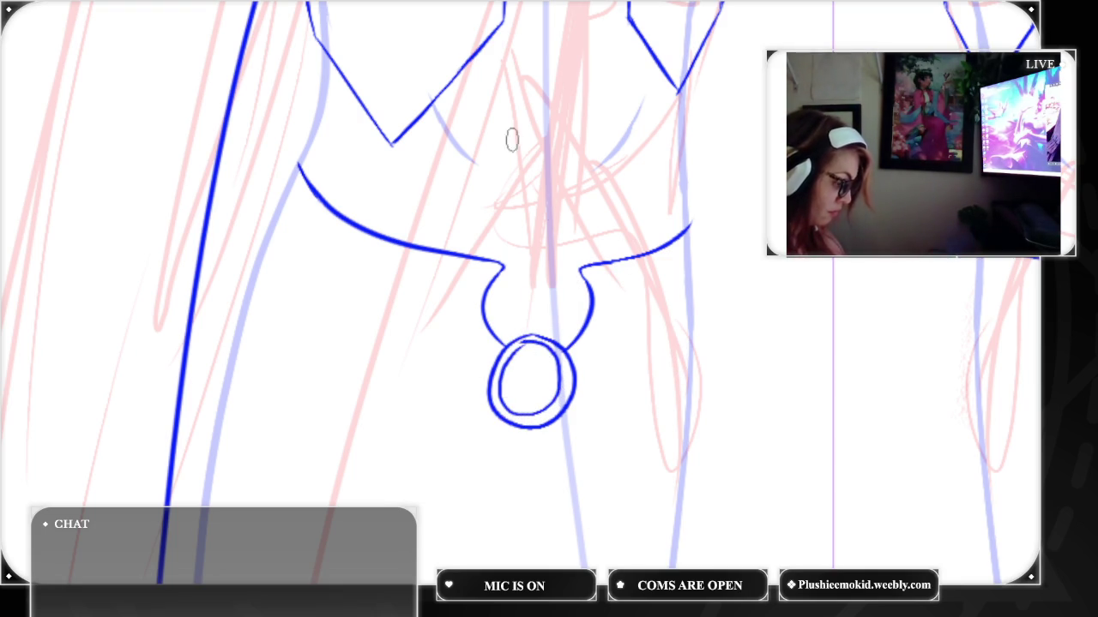
{"action": "key", "text": "ctrl+z"}
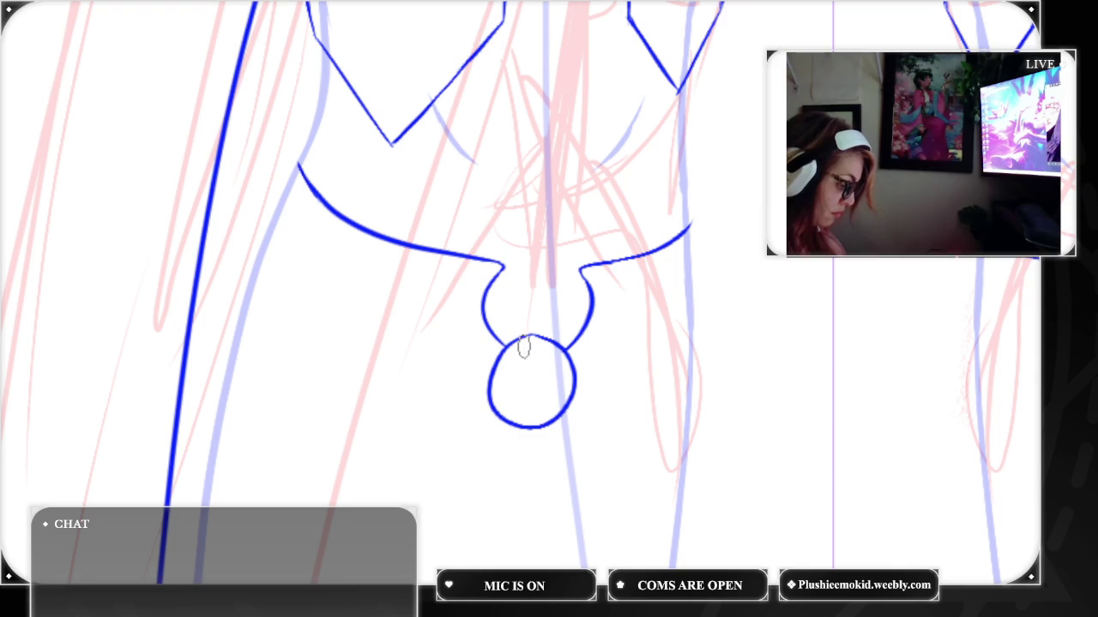
{"action": "left_click_drag", "start_coordinate": [517, 352], "coordinate": [498, 387]}
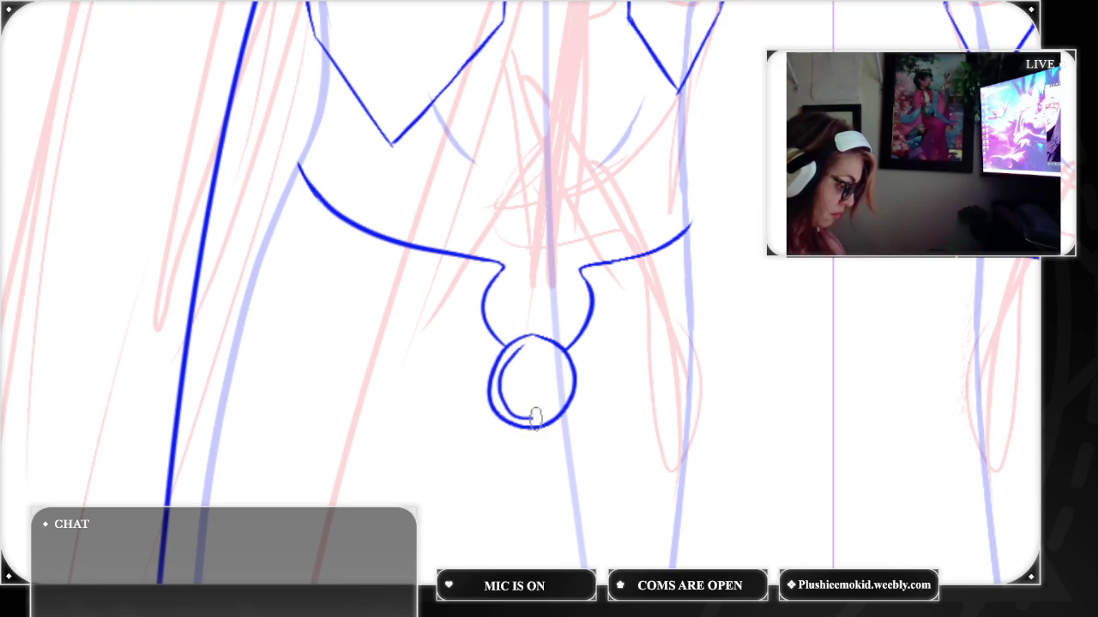
{"action": "mouse_move", "coordinate": [543, 350]}
{"action": "left_mouse_down"}
{"action": "mouse_move", "coordinate": [562, 375]}
{"action": "mouse_move", "coordinate": [555, 397]}
{"action": "left_mouse_up"}
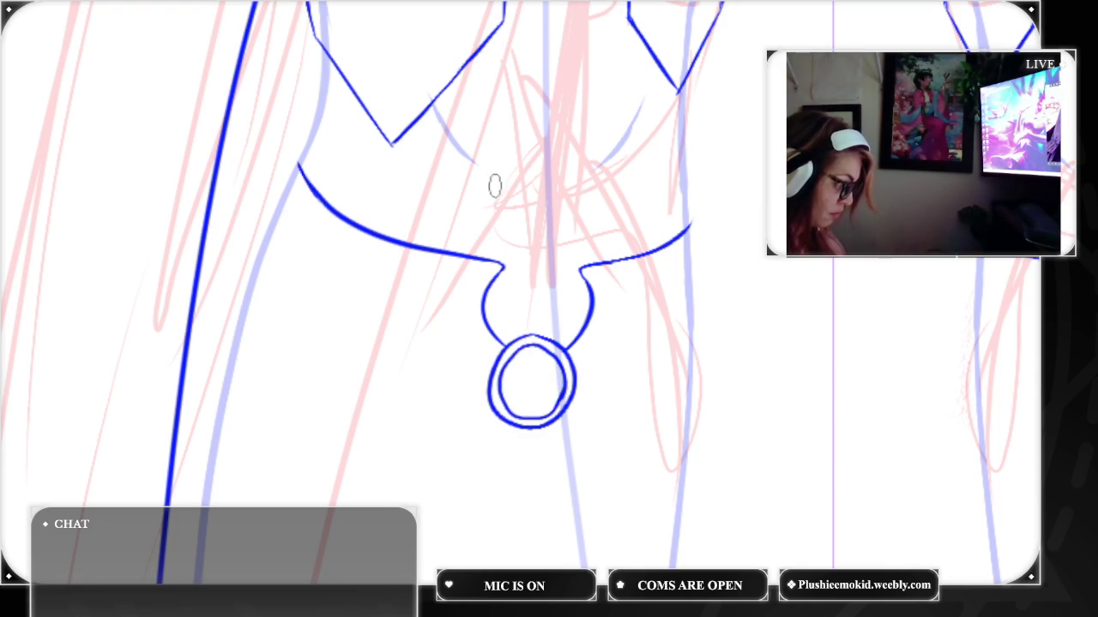
{"action": "key", "text": "ctrl+z"}
{"action": "key", "text": "ctrl+z"}
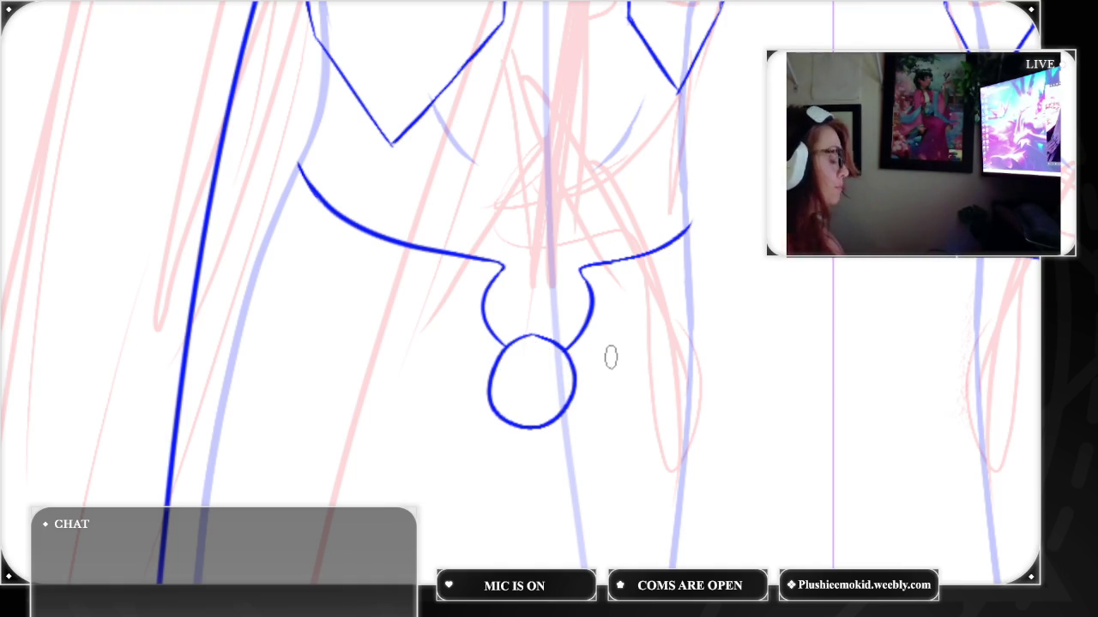
Draw the vertical bracket uprights to the left and right of the ring
{"action": "left_click_drag", "start_coordinate": [608, 348], "coordinate": [610, 420]}
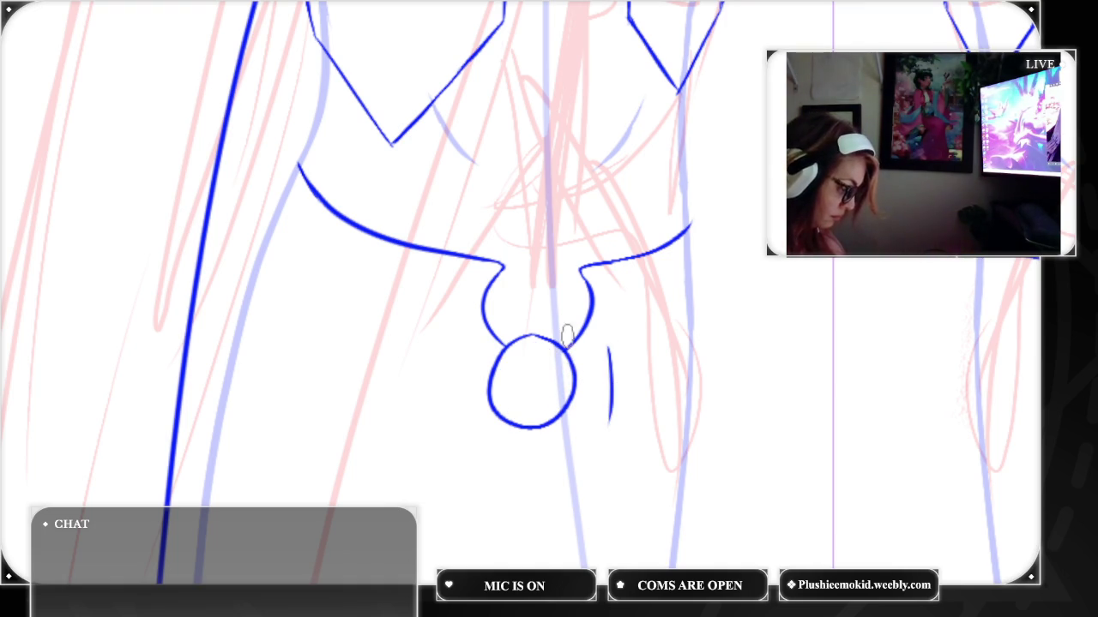
{"action": "left_click_drag", "start_coordinate": [457, 337], "coordinate": [455, 408]}
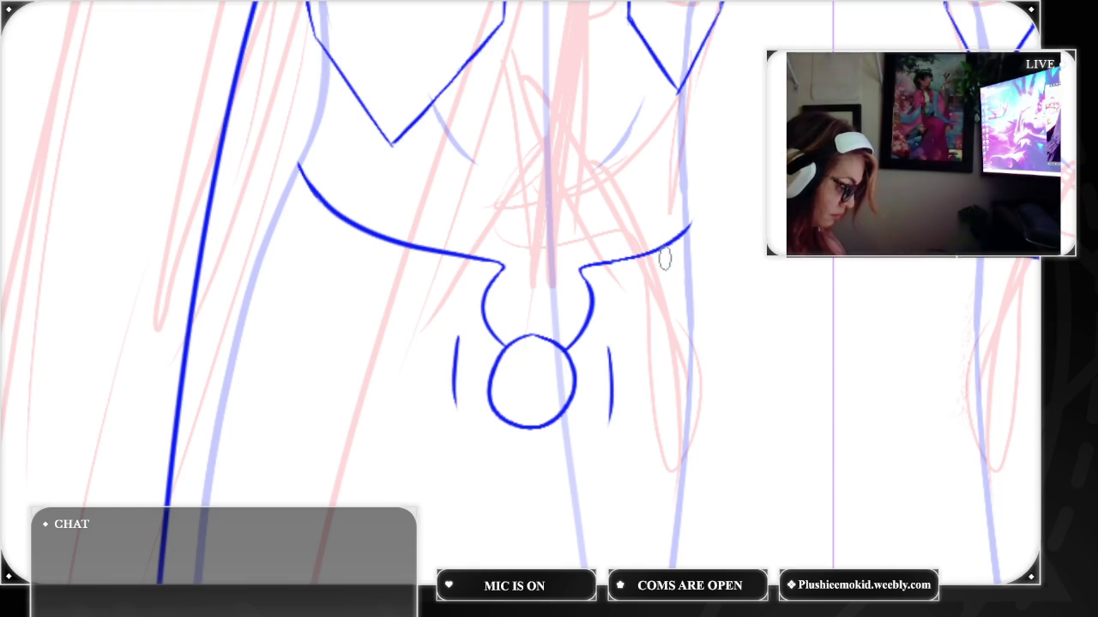
{"action": "key", "text": "ctrl+z"}
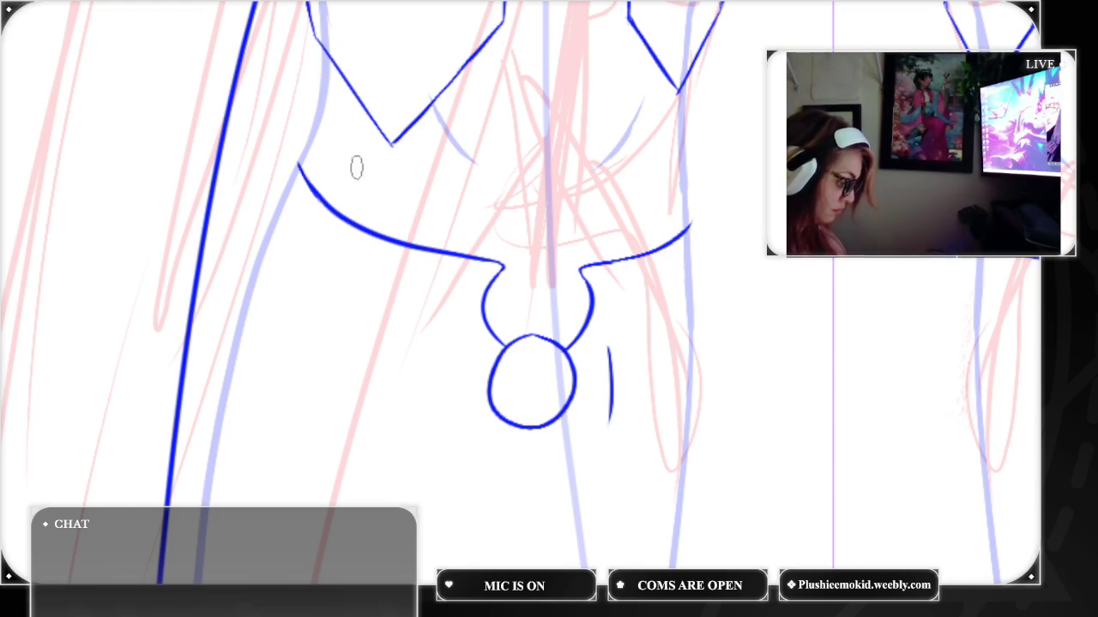
{"action": "left_click_drag", "start_coordinate": [453, 342], "coordinate": [447, 416]}
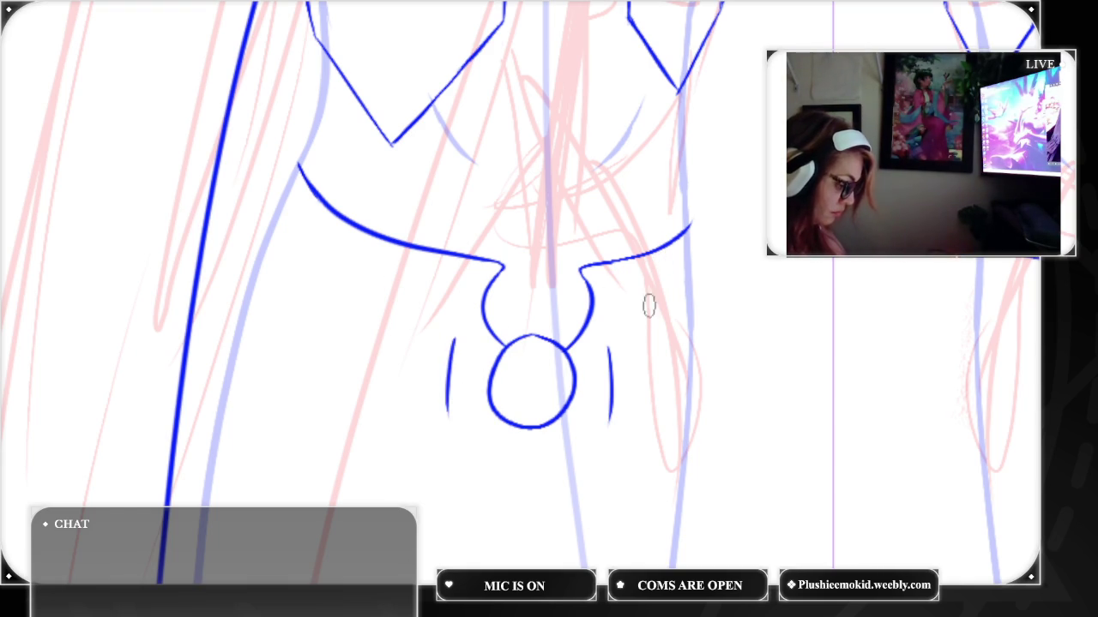
Add top and bottom edges to both brackets, then zoom in on the buckle
{"action": "left_click_drag", "start_coordinate": [607, 348], "coordinate": [672, 332]}
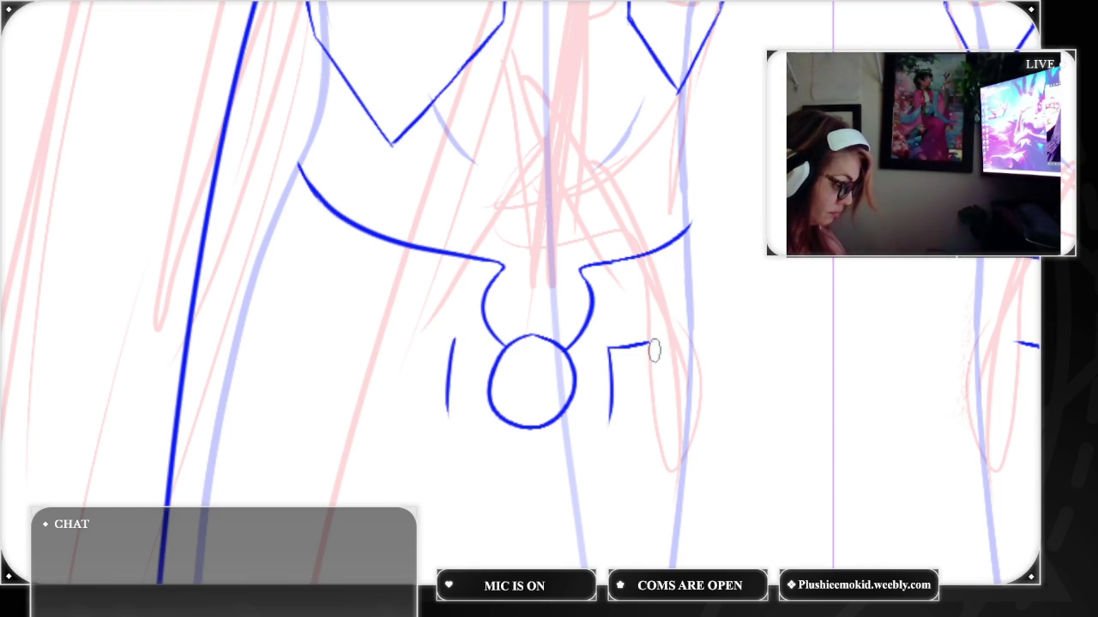
{"action": "left_click_drag", "start_coordinate": [612, 423], "coordinate": [653, 417]}
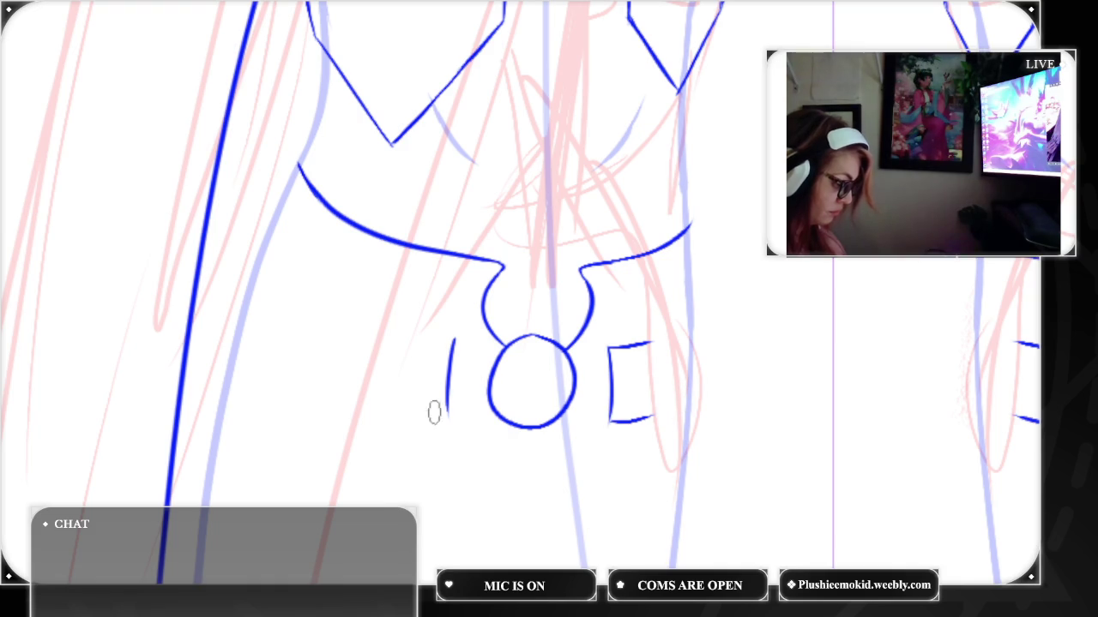
{"action": "left_click_drag", "start_coordinate": [449, 416], "coordinate": [417, 404]}
{"action": "left_click_drag", "start_coordinate": [454, 340], "coordinate": [418, 331]}
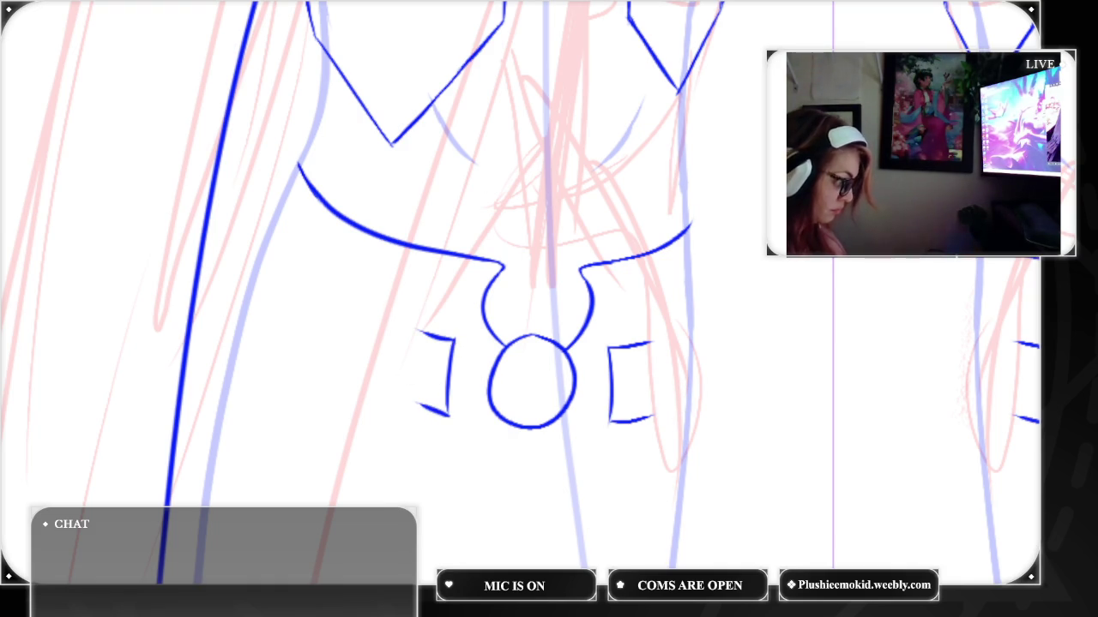
{"action": "key", "text": "ctrl+z"}
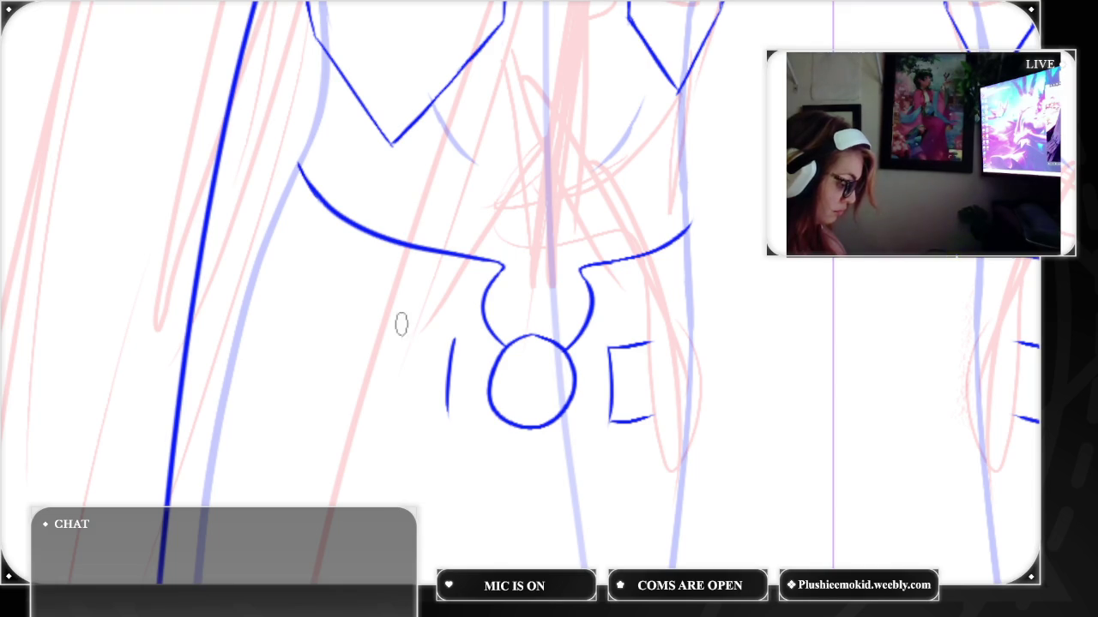
{"action": "left_click_drag", "start_coordinate": [455, 340], "coordinate": [425, 330]}
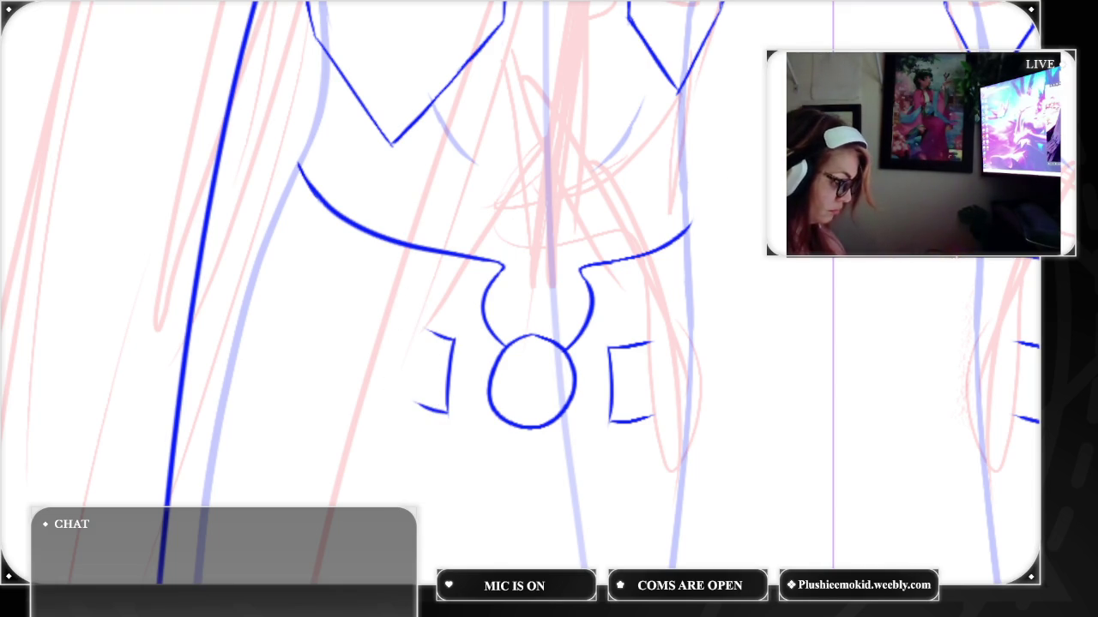
{"action": "key", "text": "ctrl+plus"}
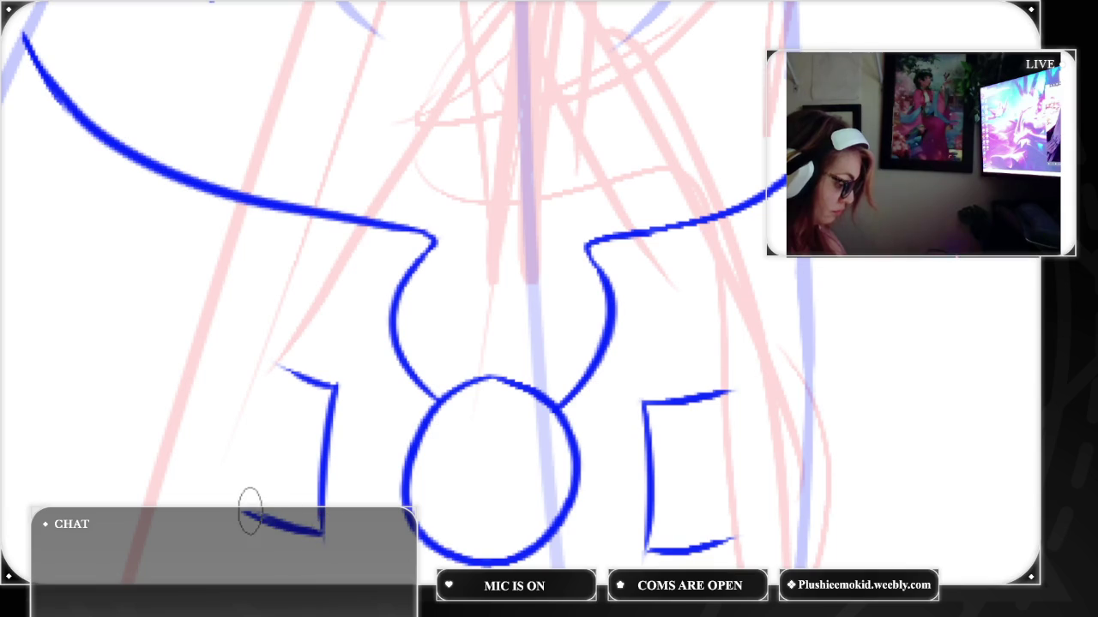
Curl the bracket corners and draw the strap's lower edge continuing right
{"action": "mouse_move", "coordinate": [246, 510]}
{"action": "left_mouse_down"}
{"action": "mouse_move", "coordinate": [242, 492]}
{"action": "mouse_move", "coordinate": [302, 506]}
{"action": "left_mouse_up"}
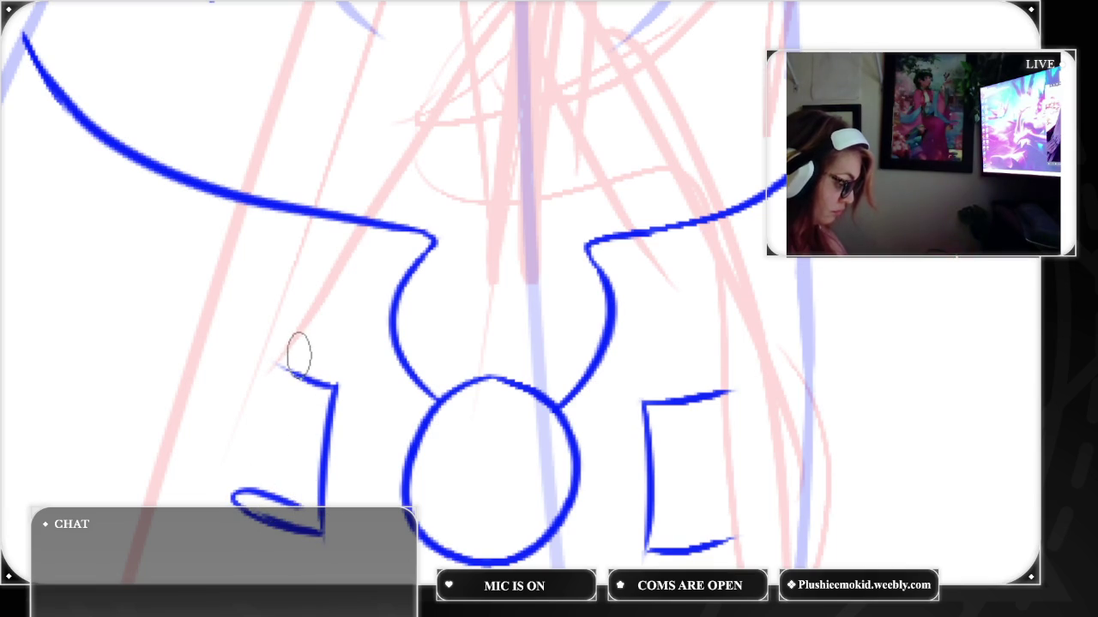
{"action": "left_click_drag", "start_coordinate": [261, 366], "coordinate": [300, 493]}
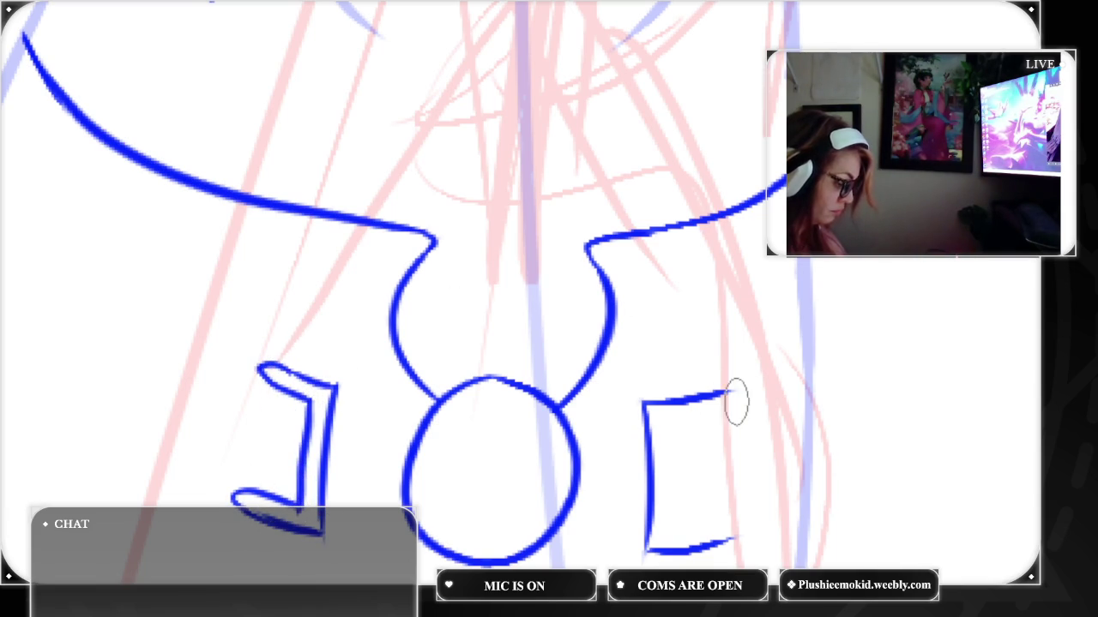
{"action": "mouse_move", "coordinate": [729, 394]}
{"action": "left_mouse_down"}
{"action": "mouse_move", "coordinate": [719, 412]}
{"action": "mouse_move", "coordinate": [661, 436]}
{"action": "mouse_move", "coordinate": [676, 530]}
{"action": "mouse_move", "coordinate": [725, 520]}
{"action": "left_mouse_up"}
{"action": "mouse_move", "coordinate": [728, 418]}
{"action": "left_mouse_down"}
{"action": "mouse_move", "coordinate": [847, 498]}
{"action": "mouse_move", "coordinate": [736, 526]}
{"action": "left_mouse_up"}
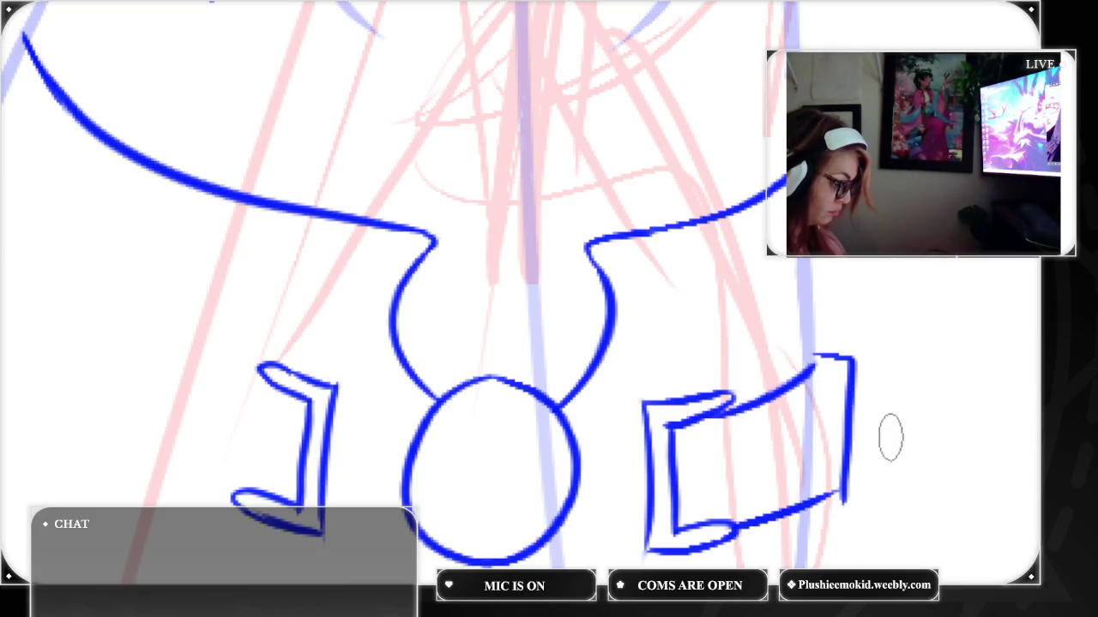
{"action": "key", "text": "ctrl+z"}
{"action": "key", "text": "ctrl+z"}
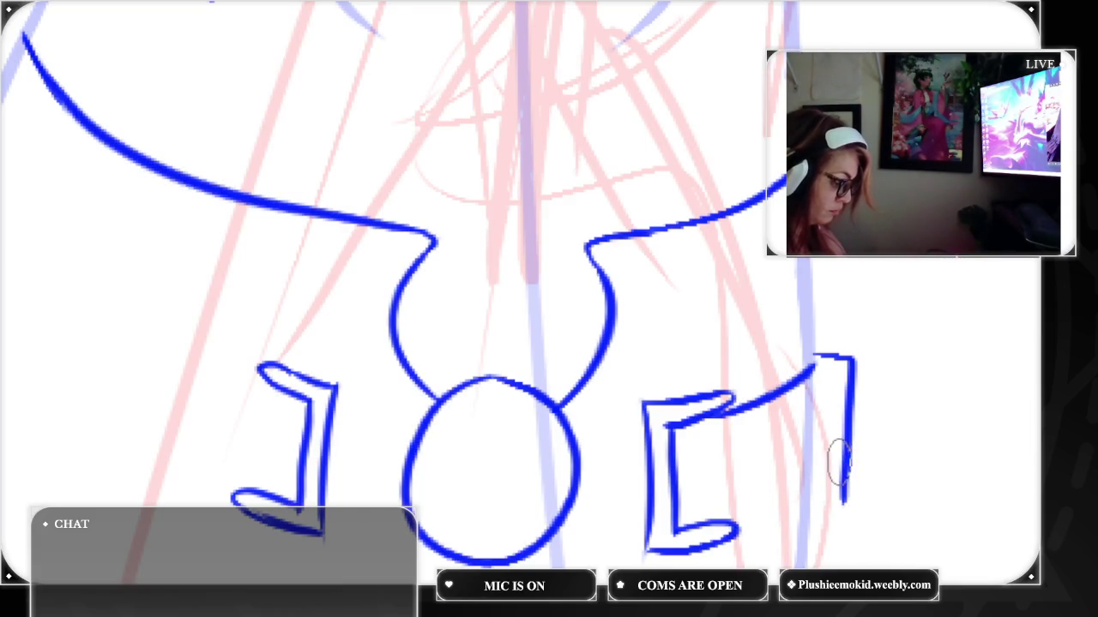
{"action": "left_click_drag", "start_coordinate": [845, 467], "coordinate": [707, 536]}
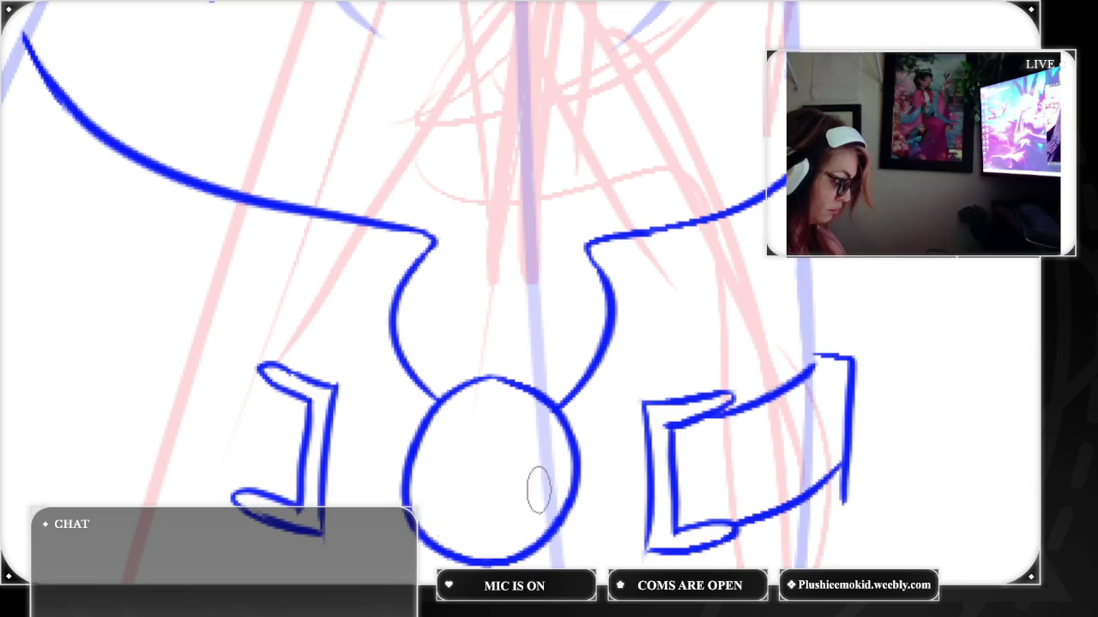
{"action": "key", "text": "ctrl+z"}
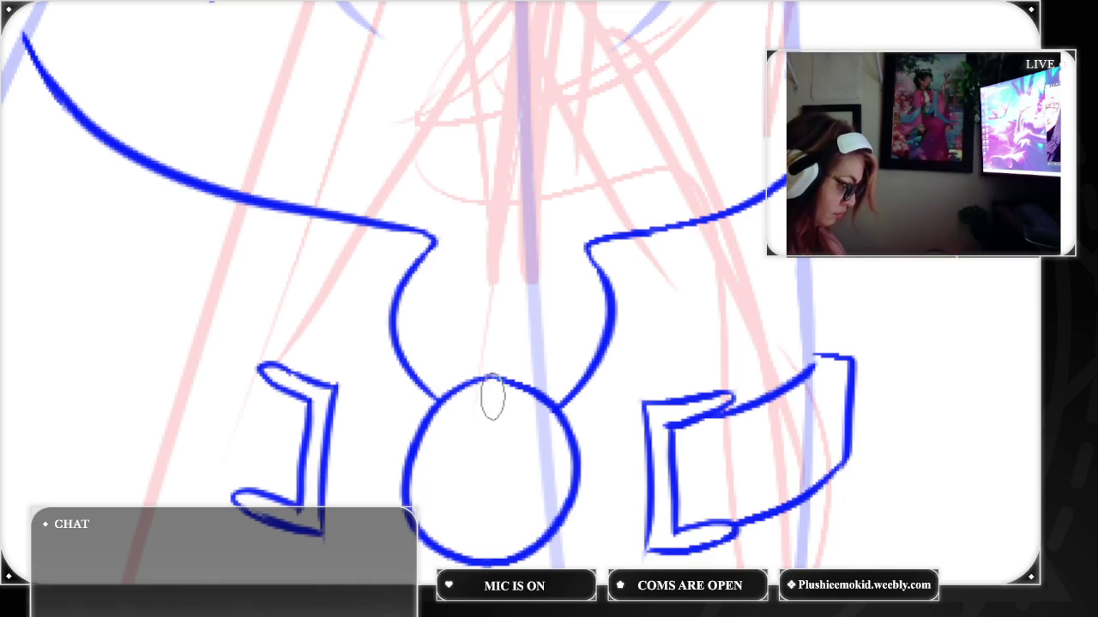
Add inner arcs on both sides of the ring and join it to the right bracket at top
{"action": "left_click_drag", "start_coordinate": [491, 396], "coordinate": [436, 524]}
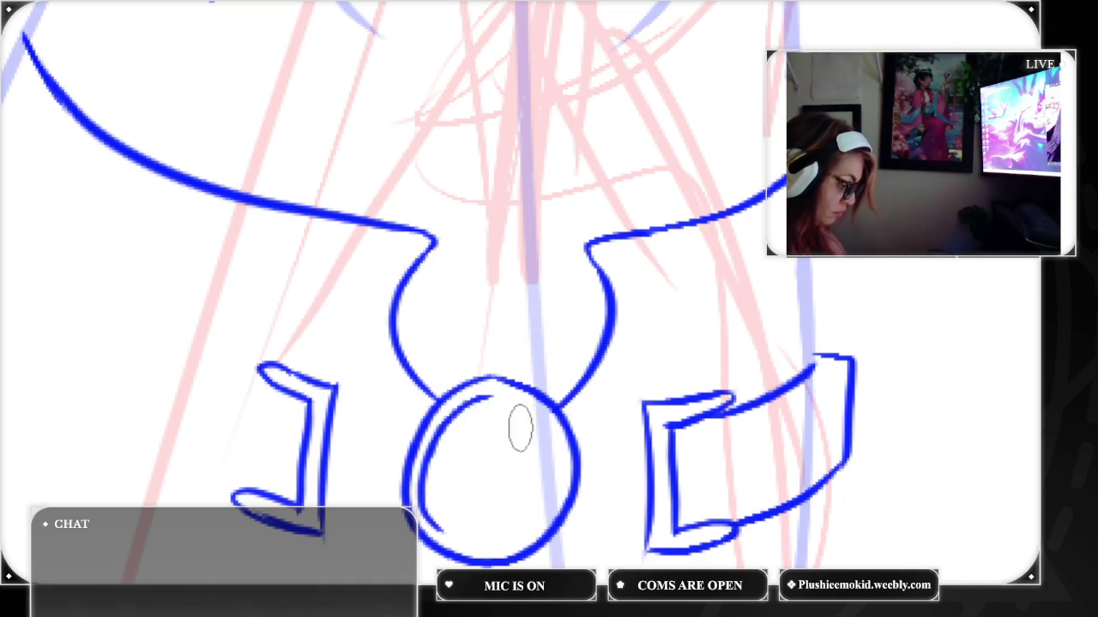
{"action": "mouse_move", "coordinate": [533, 412]}
{"action": "left_mouse_down"}
{"action": "mouse_move", "coordinate": [562, 463]}
{"action": "mouse_move", "coordinate": [566, 506]}
{"action": "mouse_move", "coordinate": [492, 540]}
{"action": "mouse_move", "coordinate": [429, 511]}
{"action": "left_mouse_up"}
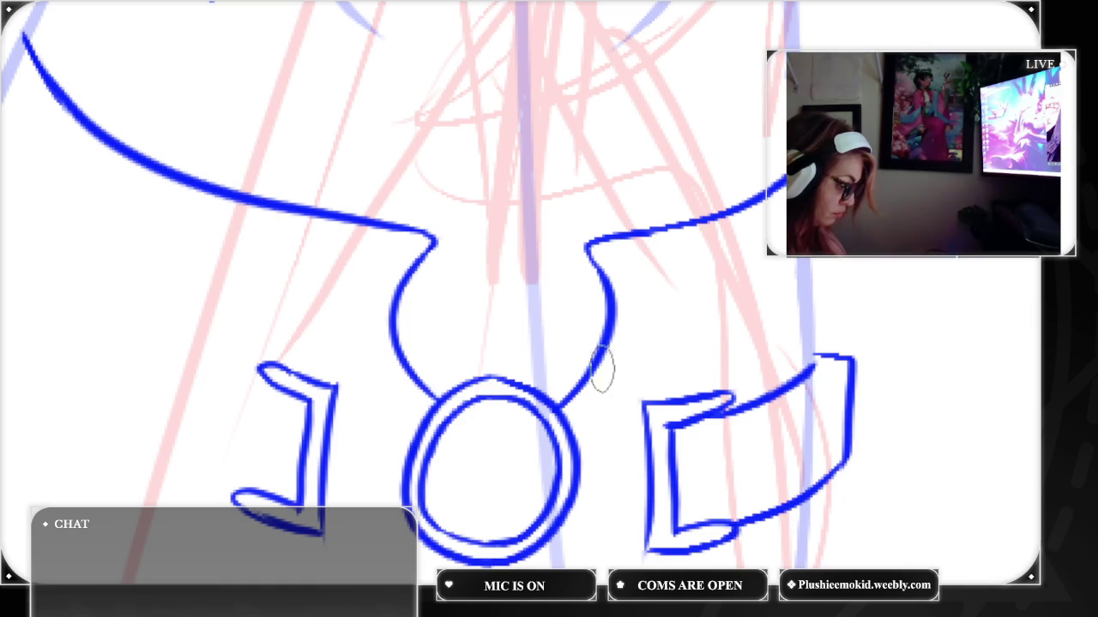
{"action": "left_click_drag", "start_coordinate": [645, 424], "coordinate": [567, 426]}
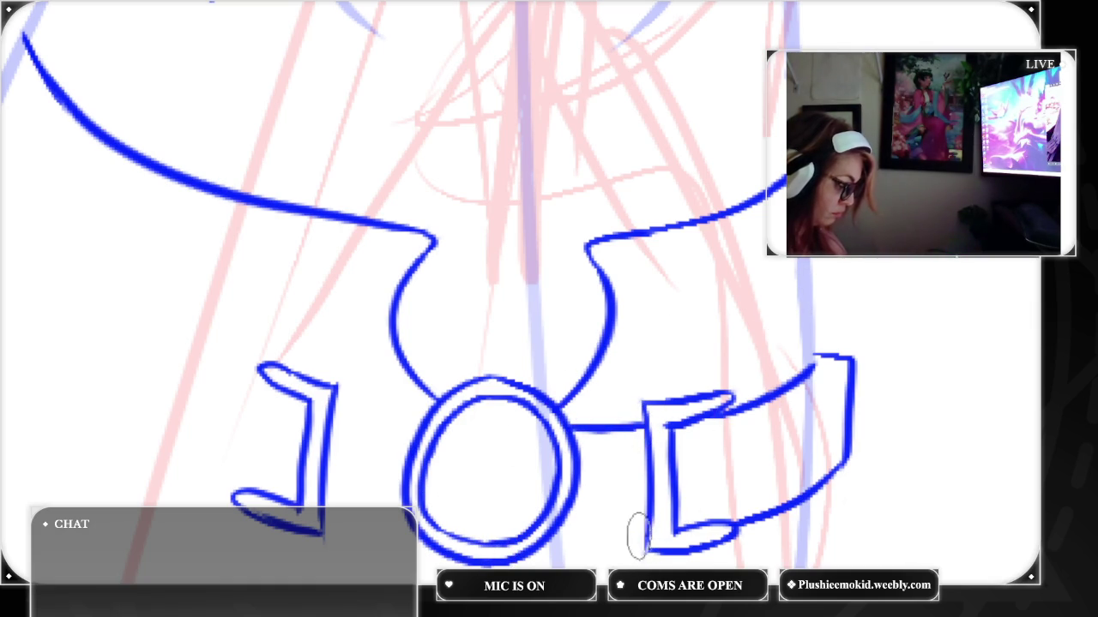
Join the ring and right bracket along the bottom with a clean line
{"action": "left_click_drag", "start_coordinate": [648, 534], "coordinate": [556, 533]}
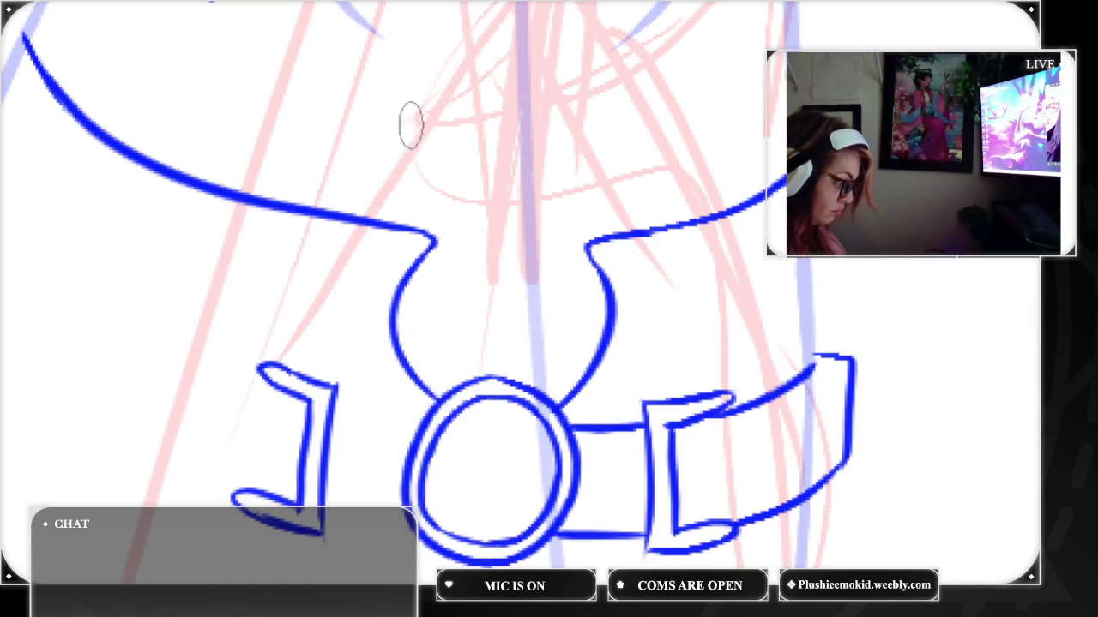
{"action": "key", "text": "ctrl+z"}
{"action": "left_click_drag", "start_coordinate": [646, 540], "coordinate": [549, 546]}
{"action": "key", "text": "ctrl+z"}
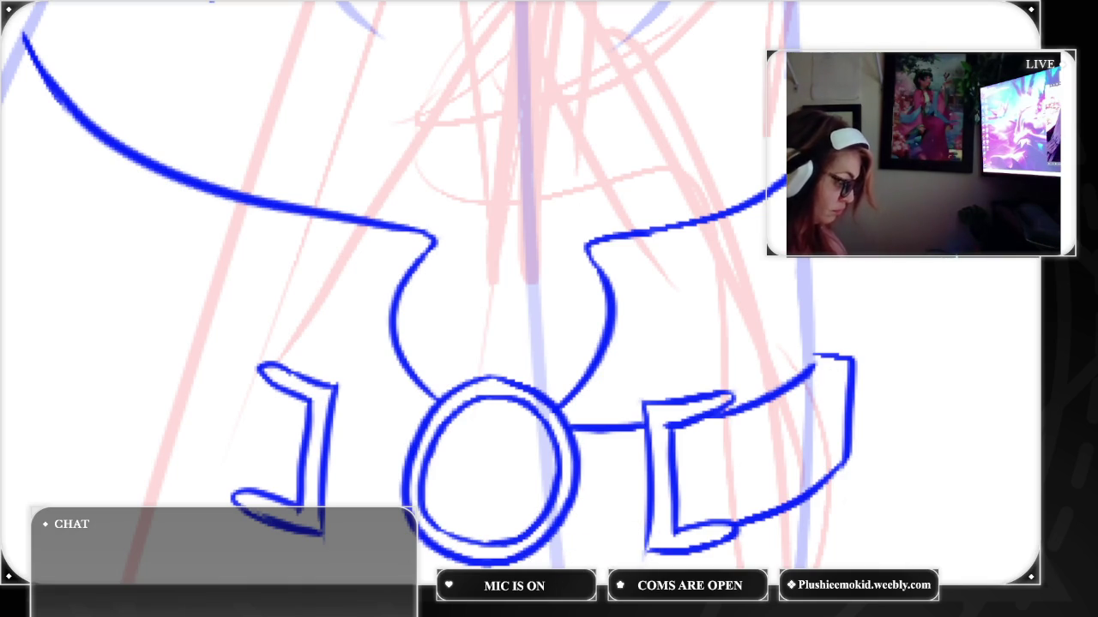
{"action": "left_click_drag", "start_coordinate": [647, 539], "coordinate": [580, 540]}
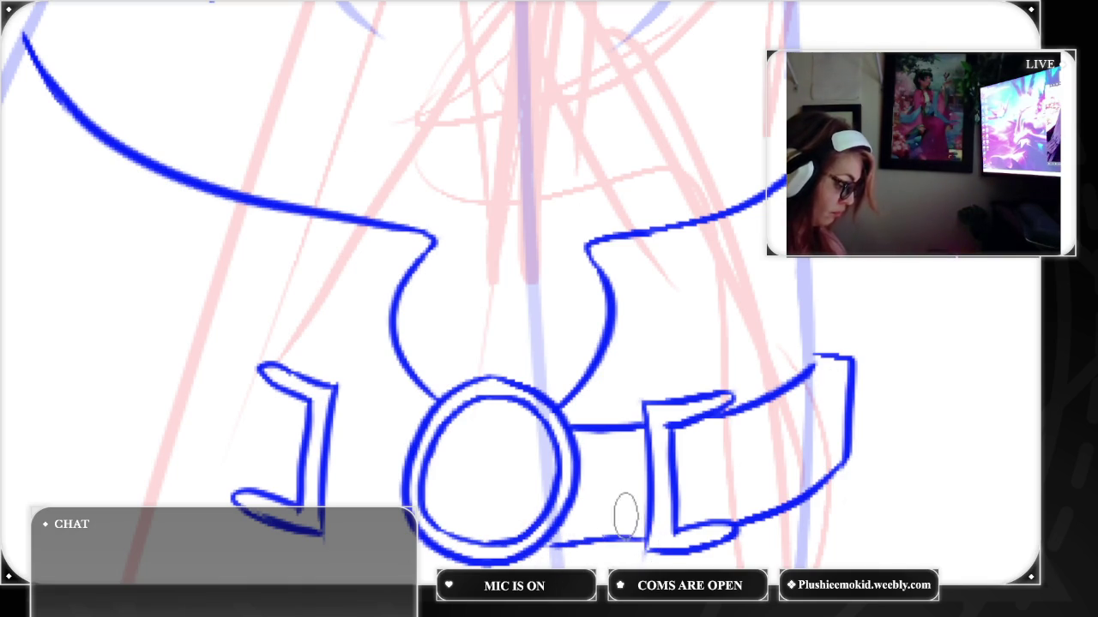
{"action": "key", "text": "ctrl+z"}
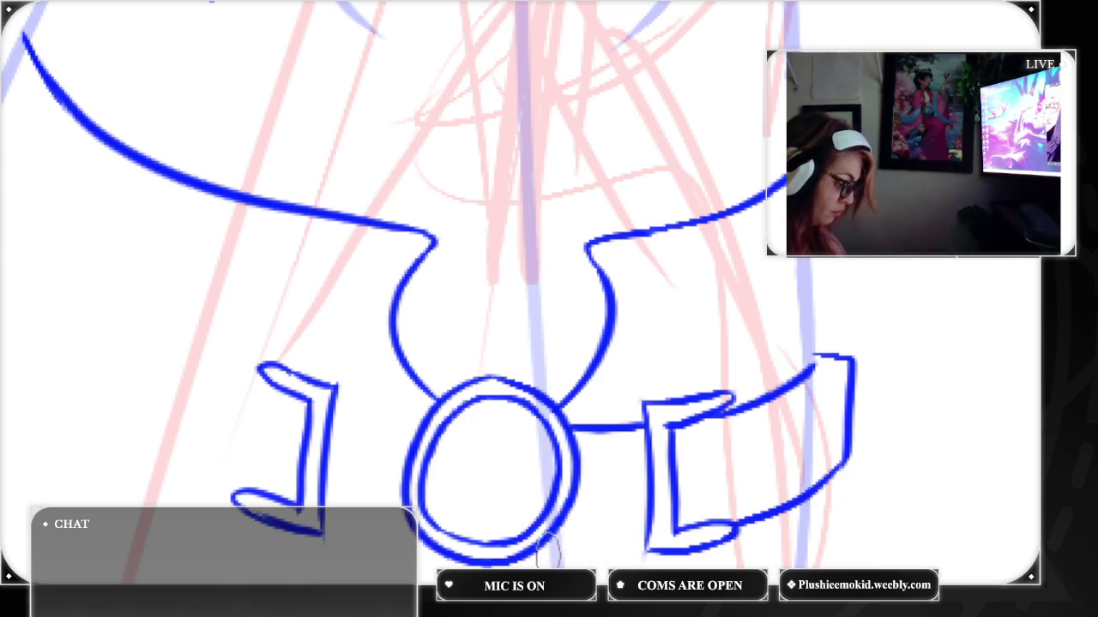
{"action": "left_click_drag", "start_coordinate": [549, 543], "coordinate": [647, 538]}
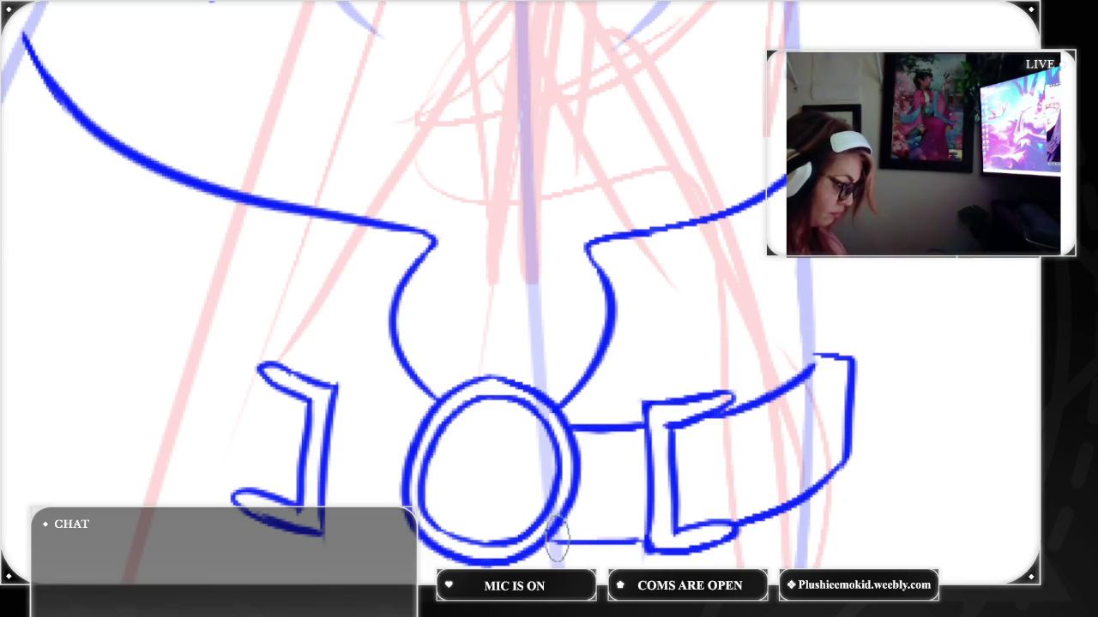
{"action": "left_click_drag", "start_coordinate": [600, 538], "coordinate": [650, 539]}
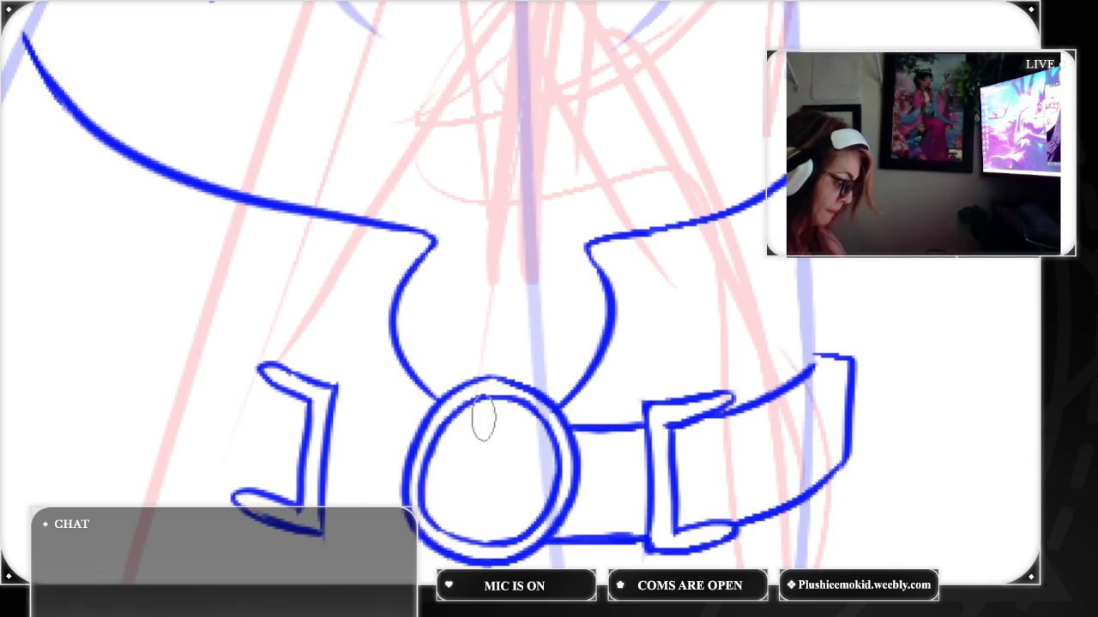
Draw the belt's upper and lower edges from the left bracket to the ring
{"action": "left_click_drag", "start_coordinate": [319, 530], "coordinate": [416, 542]}
{"action": "left_click_drag", "start_coordinate": [338, 390], "coordinate": [425, 413]}
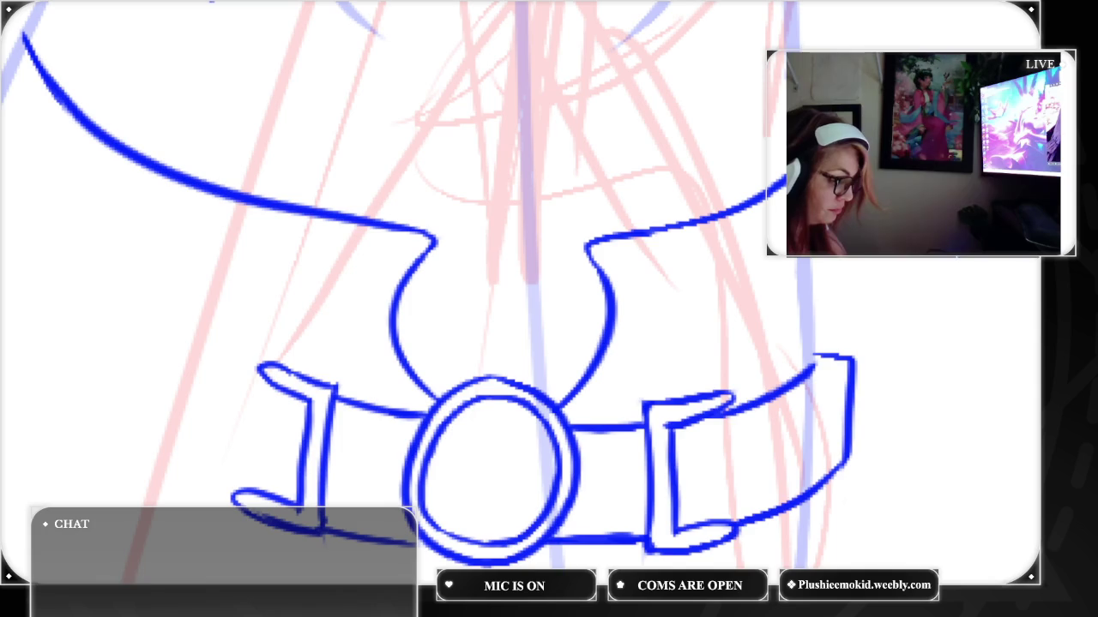
{"action": "scroll", "coordinate": [1026, 274], "scroll_direction": "up", "scroll_amount": 3}
Ink the strap's upper and lower edges around the leg and close its end tip
{"action": "scroll", "coordinate": [1027, 274], "scroll_direction": "up", "scroll_amount": 2}
{"action": "scroll", "coordinate": [549, 291], "scroll_direction": "down", "scroll_amount": 2}
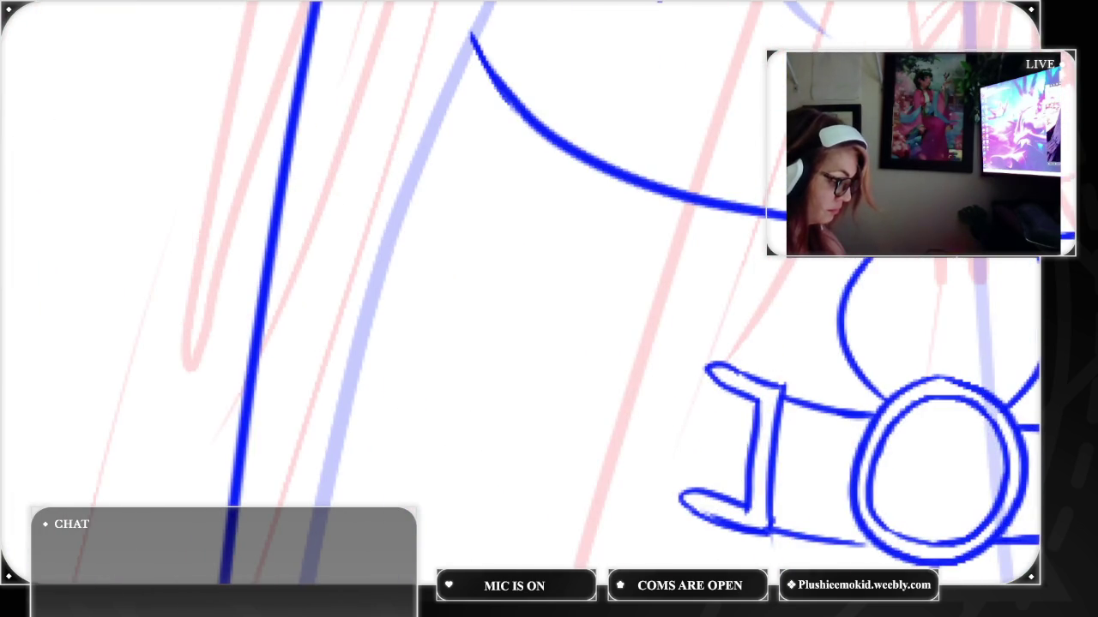
{"action": "left_click_drag", "start_coordinate": [714, 382], "coordinate": [399, 236]}
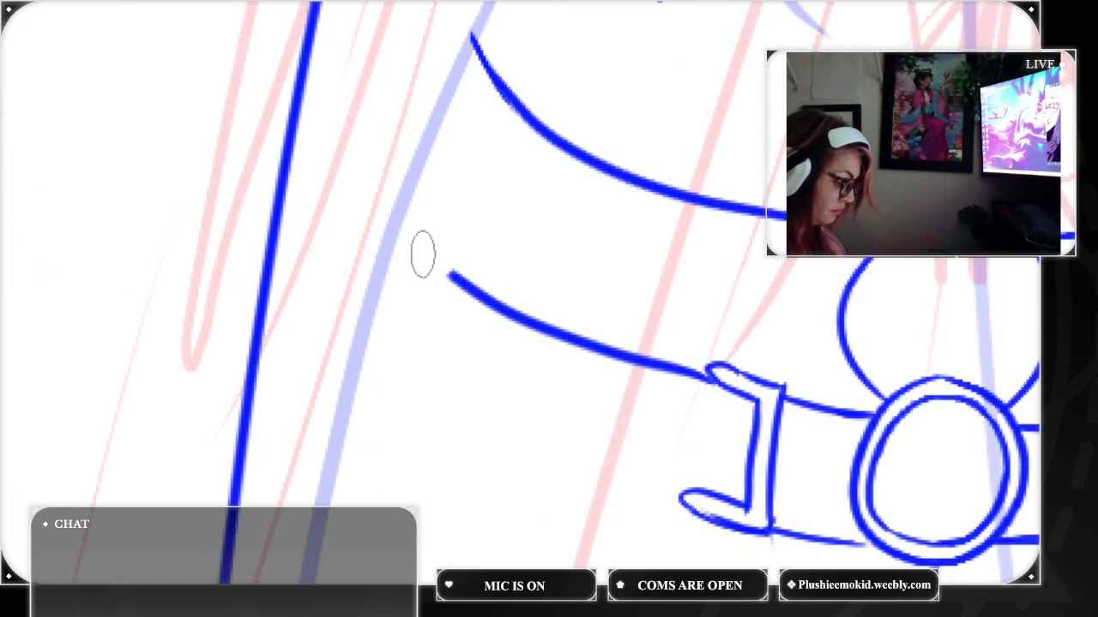
{"action": "key", "text": "ctrl+z"}
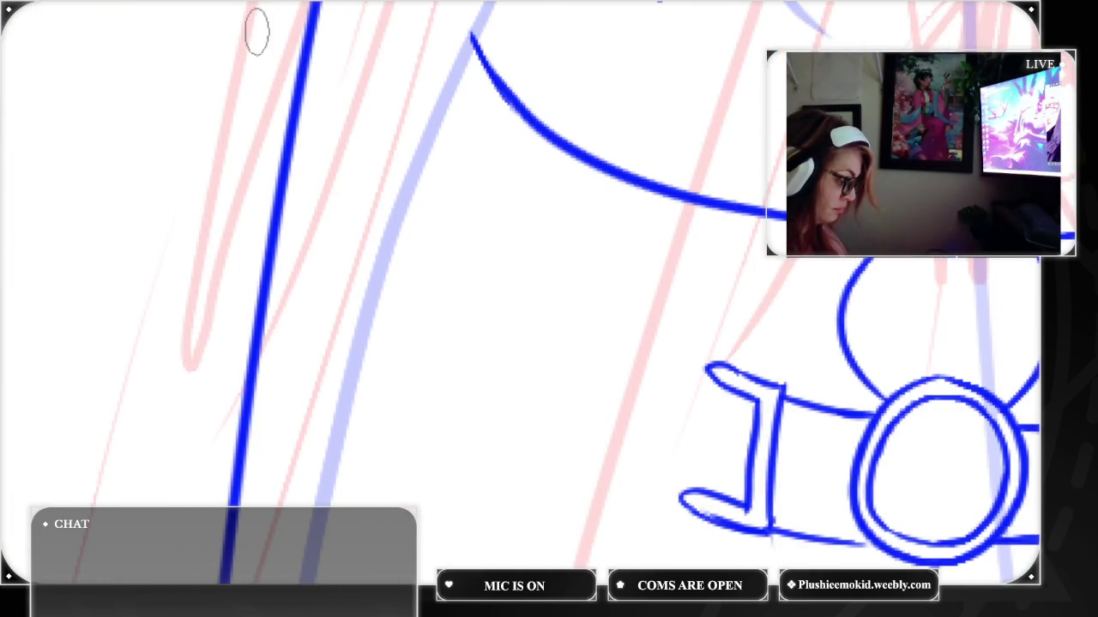
{"action": "left_click_drag", "start_coordinate": [393, 232], "coordinate": [720, 386]}
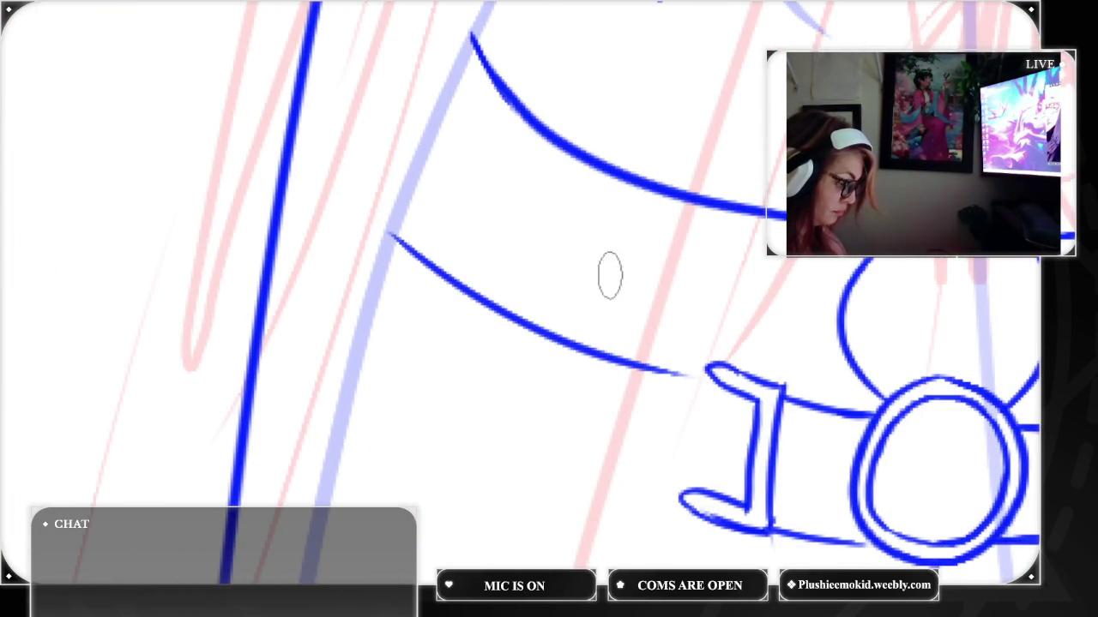
{"action": "left_click_drag", "start_coordinate": [642, 367], "coordinate": [720, 379]}
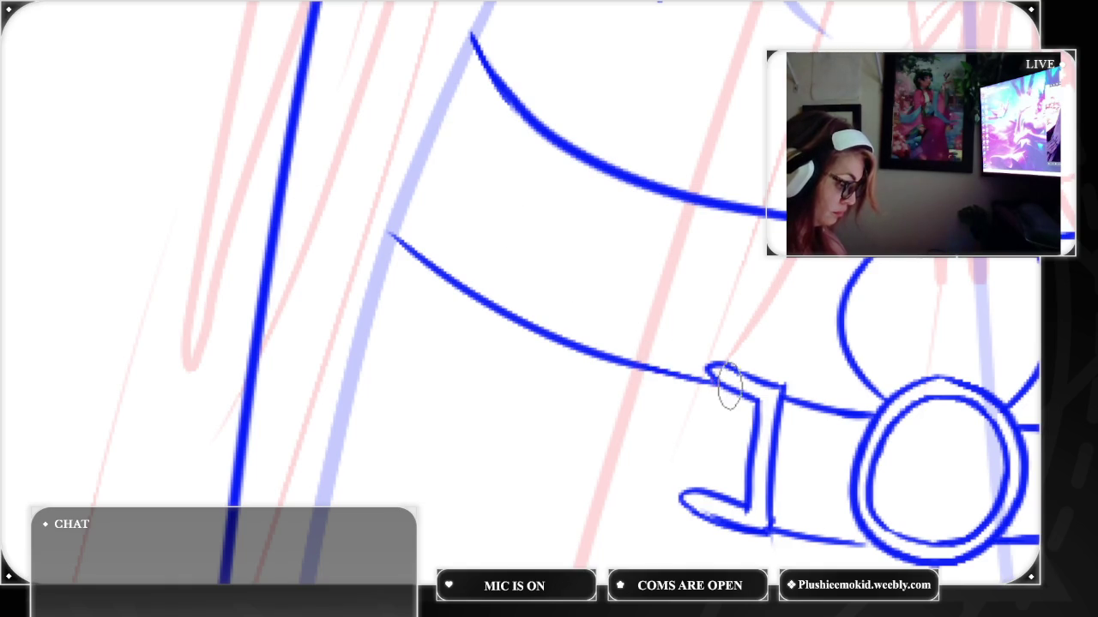
{"action": "left_click_drag", "start_coordinate": [698, 492], "coordinate": [369, 335]}
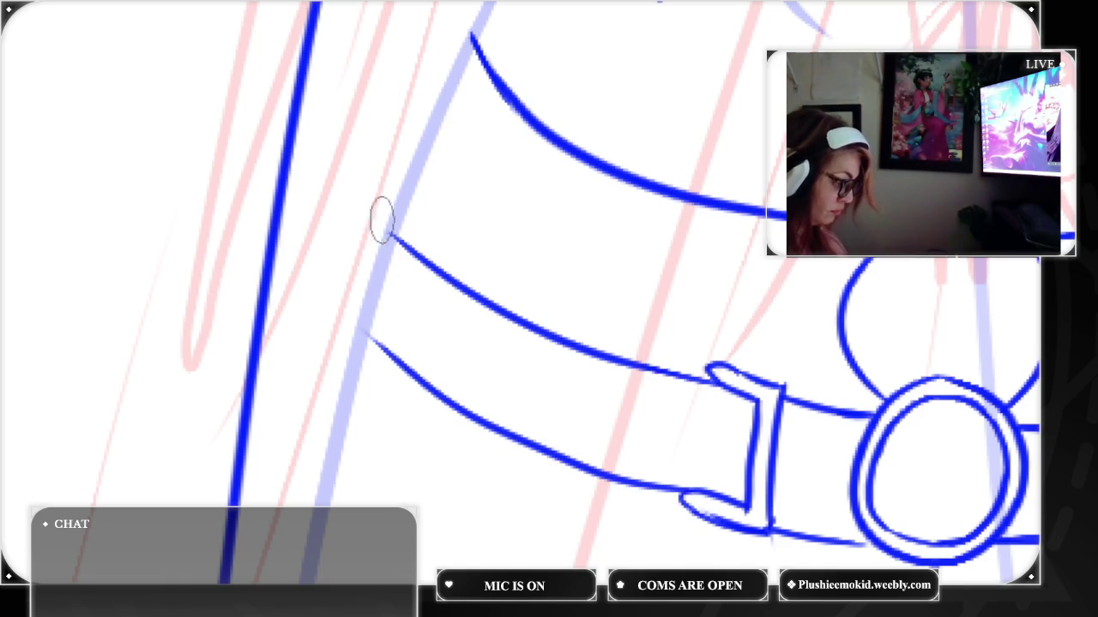
{"action": "mouse_move", "coordinate": [389, 220]}
{"action": "left_mouse_down"}
{"action": "mouse_move", "coordinate": [361, 250]}
{"action": "mouse_move", "coordinate": [343, 311]}
{"action": "mouse_move", "coordinate": [373, 333]}
{"action": "left_mouse_up"}
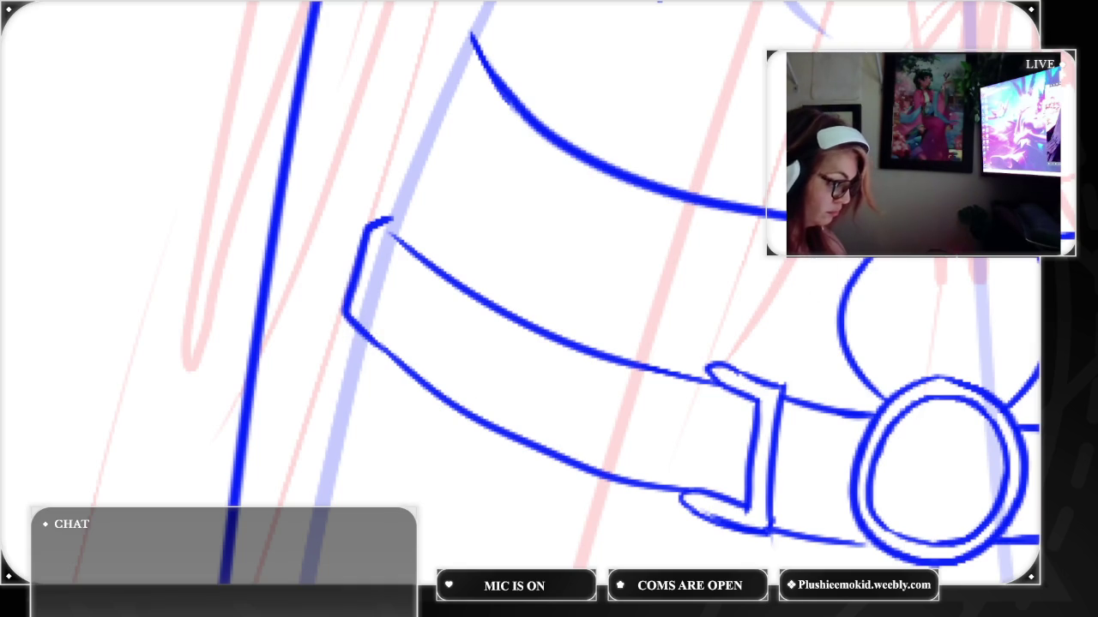
Add an arc beside the ring and redraw the leg contour as a thinner line
{"action": "left_click_drag", "start_coordinate": [845, 263], "coordinate": [870, 410]}
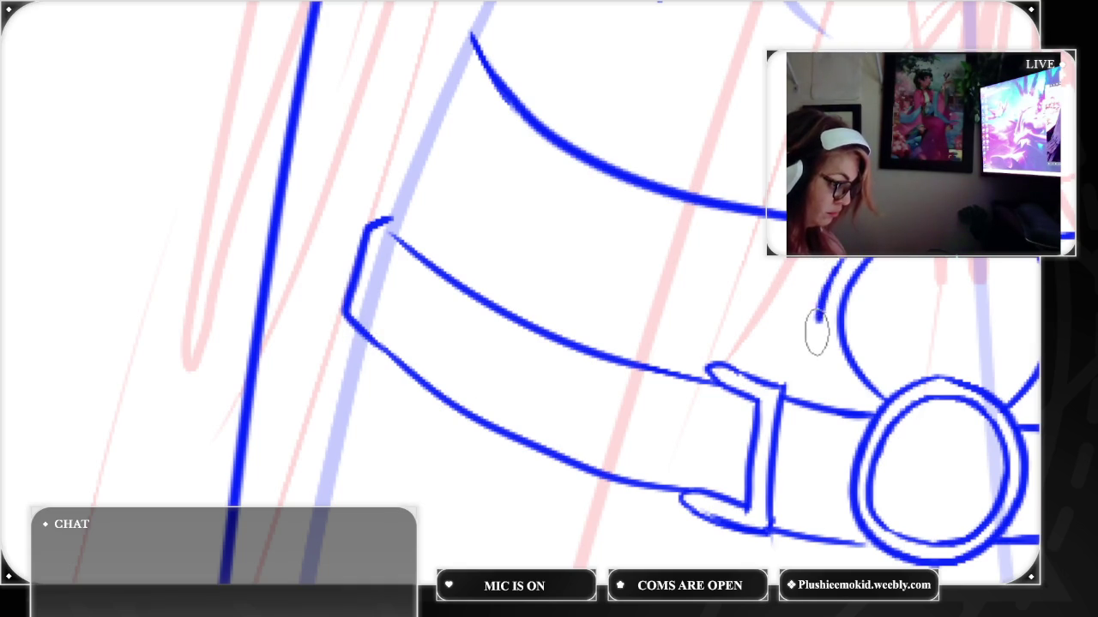
{"action": "left_click_drag", "start_coordinate": [1014, 417], "coordinate": [1037, 396]}
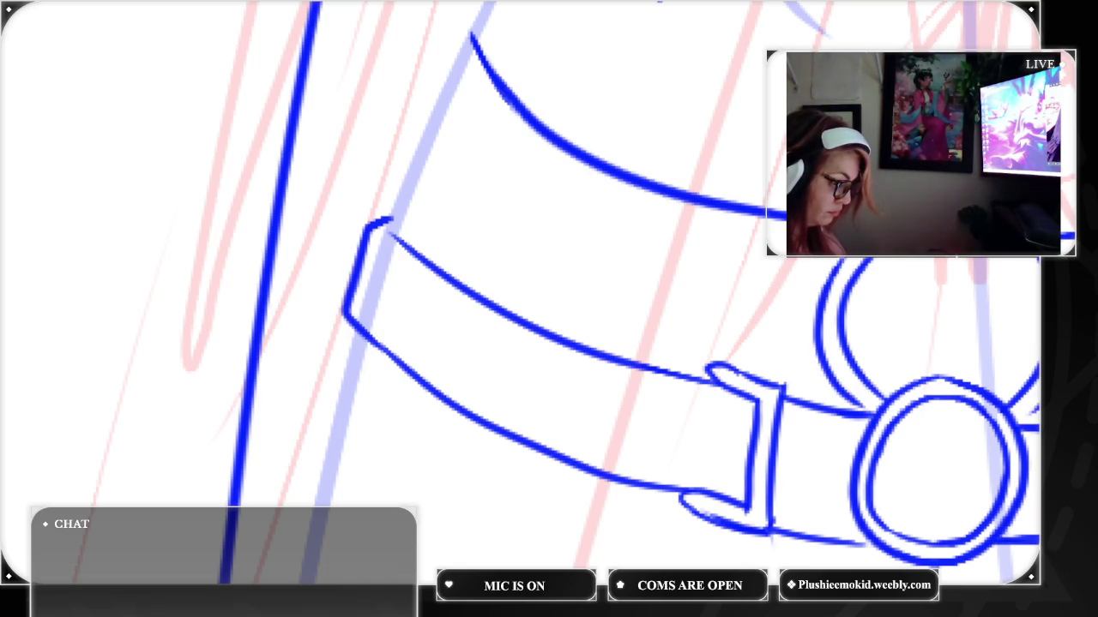
{"action": "mouse_move", "coordinate": [392, 232]}
{"action": "left_mouse_down"}
{"action": "mouse_move", "coordinate": [383, 115]}
{"action": "mouse_move", "coordinate": [398, 2]}
{"action": "left_mouse_up"}
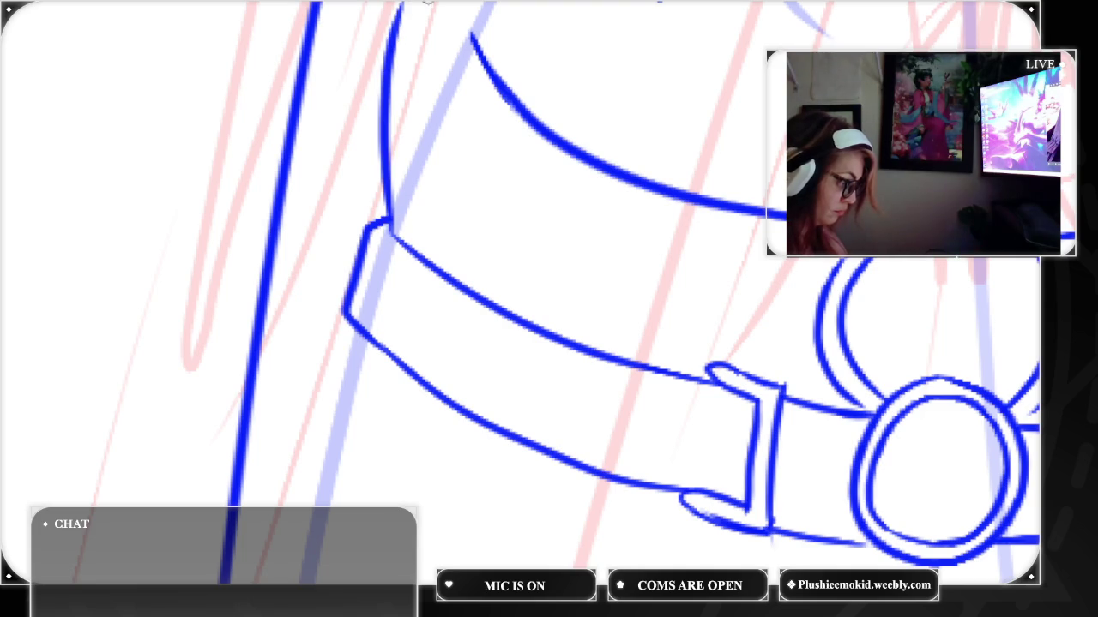
{"action": "key", "text": "ctrl+z"}
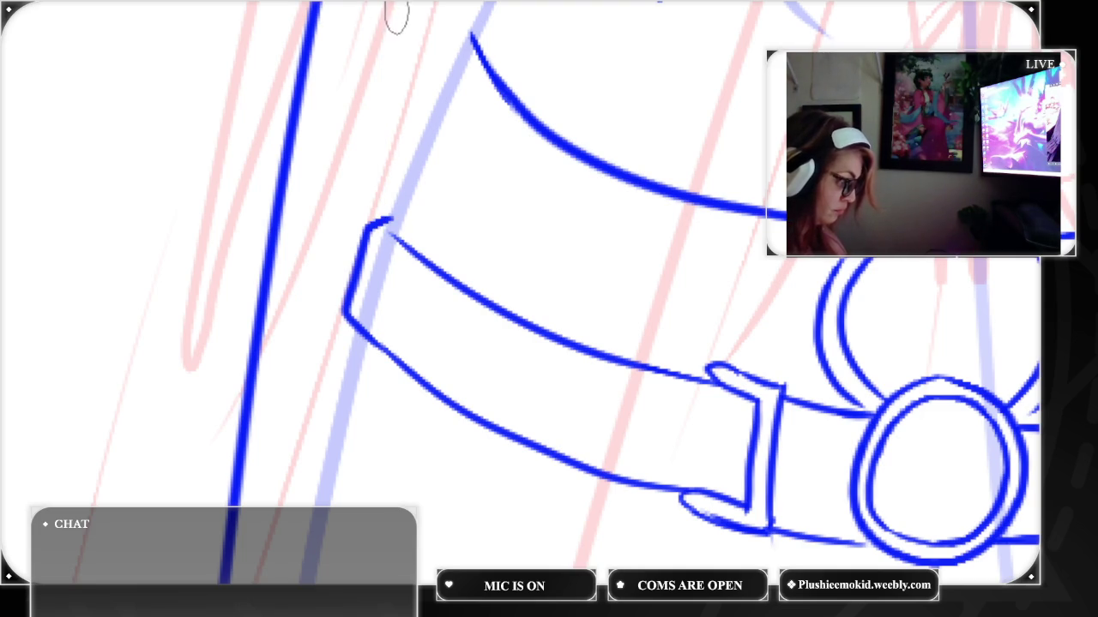
{"action": "left_click_drag", "start_coordinate": [392, 227], "coordinate": [397, 4]}
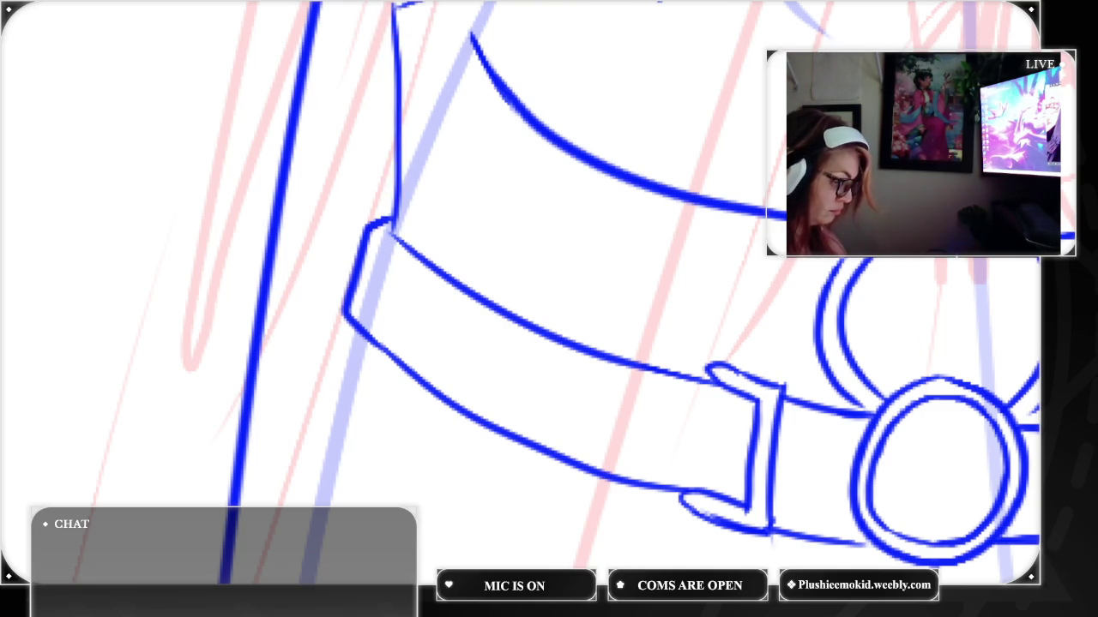
{"action": "scroll", "coordinate": [515, 292], "scroll_direction": "up", "scroll_amount": 5}
{"action": "scroll", "coordinate": [515, 292], "scroll_direction": "up", "scroll_amount": 3}
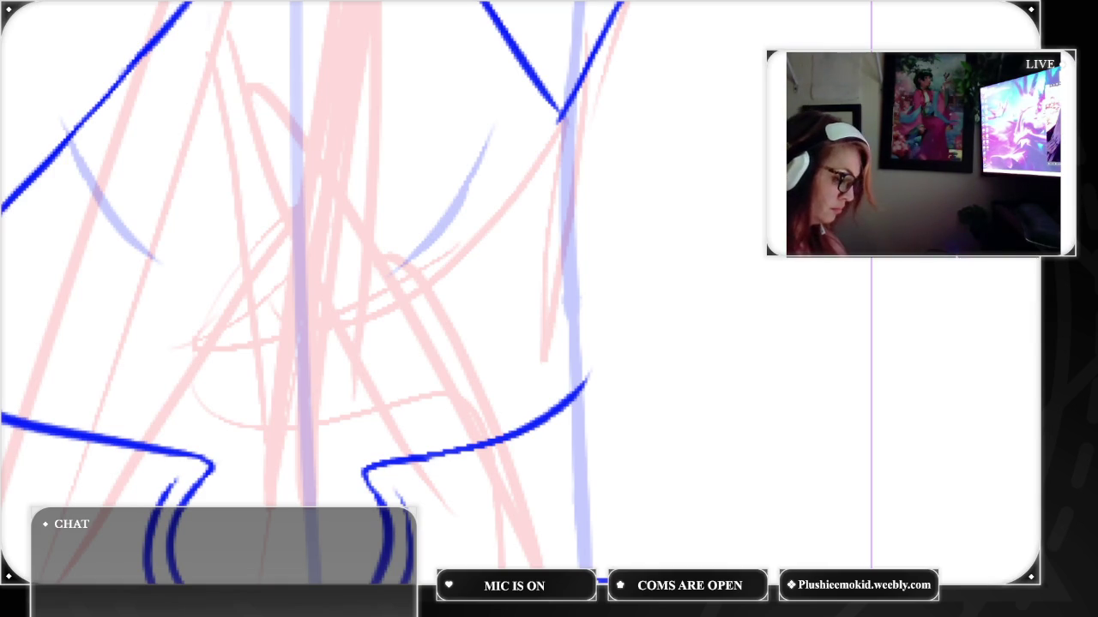
{"action": "scroll", "coordinate": [570, 288], "scroll_direction": "down", "scroll_amount": 2}
Draw a mirrored line rising from each belt's right end toward the cuff above
{"action": "scroll", "coordinate": [568, 292], "scroll_direction": "down", "scroll_amount": 3}
{"action": "scroll", "coordinate": [568, 292], "scroll_direction": "down", "scroll_amount": 3}
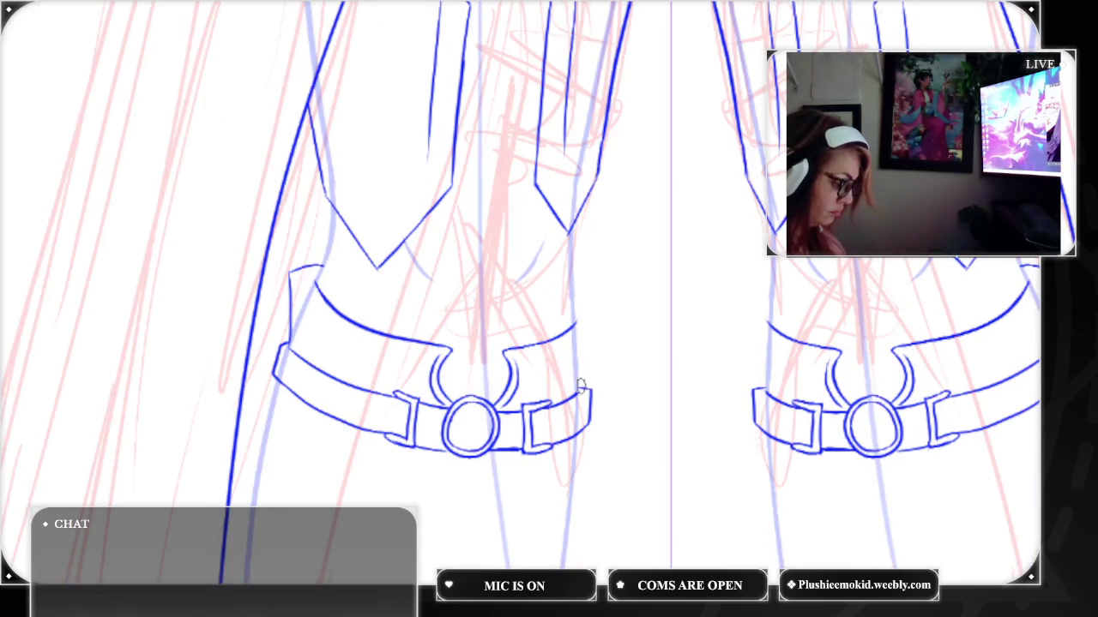
{"action": "left_click_drag", "start_coordinate": [578, 394], "coordinate": [589, 321]}
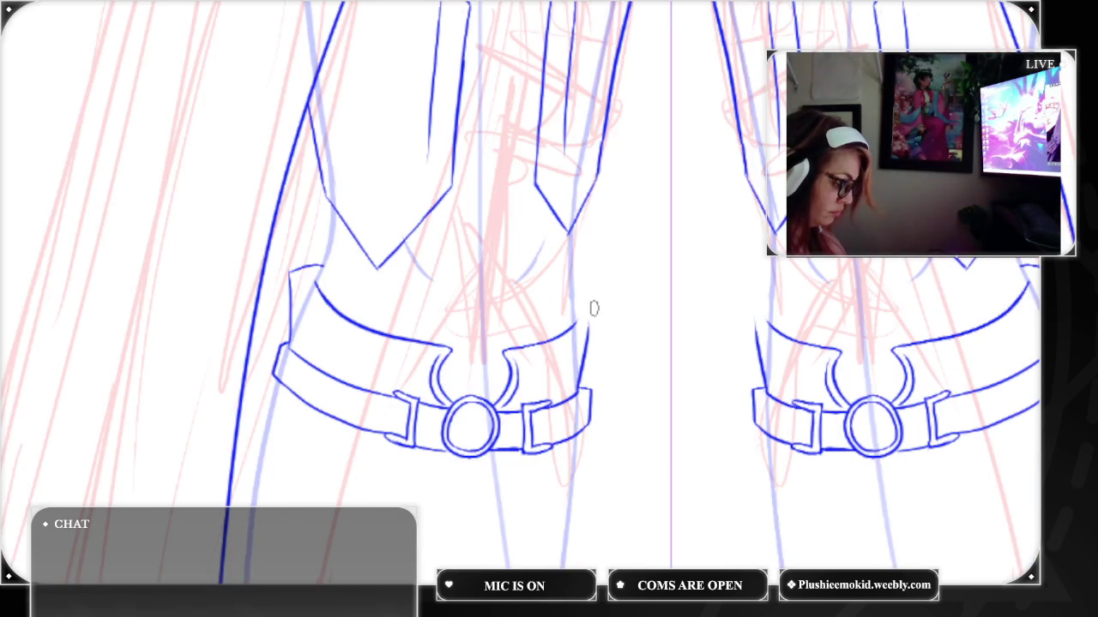
{"action": "key", "text": "ctrl+z"}
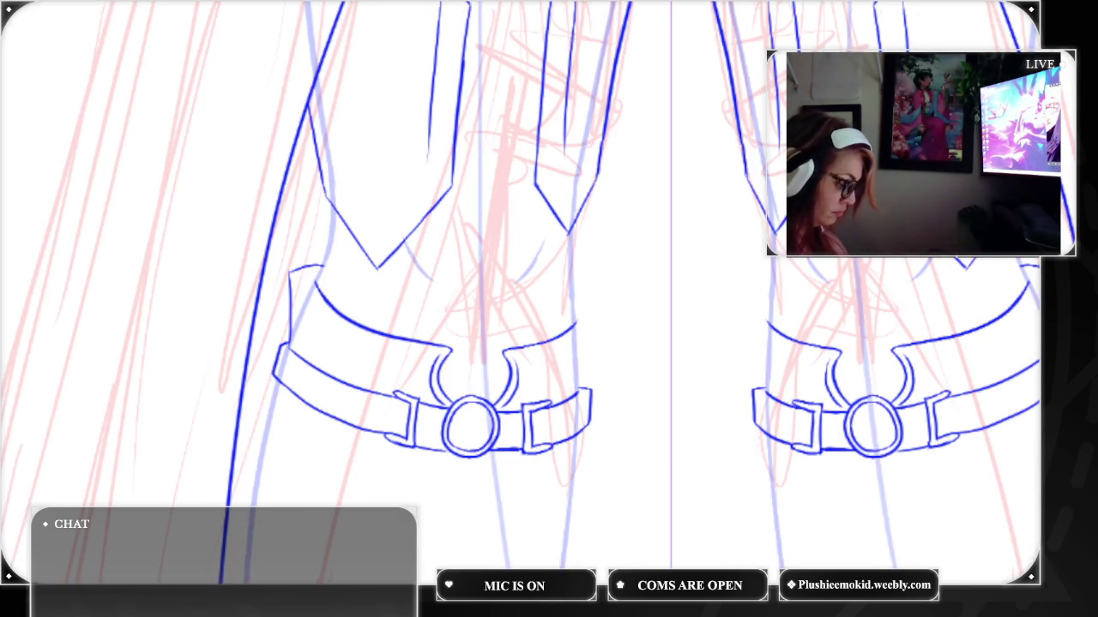
{"action": "left_click_drag", "start_coordinate": [576, 399], "coordinate": [598, 330]}
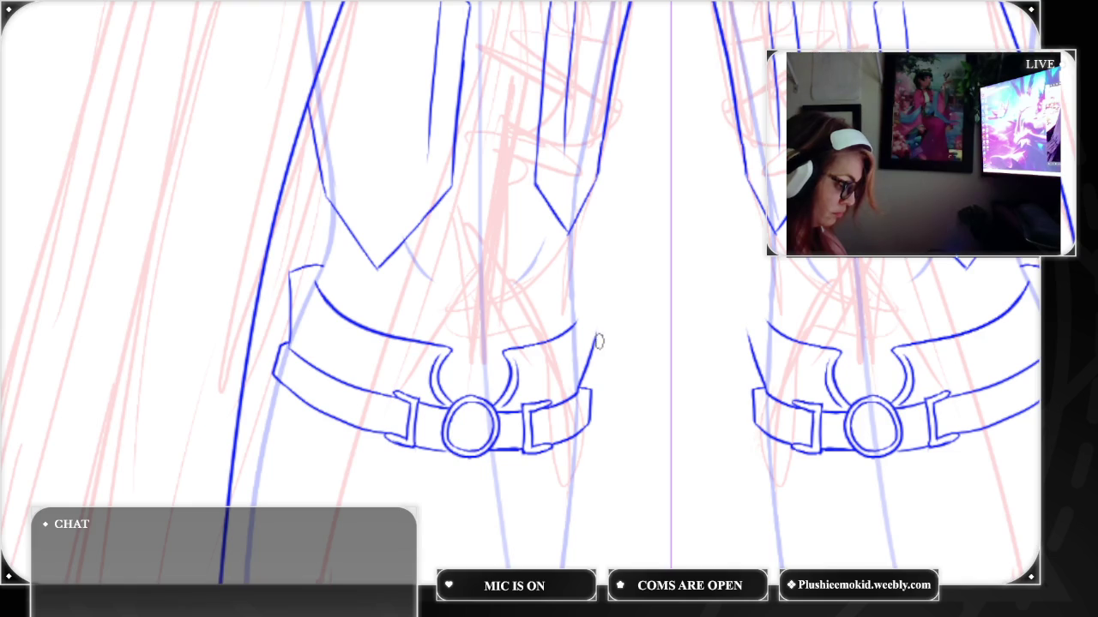
{"action": "key", "text": "ctrl+z"}
{"action": "mouse_move", "coordinate": [578, 394]}
{"action": "left_mouse_down"}
{"action": "mouse_move", "coordinate": [602, 314]}
{"action": "mouse_move", "coordinate": [573, 289]}
{"action": "left_mouse_up"}
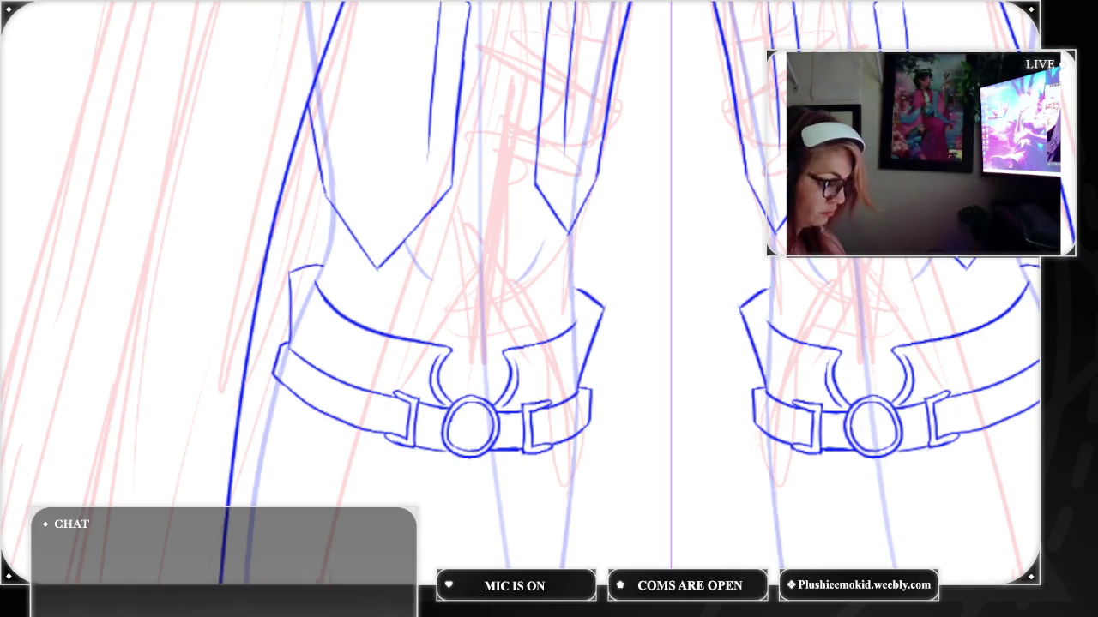
{"action": "scroll", "coordinate": [548, 309], "scroll_direction": "down", "scroll_amount": 3}
{"action": "scroll", "coordinate": [548, 309], "scroll_direction": "down", "scroll_amount": 3}
{"action": "scroll", "coordinate": [549, 309], "scroll_direction": "down", "scroll_amount": 3}
{"action": "scroll", "coordinate": [549, 309], "scroll_direction": "up", "scroll_amount": 3}
{"action": "scroll", "coordinate": [549, 309], "scroll_direction": "up", "scroll_amount": 2}
{"action": "scroll", "coordinate": [549, 309], "scroll_direction": "up", "scroll_amount": 4}
{"action": "scroll", "coordinate": [549, 309], "scroll_direction": "up", "scroll_amount": 1}
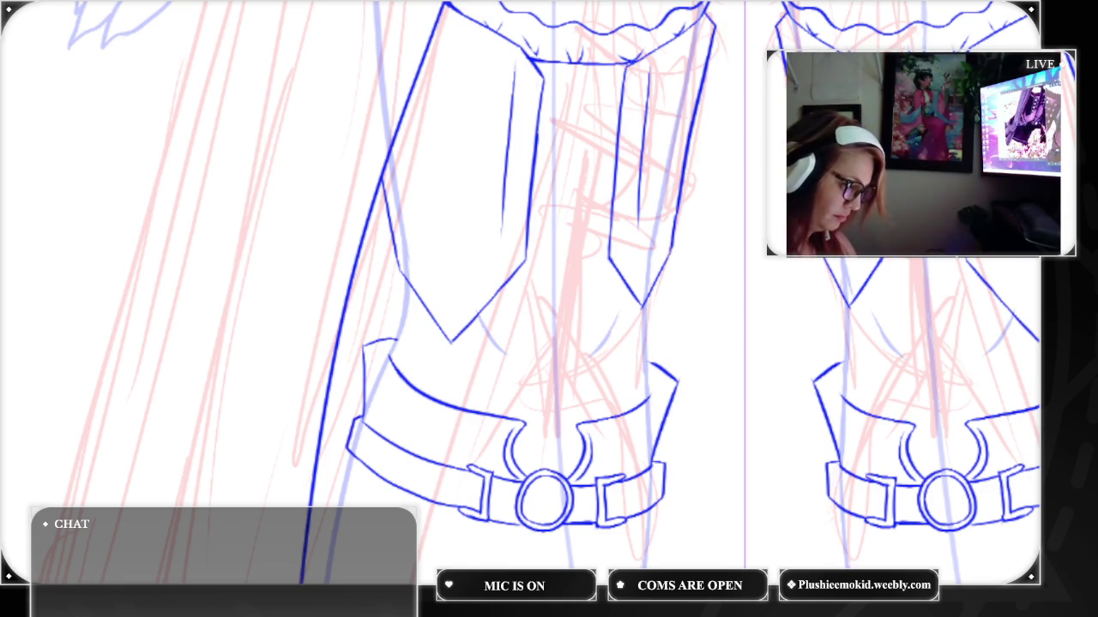
{"action": "mouse_move", "coordinate": [549, 428]}
{"action": "left_mouse_down"}
{"action": "mouse_move", "coordinate": [438, 85]}
{"action": "mouse_move", "coordinate": [366, 395]}
{"action": "left_mouse_up"}
Draw two pairs of mirrored diagonal band lines across the leg panels
{"action": "mouse_move", "coordinate": [549, 257]}
{"action": "left_mouse_down"}
{"action": "mouse_move", "coordinate": [566, 435]}
{"action": "mouse_move", "coordinate": [626, 481]}
{"action": "left_mouse_up"}
{"action": "mouse_move", "coordinate": [549, 343]}
{"action": "left_mouse_down"}
{"action": "mouse_move", "coordinate": [549, 305]}
{"action": "mouse_move", "coordinate": [512, 305]}
{"action": "left_mouse_up"}
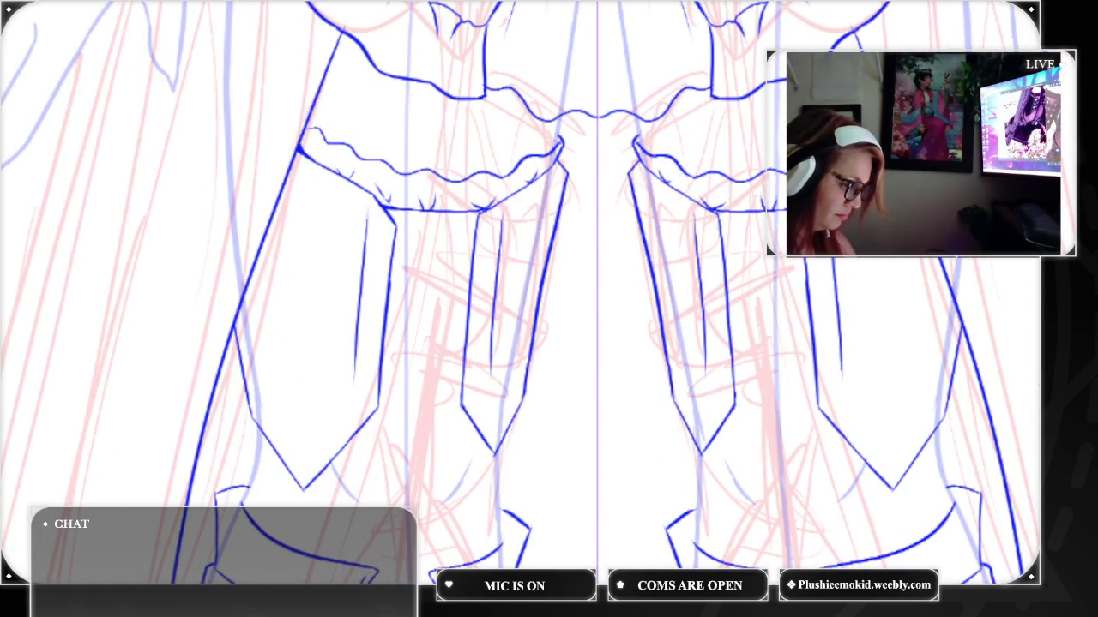
{"action": "scroll", "coordinate": [573, 296], "scroll_direction": "up", "scroll_amount": 2}
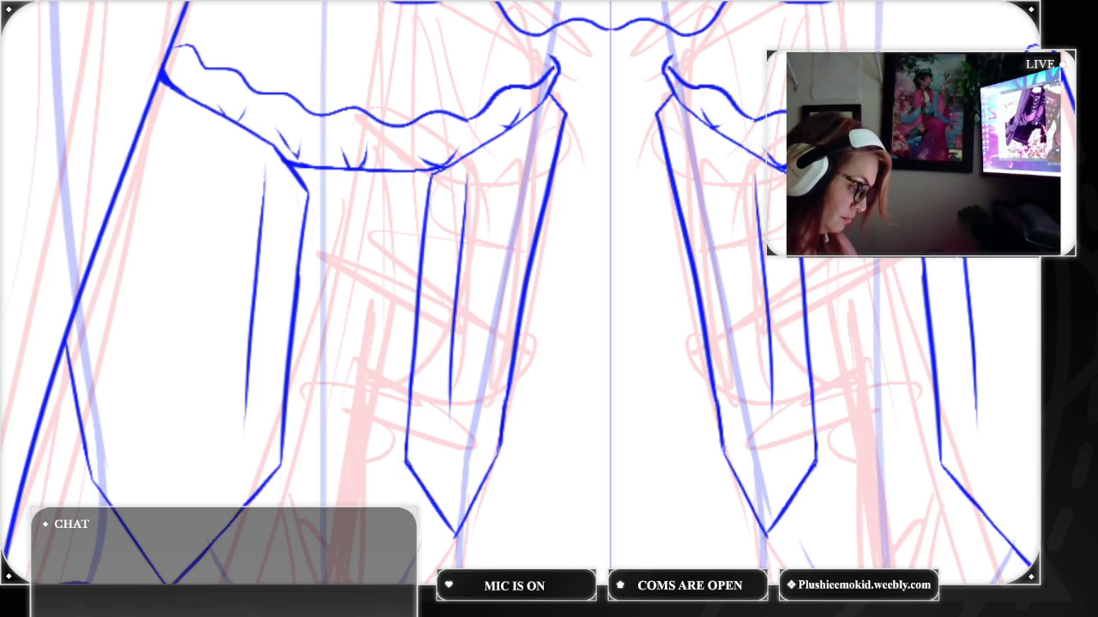
{"action": "left_click_drag", "start_coordinate": [429, 193], "coordinate": [298, 264]}
{"action": "left_click_drag", "start_coordinate": [796, 227], "coordinate": [921, 279]}
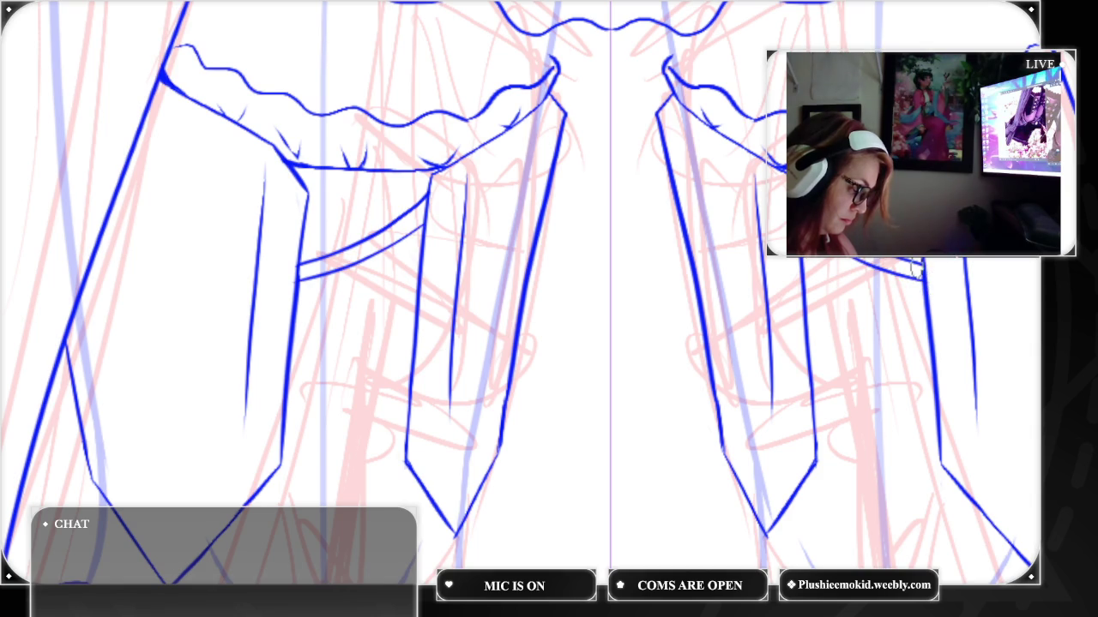
{"action": "left_click_drag", "start_coordinate": [806, 306], "coordinate": [933, 354]}
{"action": "left_click_drag", "start_coordinate": [805, 324], "coordinate": [933, 377]}
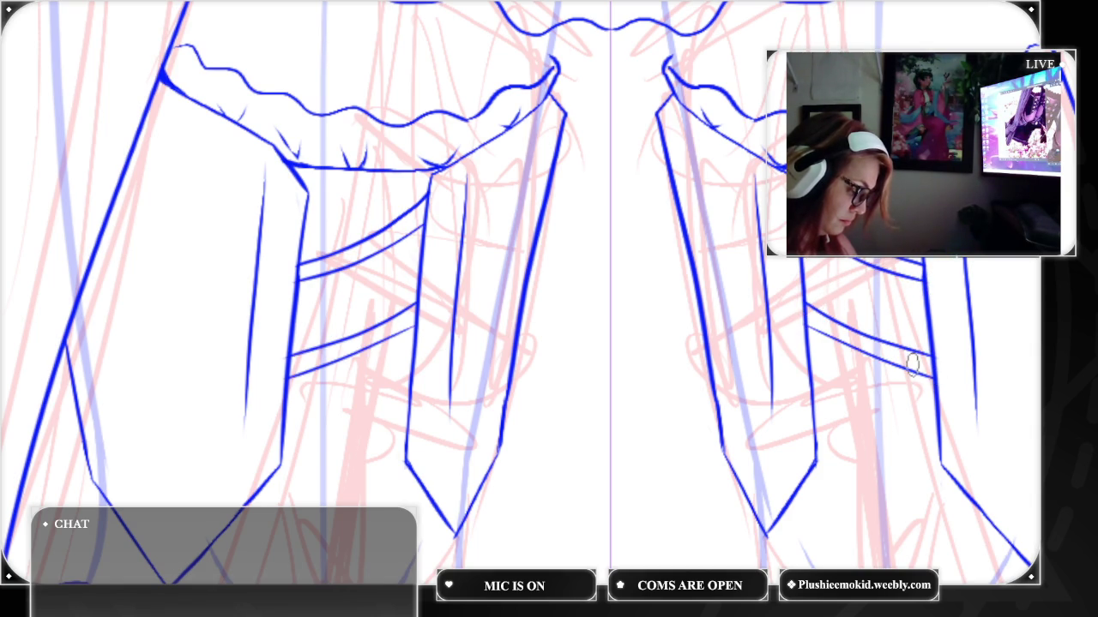
Add and rework the lowest diagonal band line across both lower bodice panels
{"action": "left_click_drag", "start_coordinate": [808, 383], "coordinate": [943, 454]}
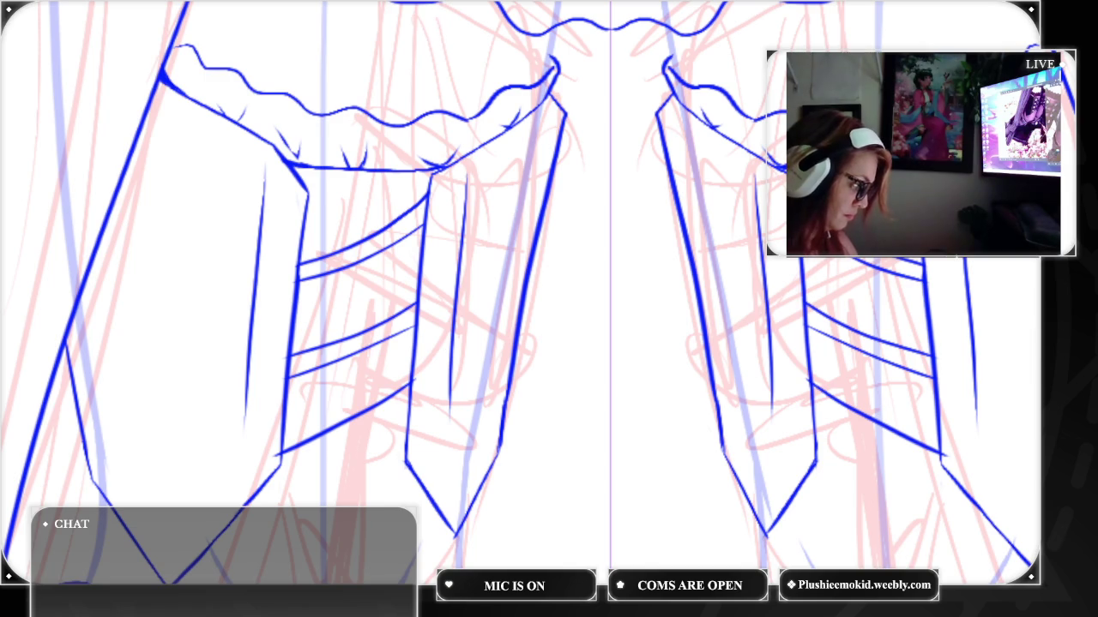
{"action": "key", "text": "ctrl+z"}
{"action": "left_click_drag", "start_coordinate": [823, 403], "coordinate": [933, 456]}
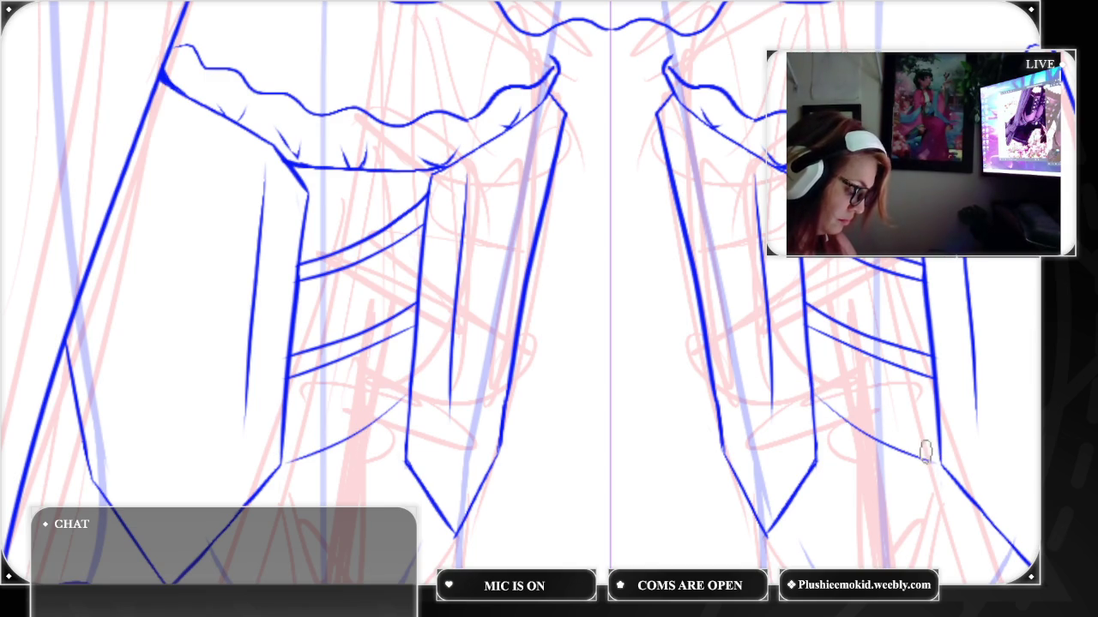
{"action": "left_click_drag", "start_coordinate": [810, 393], "coordinate": [944, 466]}
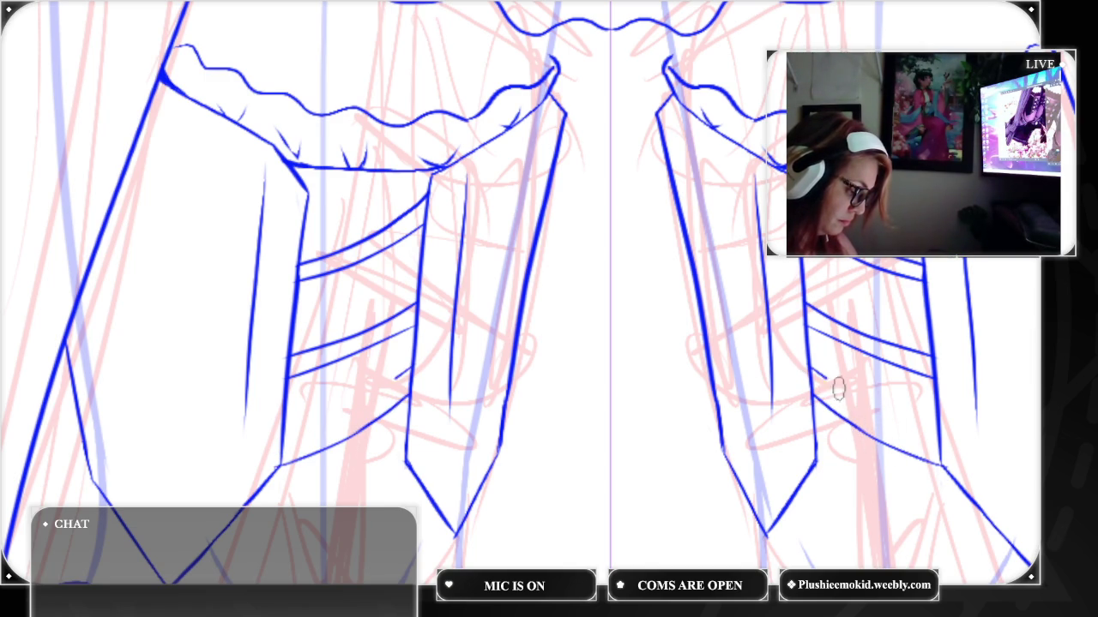
{"action": "left_click_drag", "start_coordinate": [817, 375], "coordinate": [945, 439]}
{"action": "key", "text": "ctrl+z"}
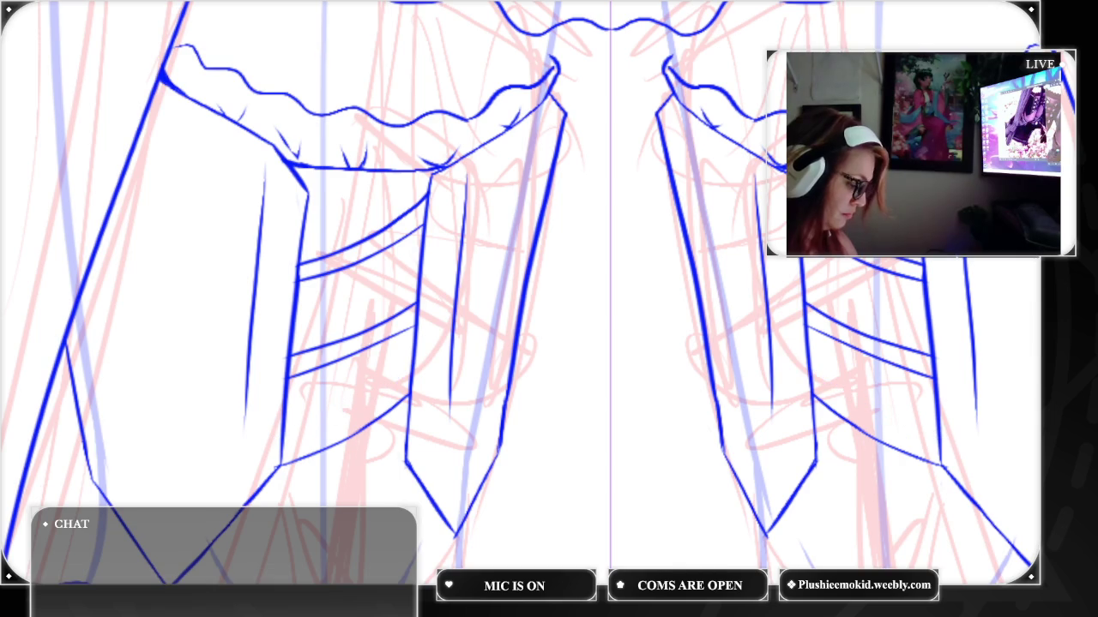
{"action": "left_click_drag", "start_coordinate": [808, 373], "coordinate": [941, 453]}
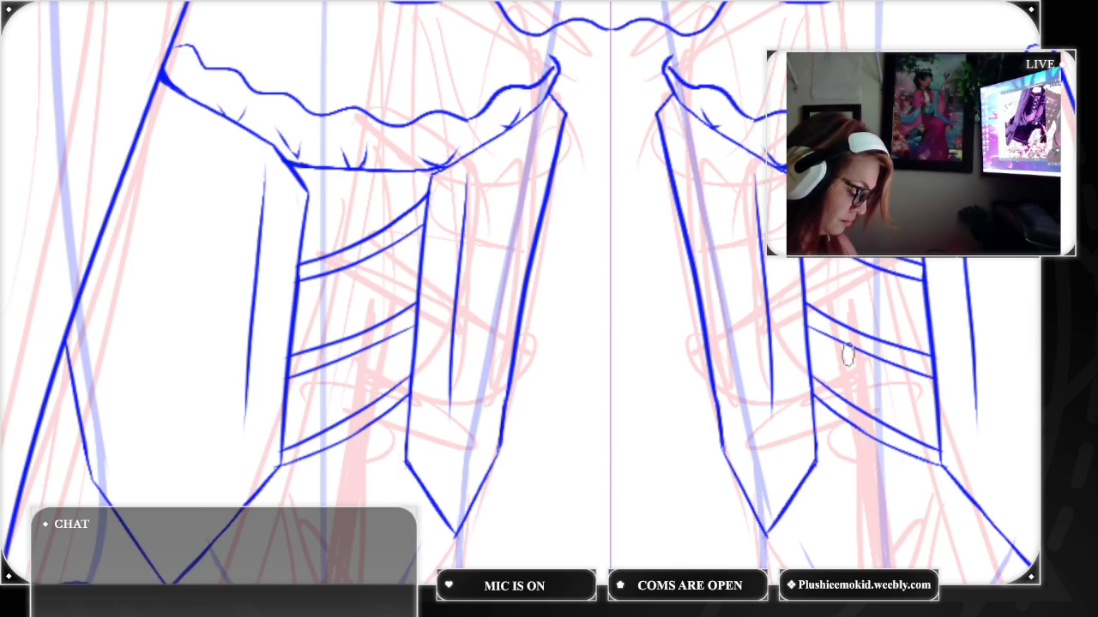
Try crossing diagonal lacing strokes on the lower bodice, removing the misplaced ones
{"action": "left_click_drag", "start_coordinate": [931, 379], "coordinate": [873, 413]}
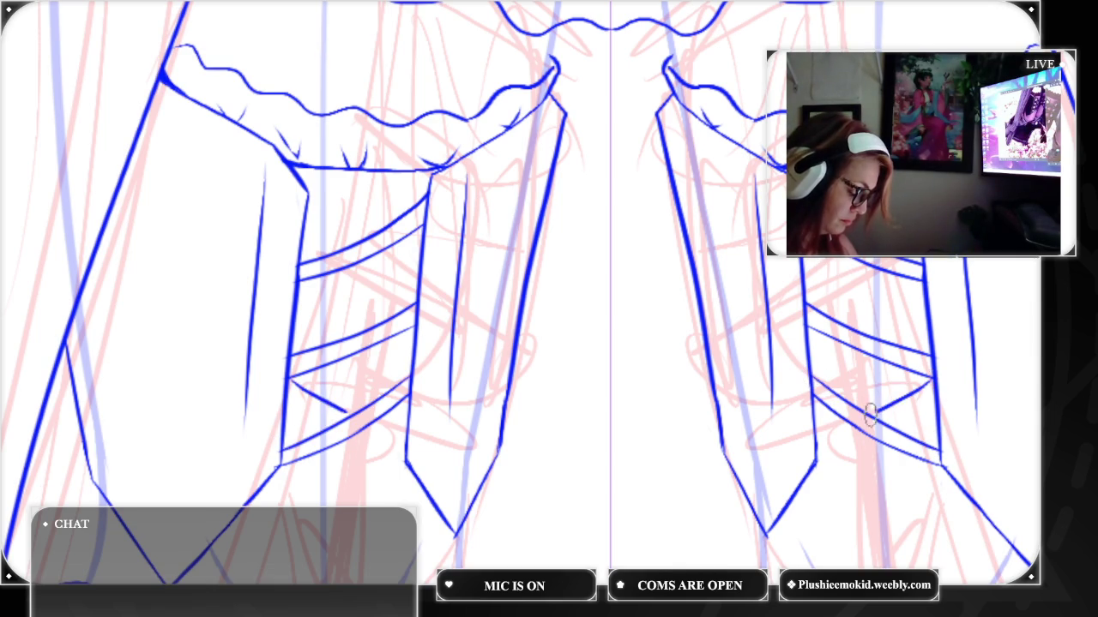
{"action": "left_click_drag", "start_coordinate": [811, 454], "coordinate": [859, 403]}
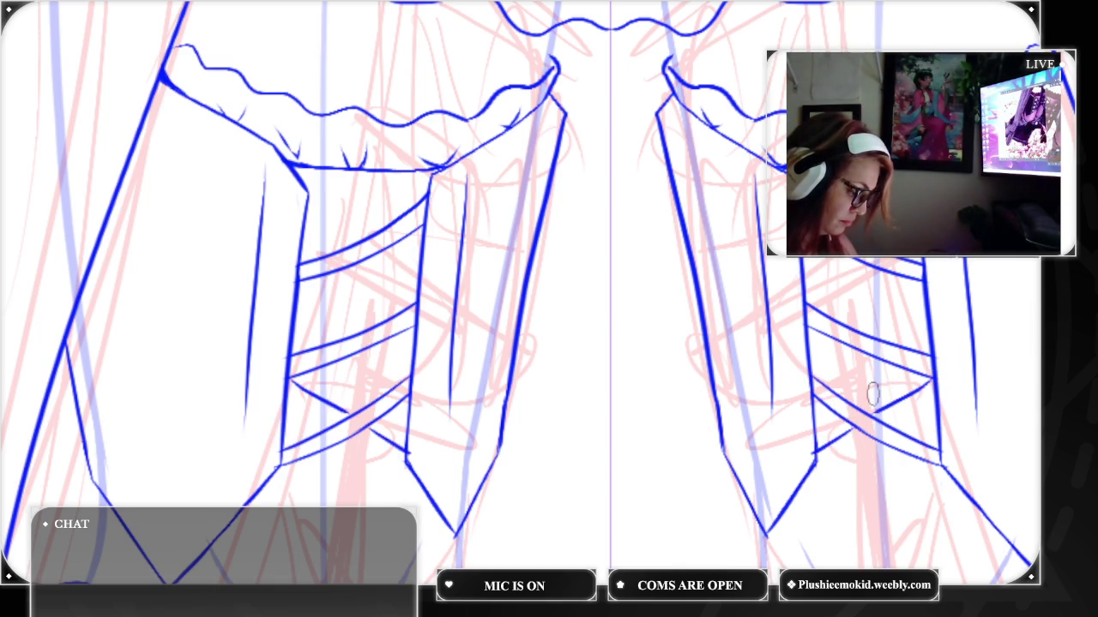
{"action": "key", "text": "ctrl+z"}
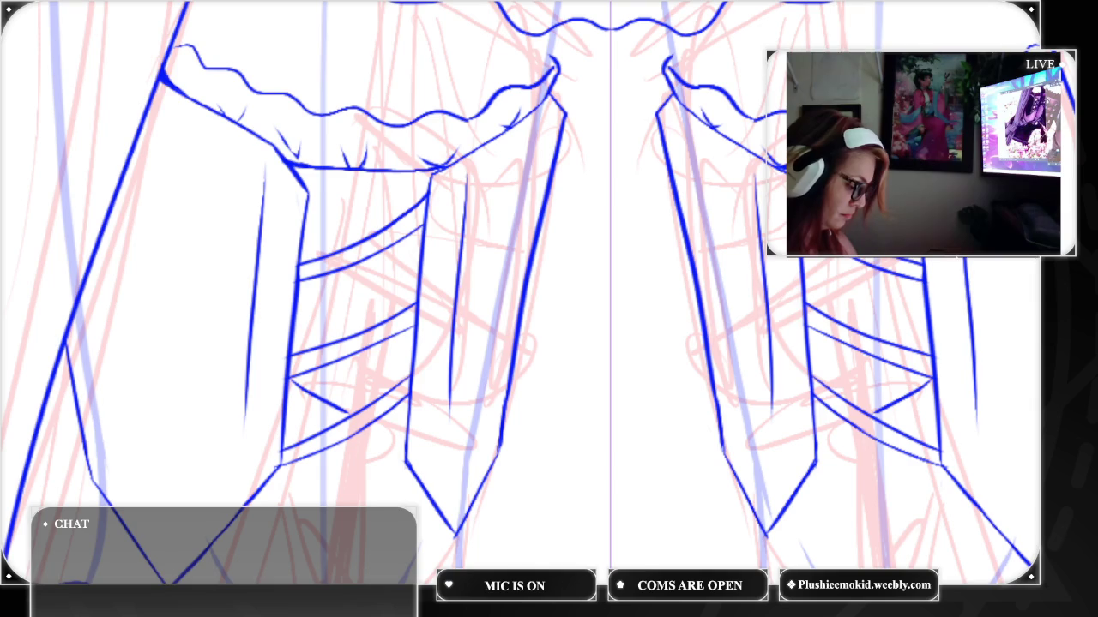
{"action": "mouse_move", "coordinate": [814, 448]}
{"action": "left_mouse_down"}
{"action": "mouse_move", "coordinate": [878, 436]}
{"action": "mouse_move", "coordinate": [939, 386]}
{"action": "left_mouse_up"}
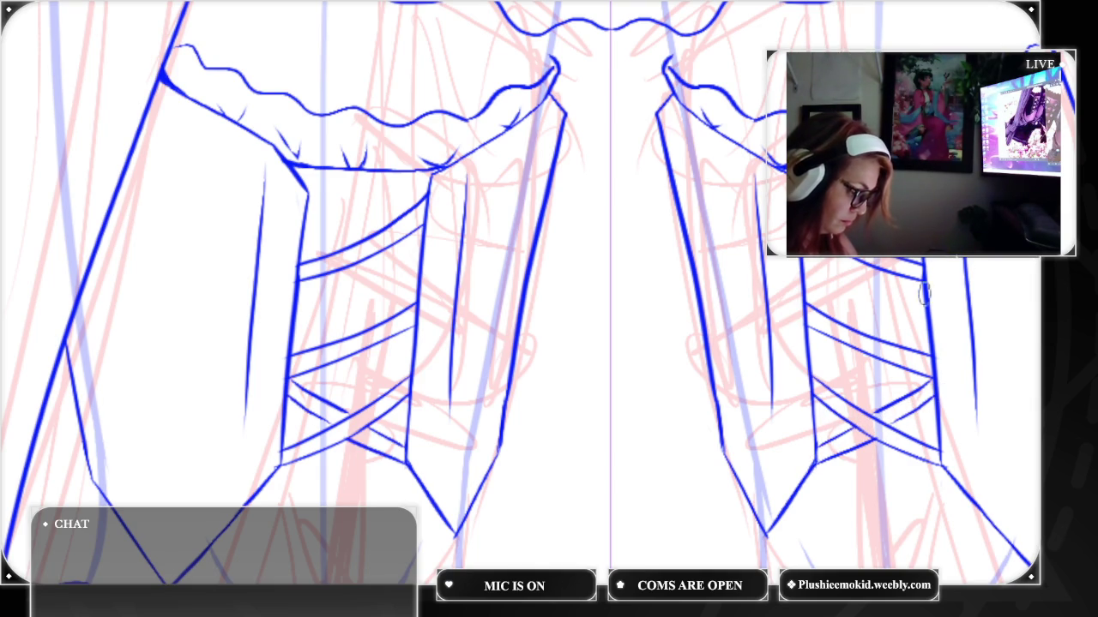
{"action": "key", "text": "ctrl+z"}
{"action": "key", "text": "ctrl+z"}
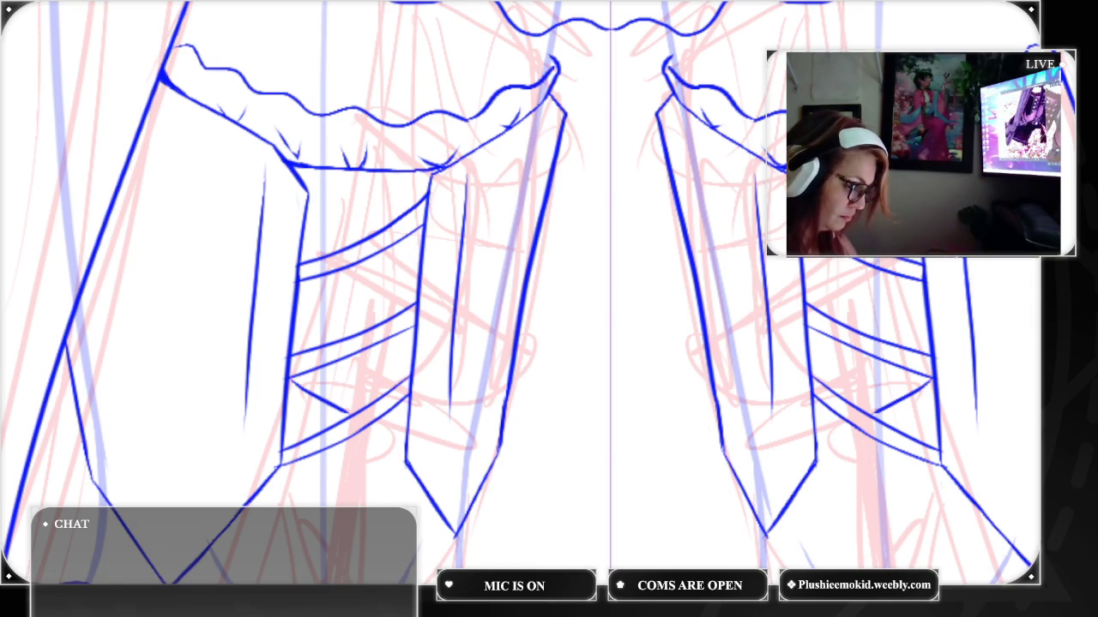
{"action": "scroll", "coordinate": [569, 287], "scroll_direction": "up", "scroll_amount": 2}
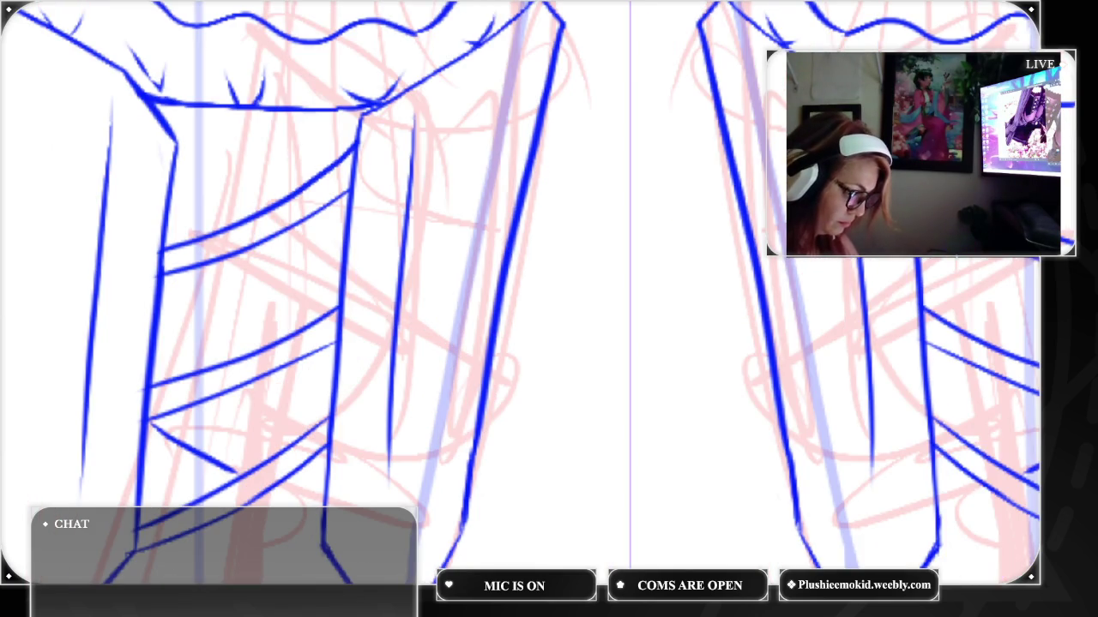
Add diagonal lacing lines up the bodice at bottom, middle and top, extending one across
{"action": "left_click_drag", "start_coordinate": [152, 450], "coordinate": [222, 494]}
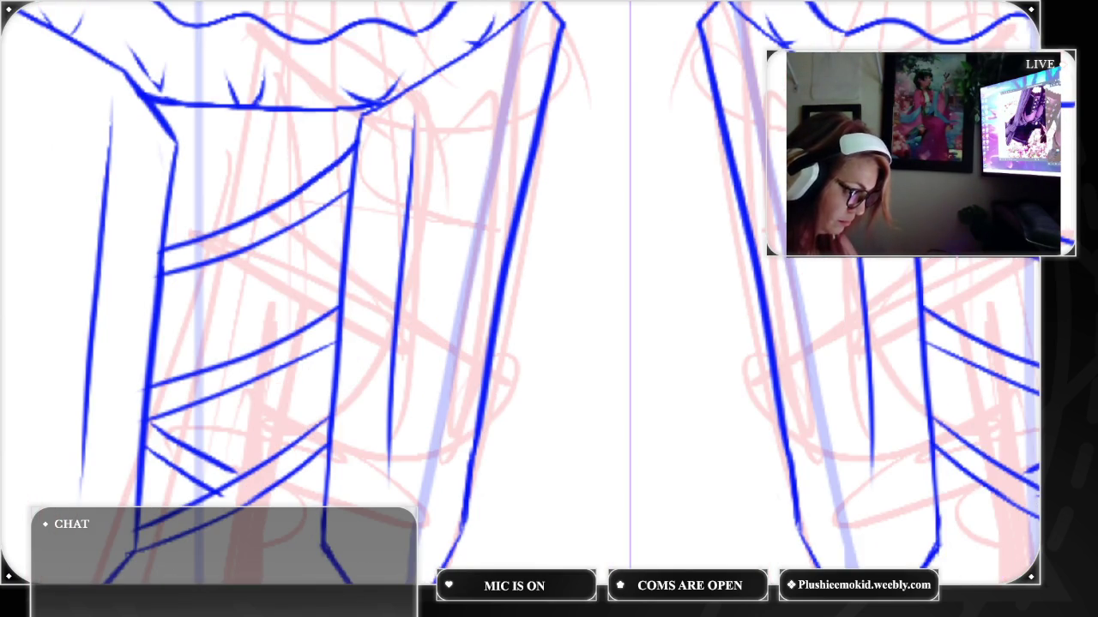
{"action": "left_click_drag", "start_coordinate": [163, 295], "coordinate": [250, 347]}
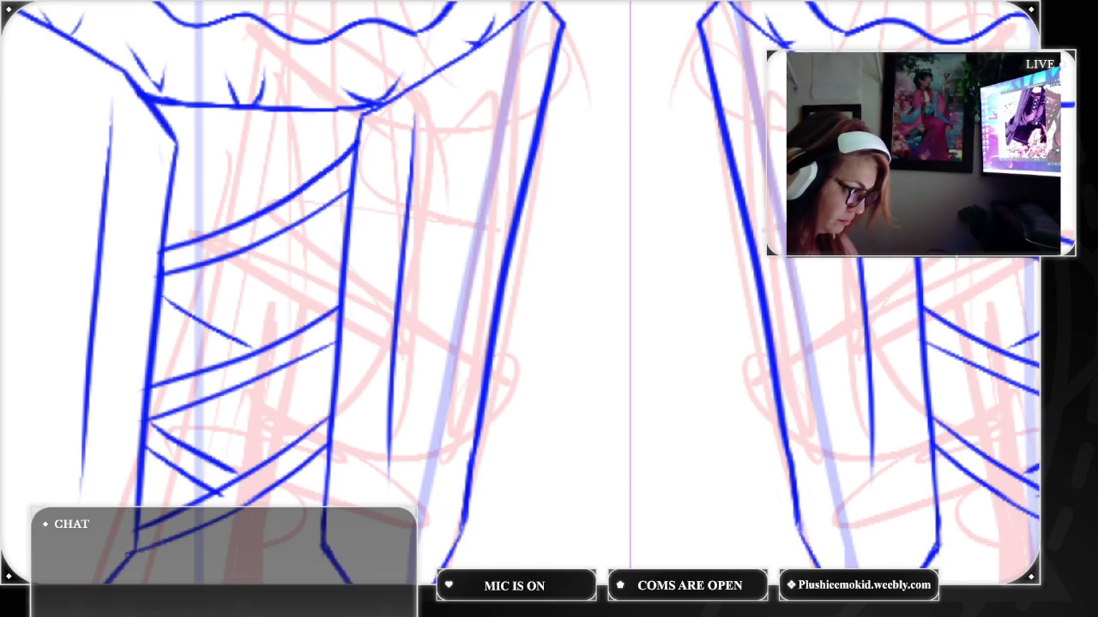
{"action": "left_click_drag", "start_coordinate": [176, 159], "coordinate": [248, 215]}
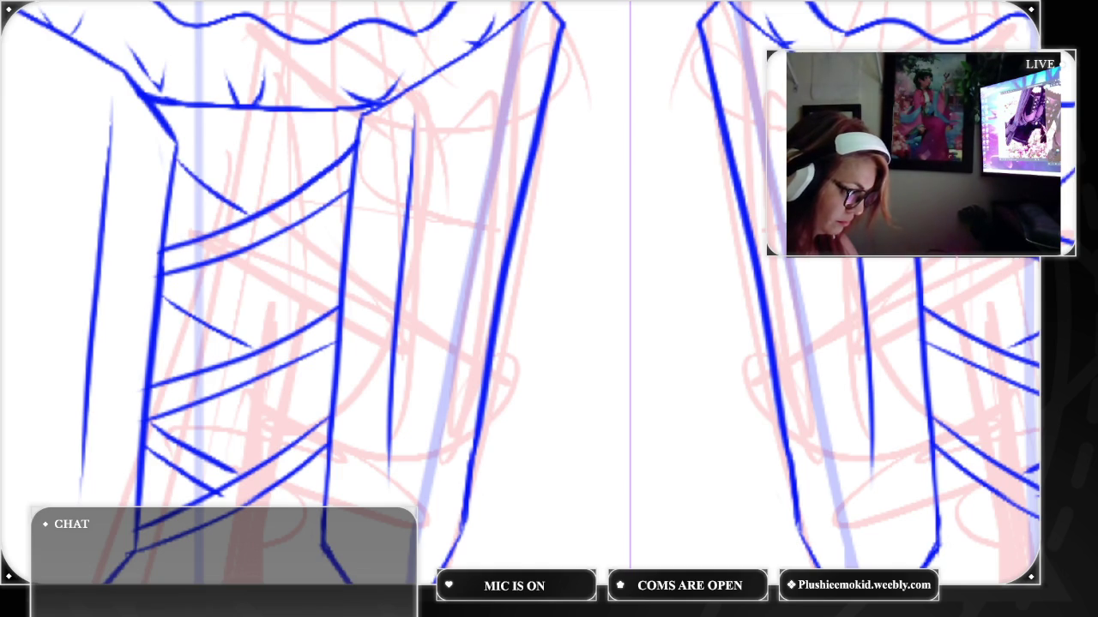
{"action": "left_click_drag", "start_coordinate": [178, 143], "coordinate": [234, 182]}
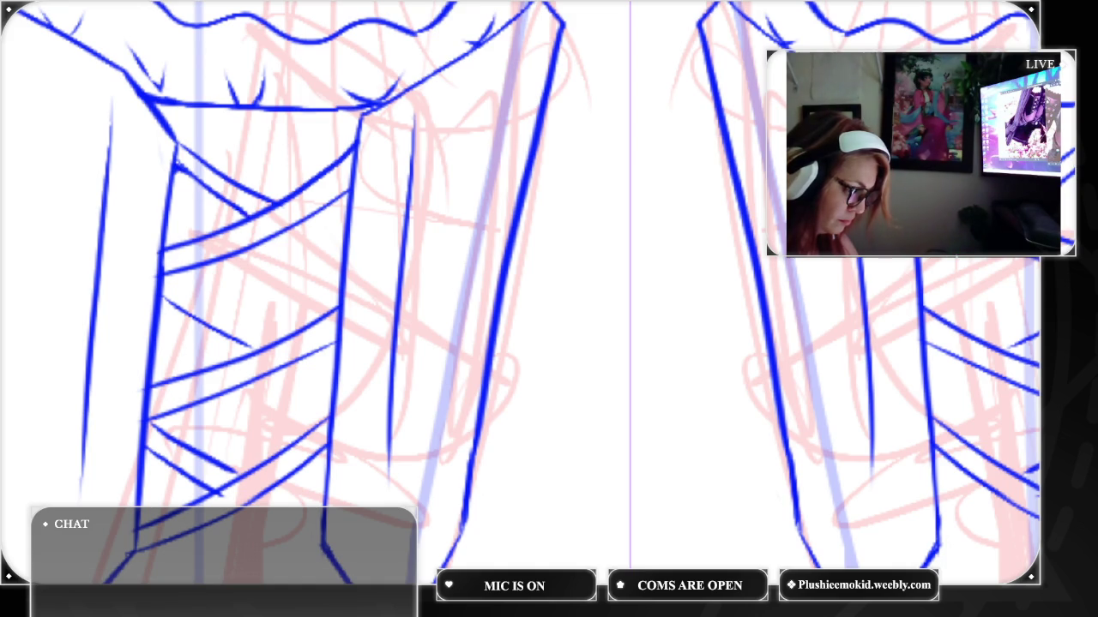
{"action": "left_click_drag", "start_coordinate": [946, 266], "coordinate": [922, 263]}
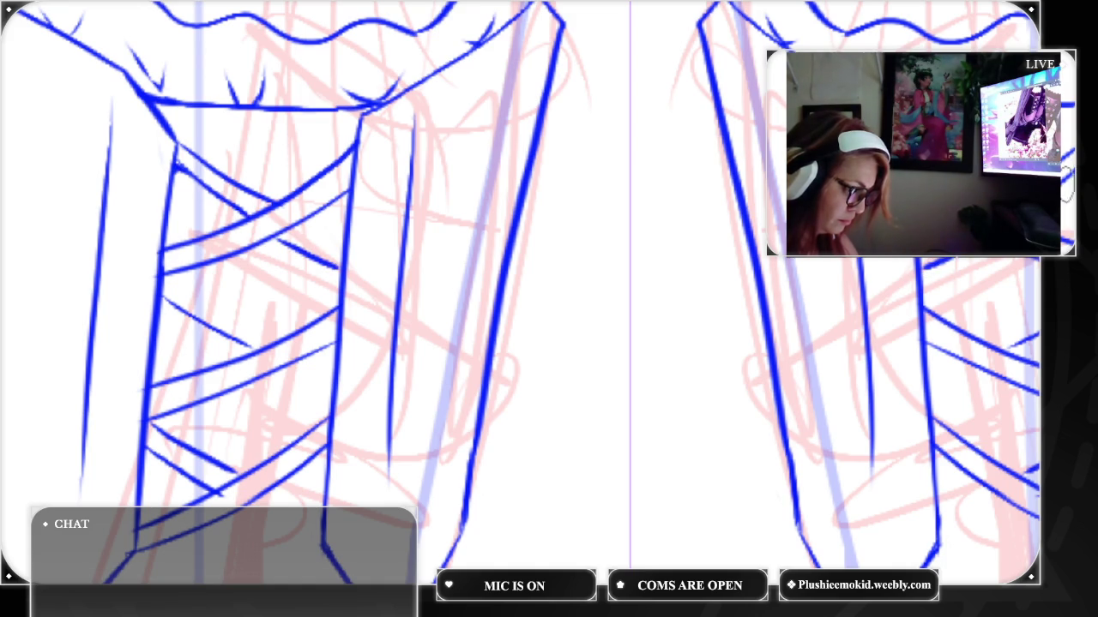
{"action": "key", "text": "ctrl+z"}
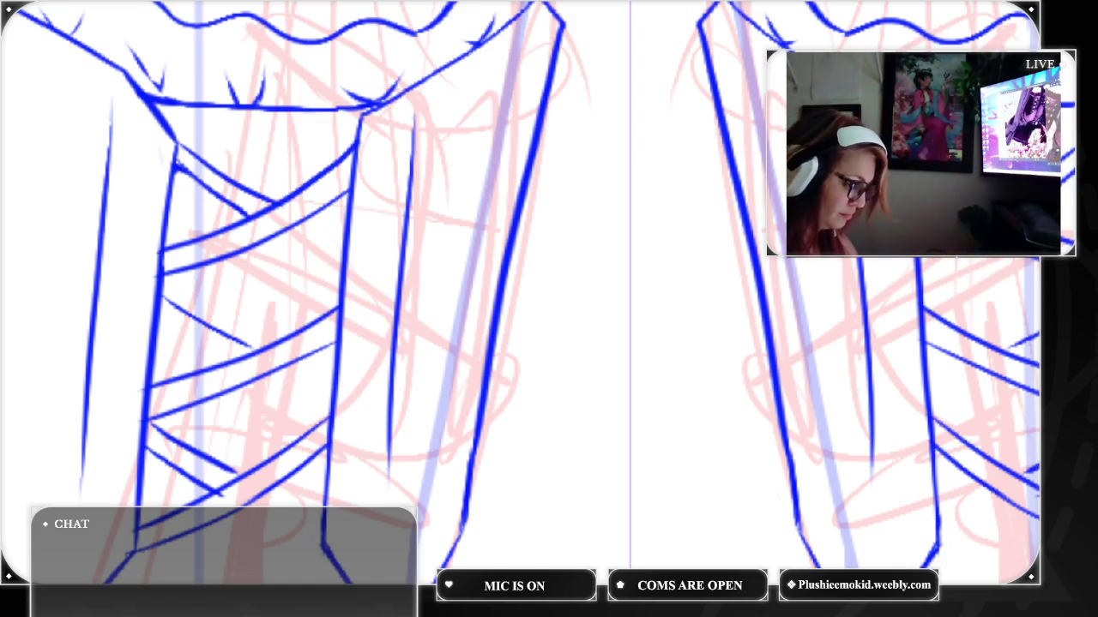
{"action": "left_click_drag", "start_coordinate": [952, 260], "coordinate": [915, 264]}
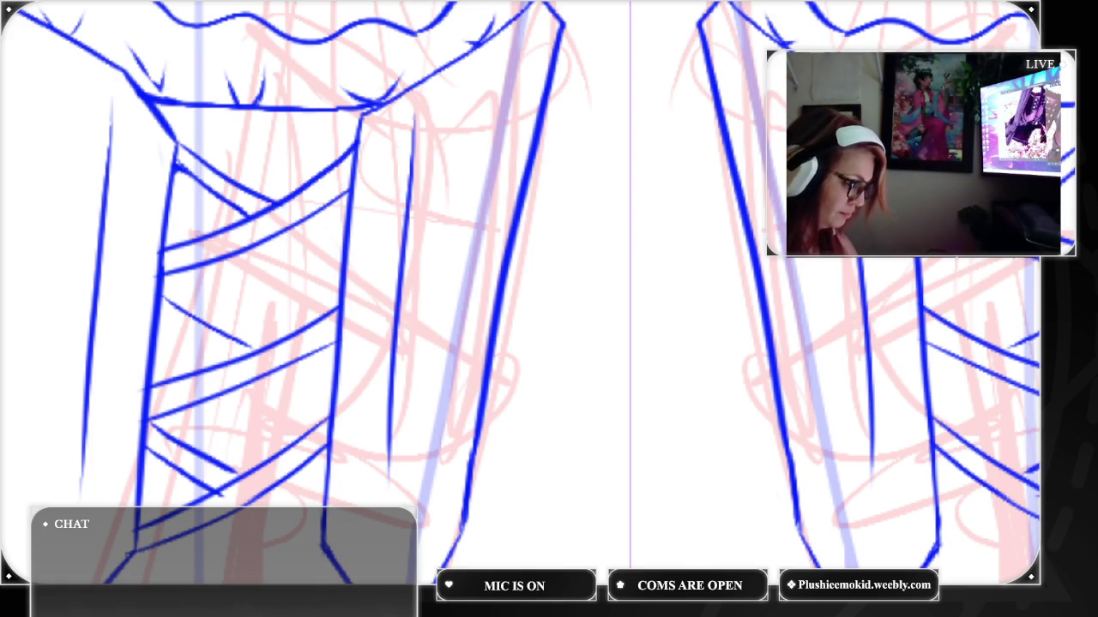
{"action": "left_click_drag", "start_coordinate": [939, 262], "coordinate": [914, 262]}
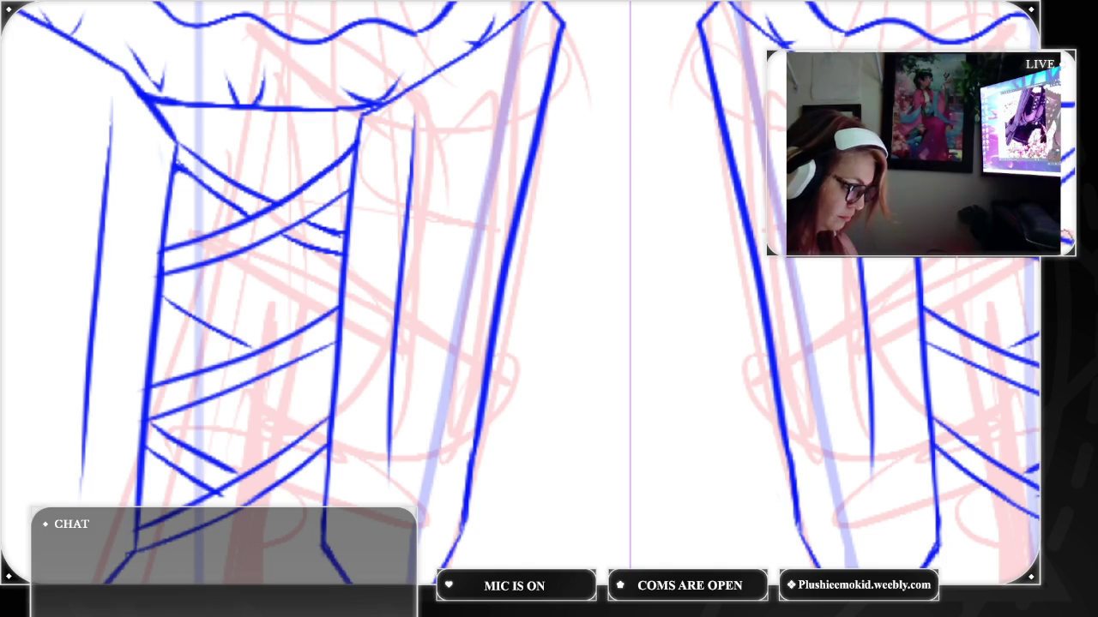
Draw crossing diagonals on the right bodice panel, redrawing faulty ones and removing short strokes
{"action": "left_click_drag", "start_coordinate": [1025, 309], "coordinate": [963, 337]}
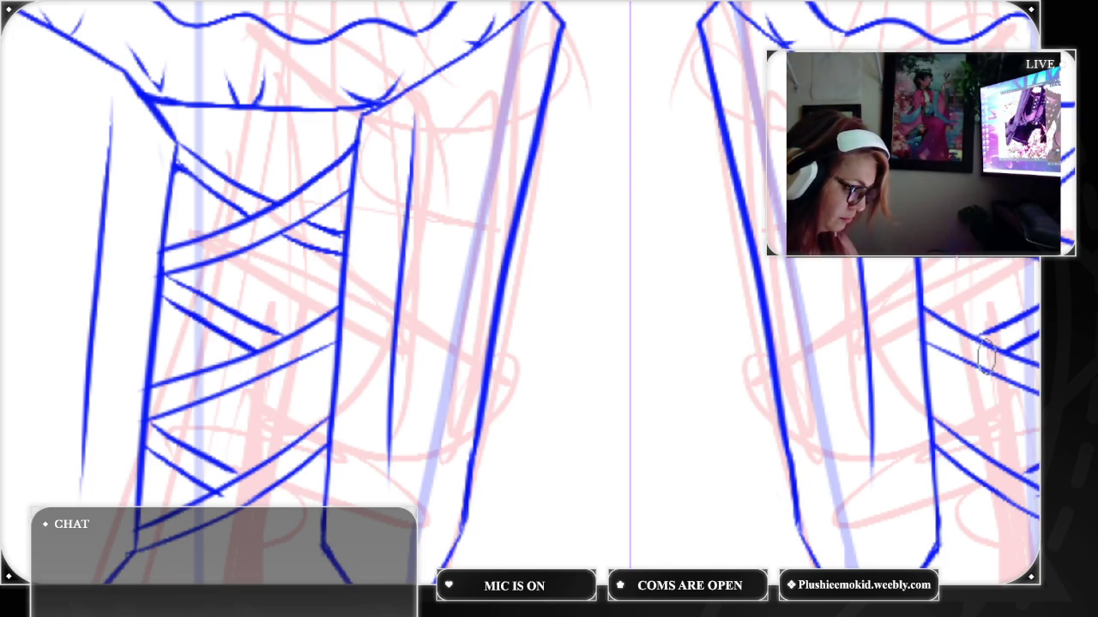
{"action": "left_click_drag", "start_coordinate": [993, 366], "coordinate": [930, 398]}
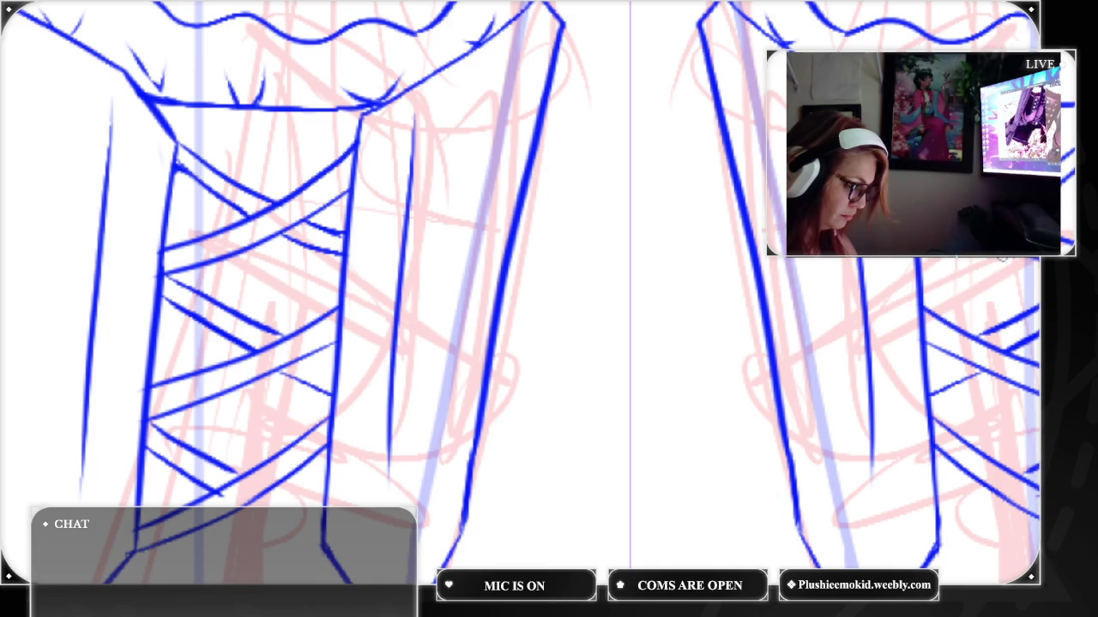
{"action": "key", "text": "ctrl+z"}
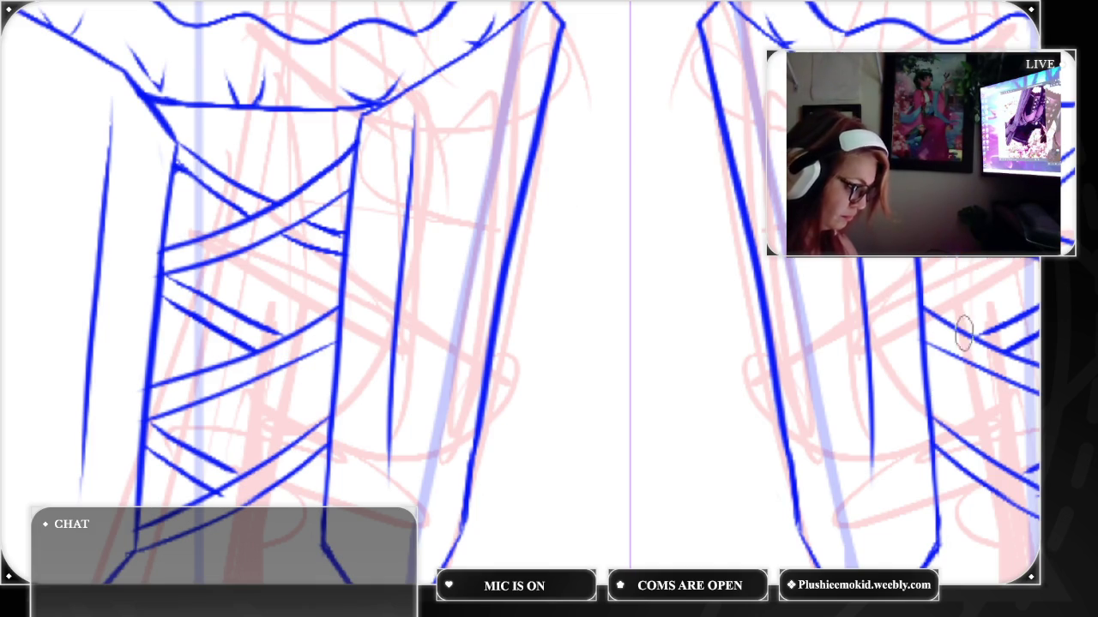
{"action": "left_click_drag", "start_coordinate": [986, 361], "coordinate": [920, 406]}
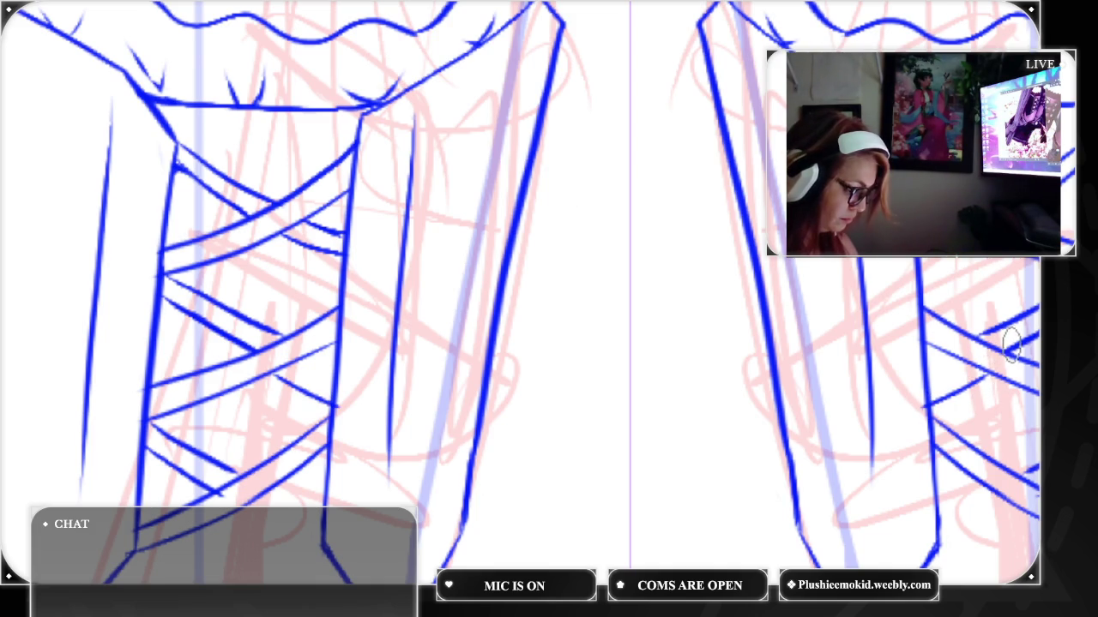
{"action": "key", "text": "ctrl+z"}
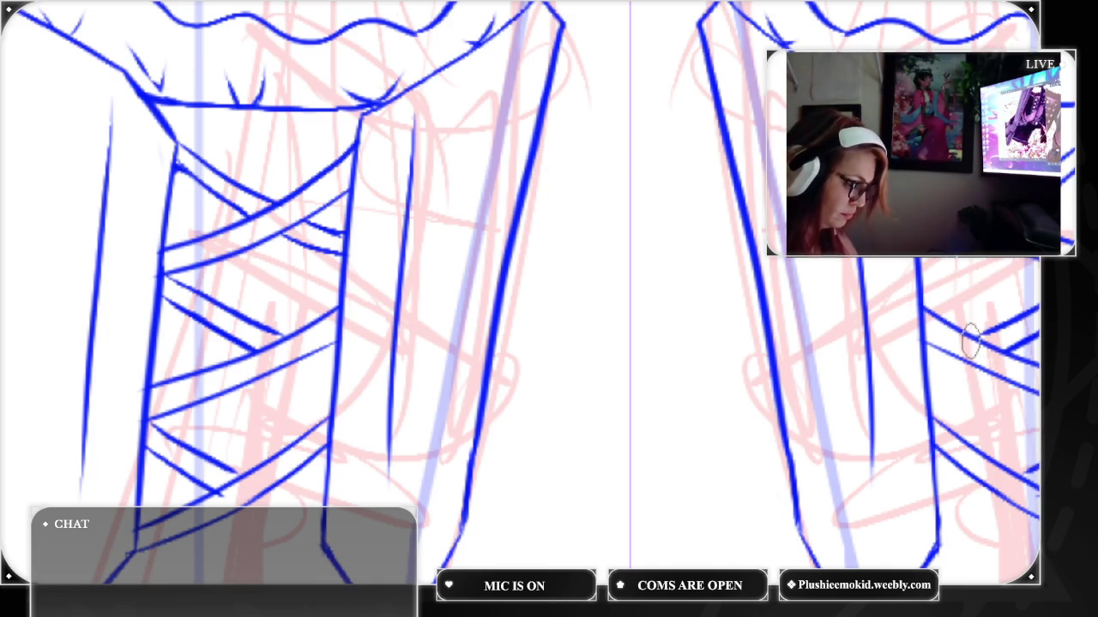
{"action": "left_click_drag", "start_coordinate": [984, 375], "coordinate": [931, 403]}
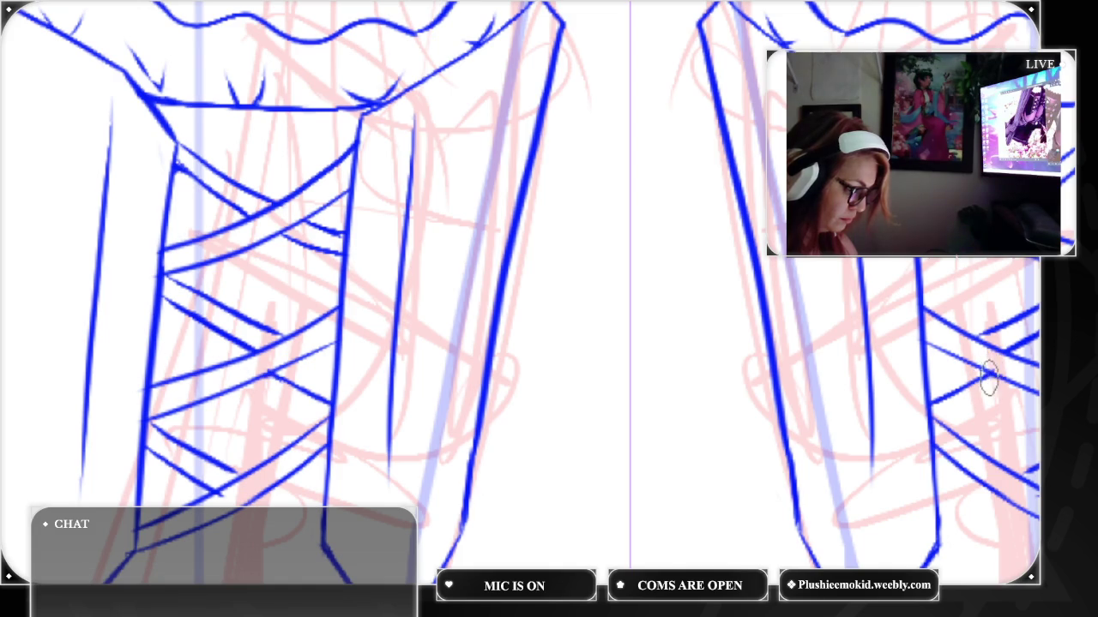
{"action": "left_click_drag", "start_coordinate": [954, 357], "coordinate": [925, 375]}
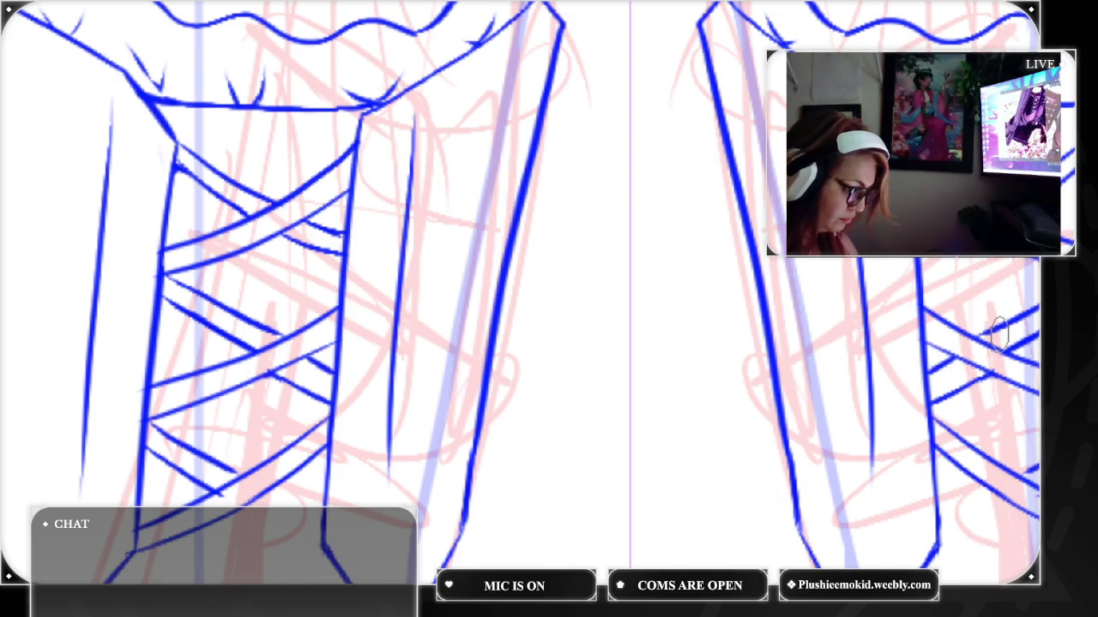
{"action": "key", "text": "ctrl+z"}
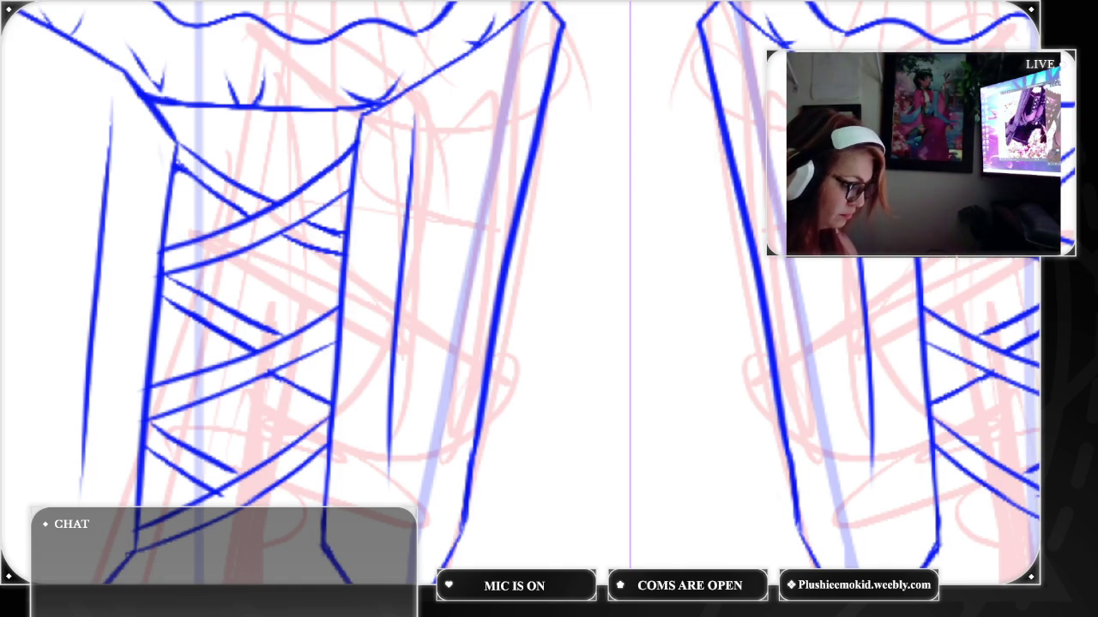
{"action": "key", "text": "ctrl+z"}
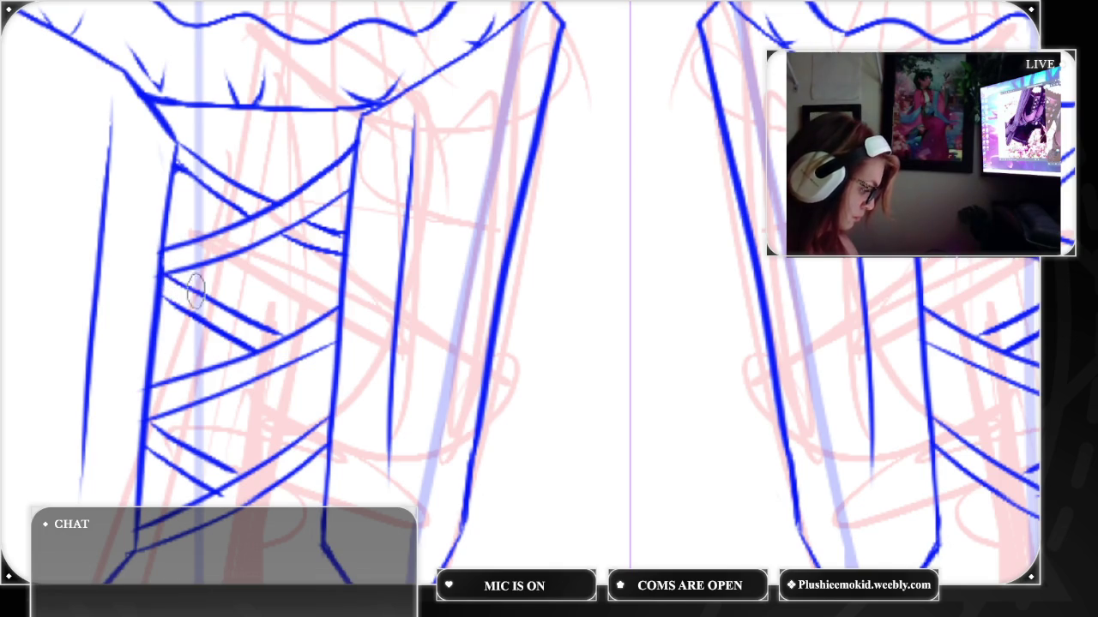
Add the remaining short lacing strokes over the lattice and at the bodice bottom
{"action": "mouse_move", "coordinate": [306, 353]}
{"action": "left_mouse_down"}
{"action": "mouse_move", "coordinate": [330, 374]}
{"action": "mouse_move", "coordinate": [323, 391]}
{"action": "mouse_move", "coordinate": [332, 398]}
{"action": "left_mouse_up"}
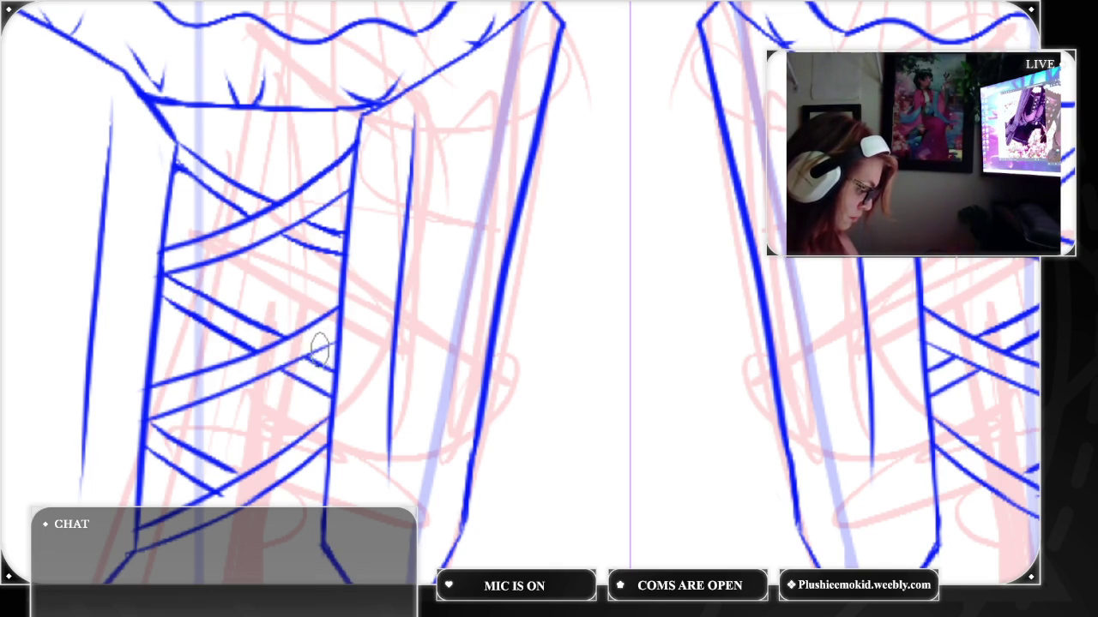
{"action": "left_click_drag", "start_coordinate": [310, 358], "coordinate": [335, 340]}
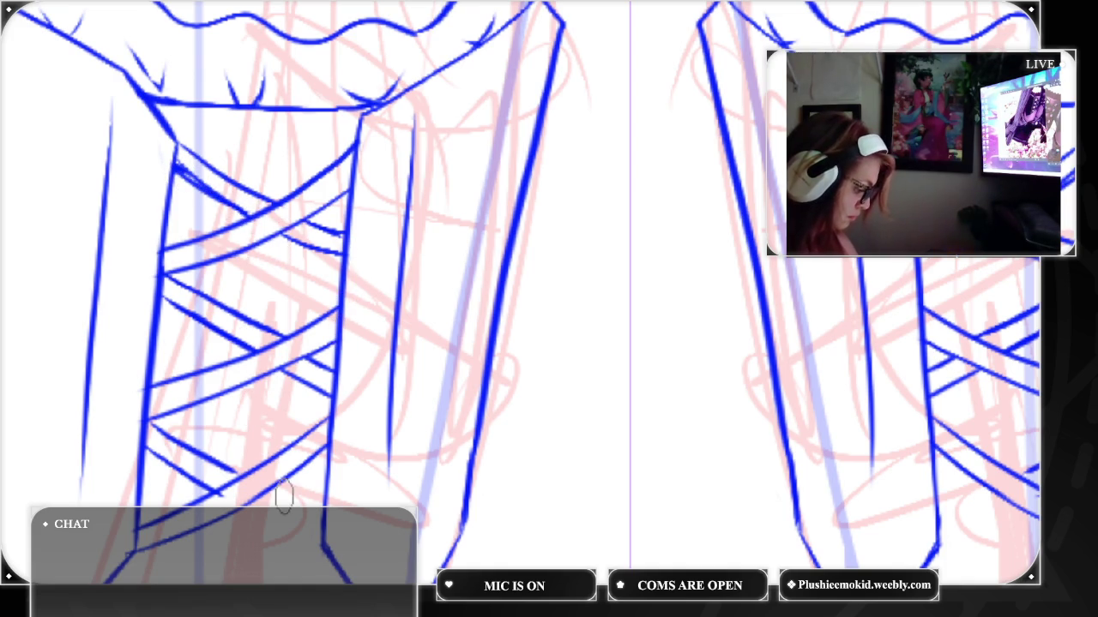
{"action": "left_click_drag", "start_coordinate": [242, 508], "coordinate": [329, 548]}
{"action": "left_click_drag", "start_coordinate": [261, 481], "coordinate": [319, 525]}
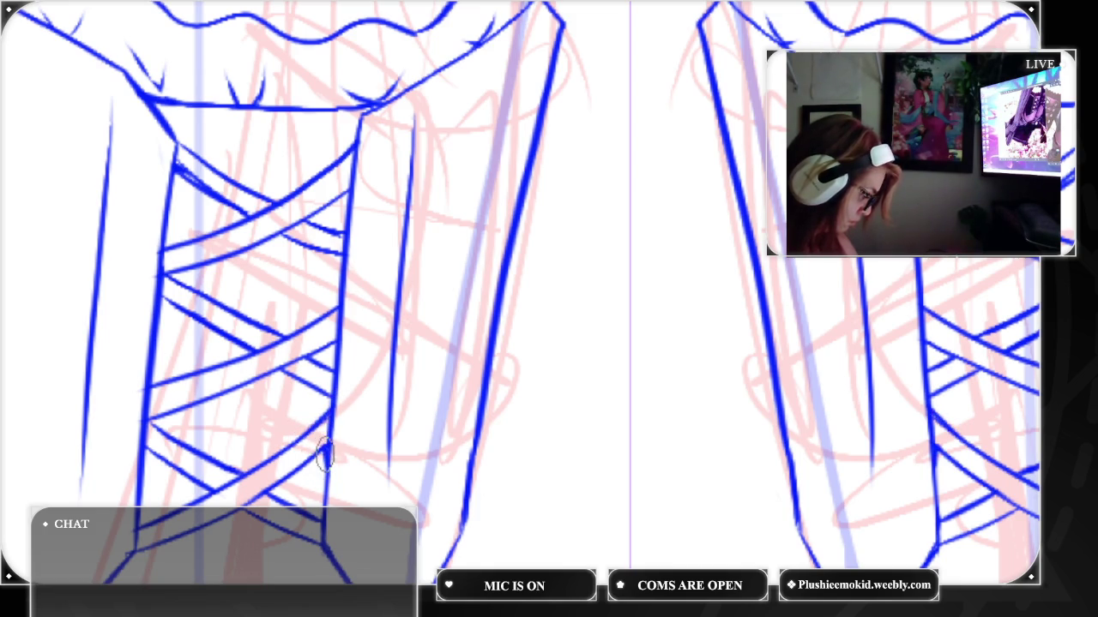
Ink solid the joints where each lacing strap meets the outline, redoing the top strap end
{"action": "left_click_drag", "start_coordinate": [318, 457], "coordinate": [325, 447]}
{"action": "left_click_drag", "start_coordinate": [326, 353], "coordinate": [337, 345]}
{"action": "left_click_drag", "start_coordinate": [334, 254], "coordinate": [340, 246]}
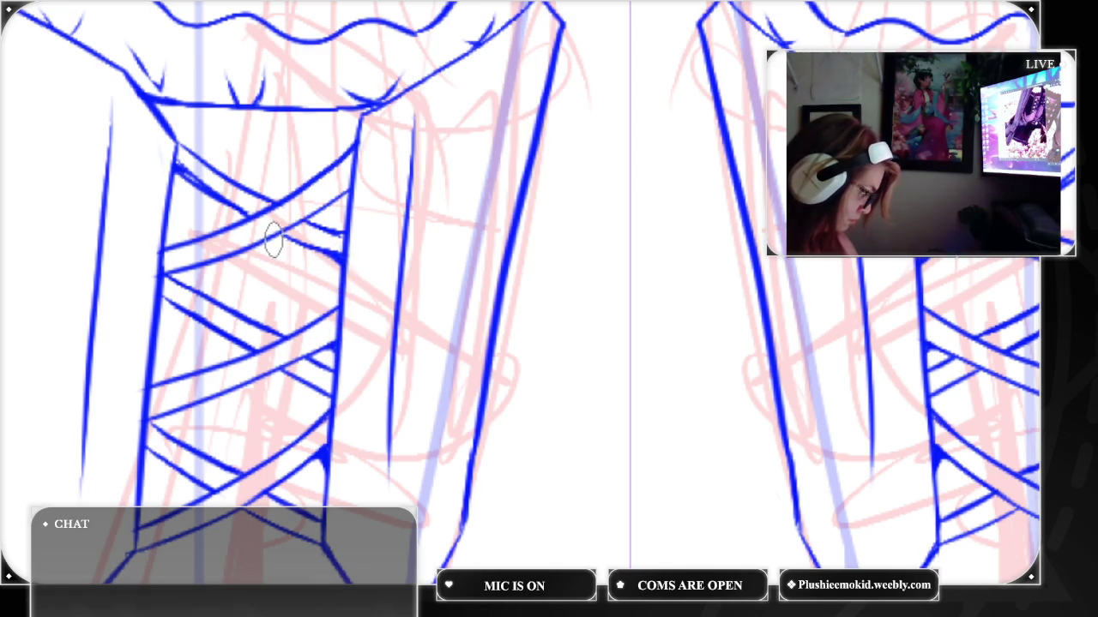
{"action": "left_click_drag", "start_coordinate": [340, 204], "coordinate": [347, 192]}
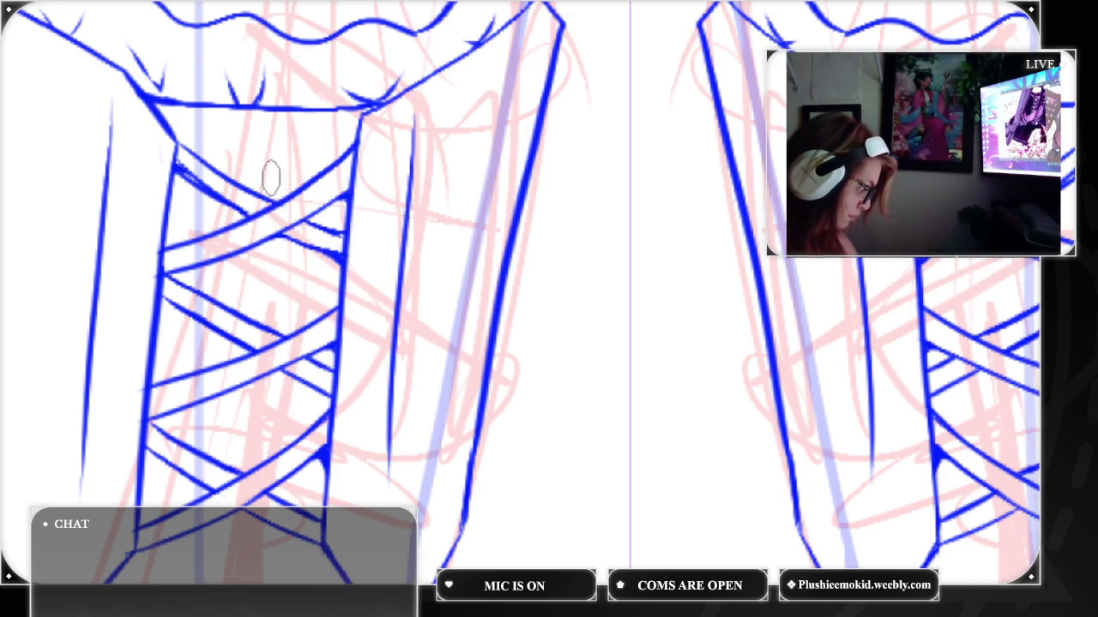
{"action": "left_click_drag", "start_coordinate": [199, 183], "coordinate": [170, 168]}
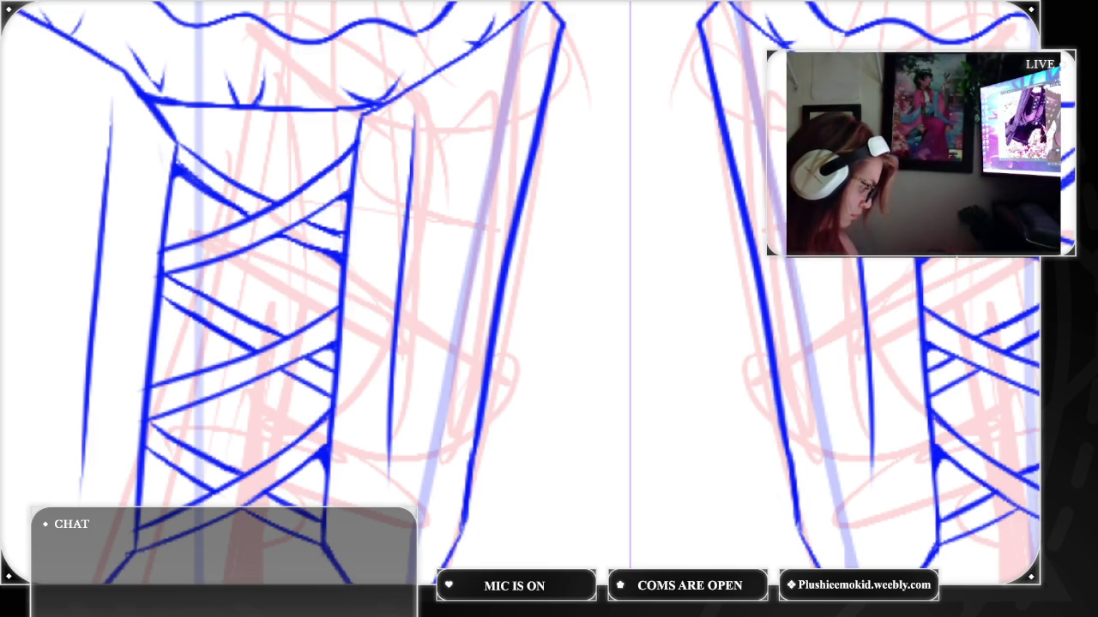
{"action": "key", "text": "ctrl+z"}
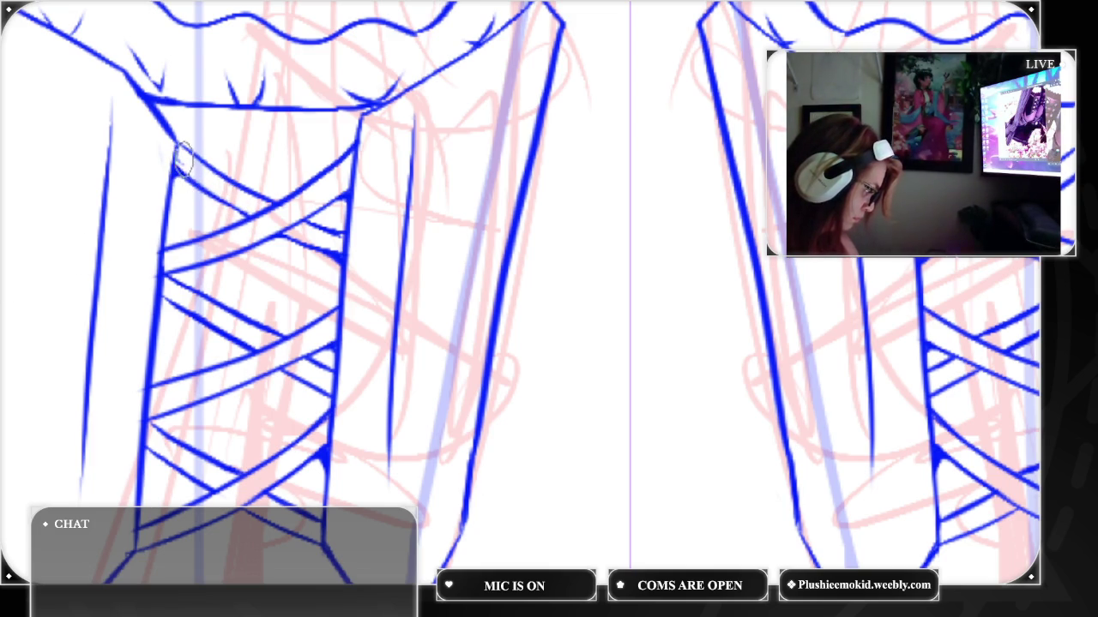
{"action": "left_click_drag", "start_coordinate": [182, 163], "coordinate": [187, 175]}
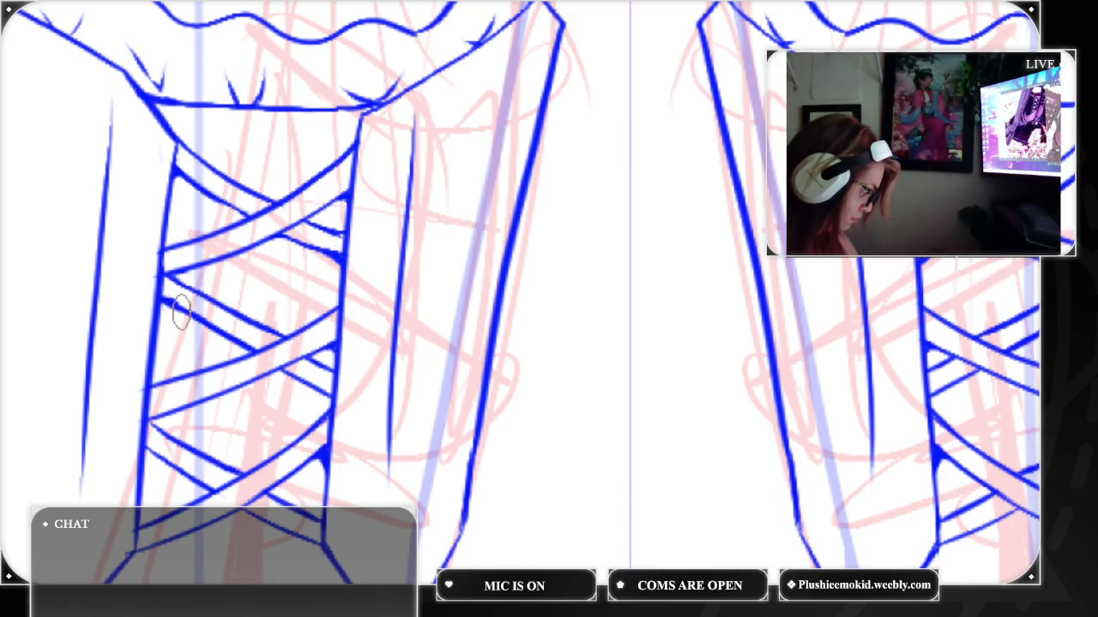
{"action": "left_click_drag", "start_coordinate": [176, 311], "coordinate": [165, 296]}
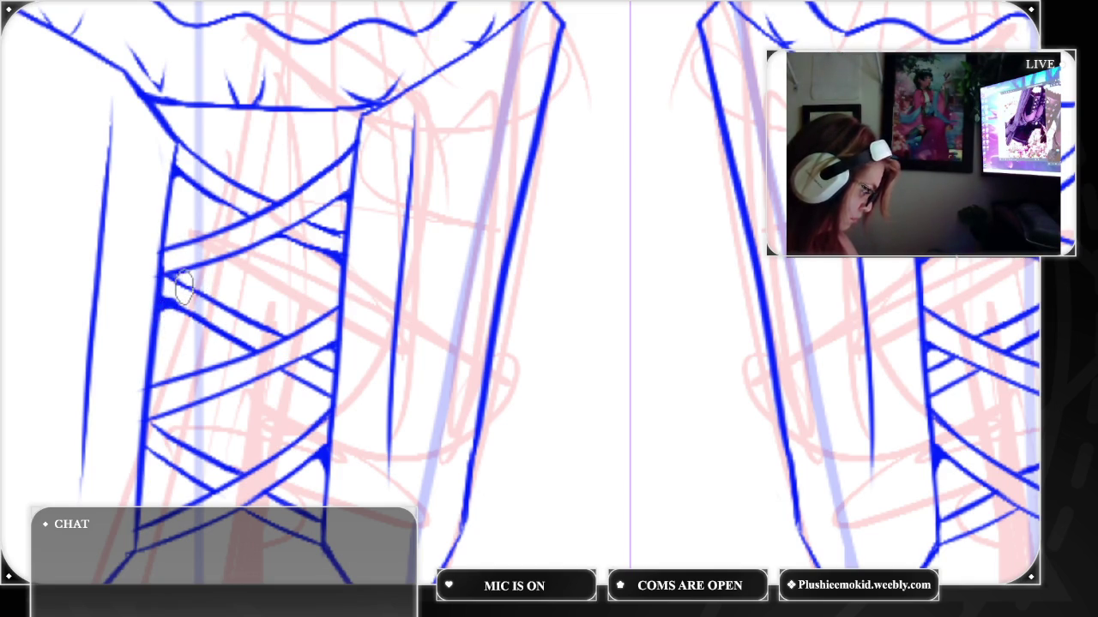
{"action": "left_click_drag", "start_coordinate": [169, 283], "coordinate": [165, 308]}
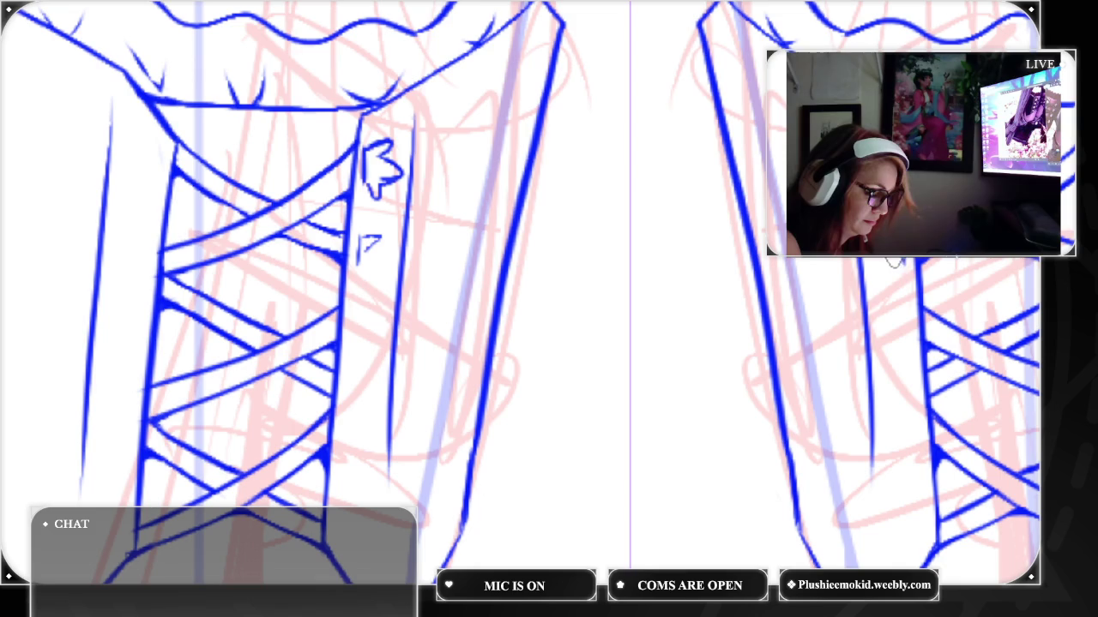
Sketch short vertical motif strokes down the front panel, redrawing the failed ones
{"action": "left_click_drag", "start_coordinate": [884, 261], "coordinate": [899, 288]}
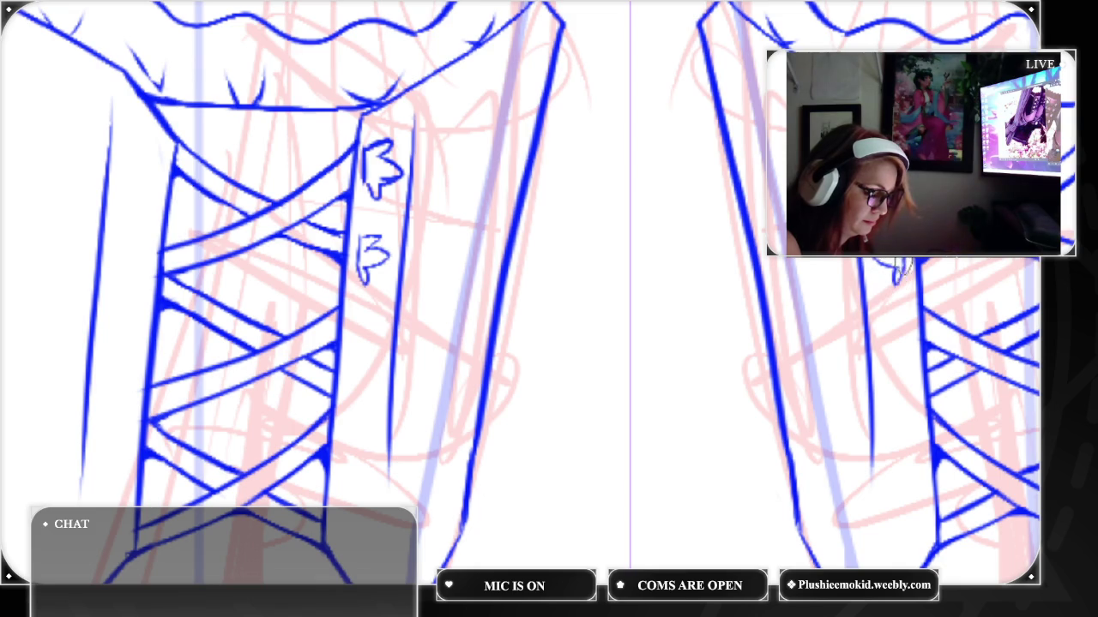
{"action": "key", "text": "ctrl+z"}
{"action": "key", "text": "ctrl+z"}
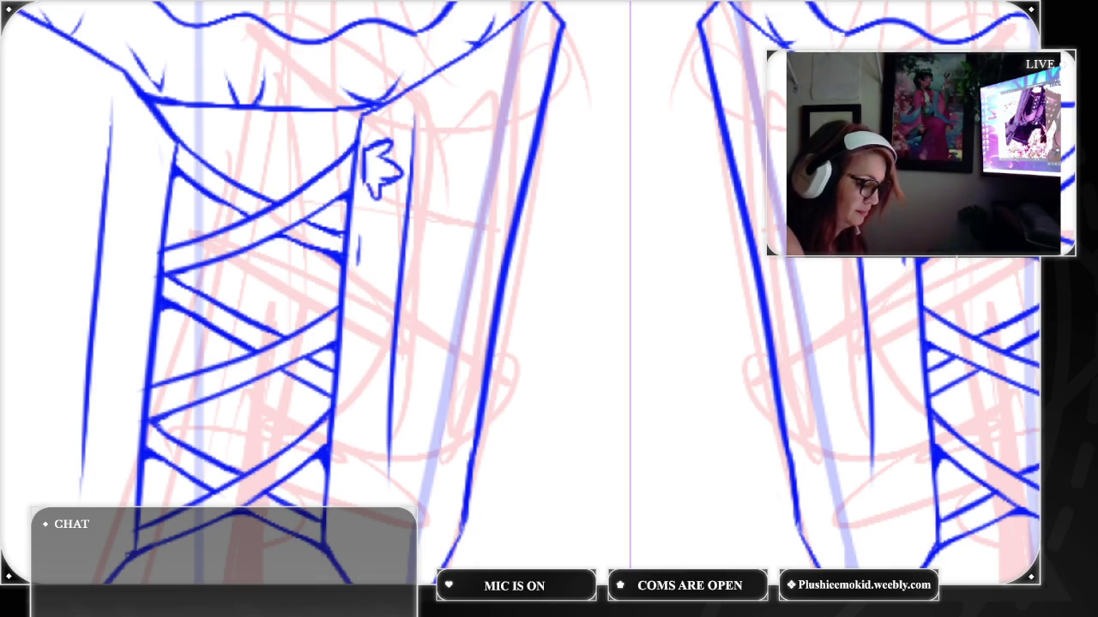
{"action": "left_click_drag", "start_coordinate": [905, 309], "coordinate": [907, 334]}
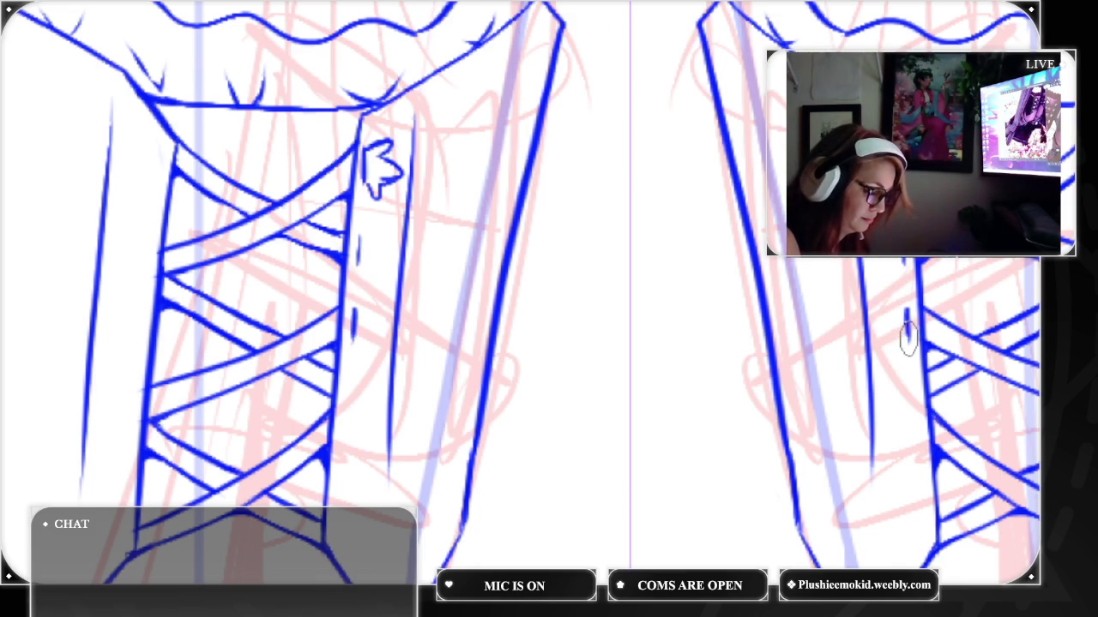
{"action": "left_click_drag", "start_coordinate": [914, 410], "coordinate": [916, 439]}
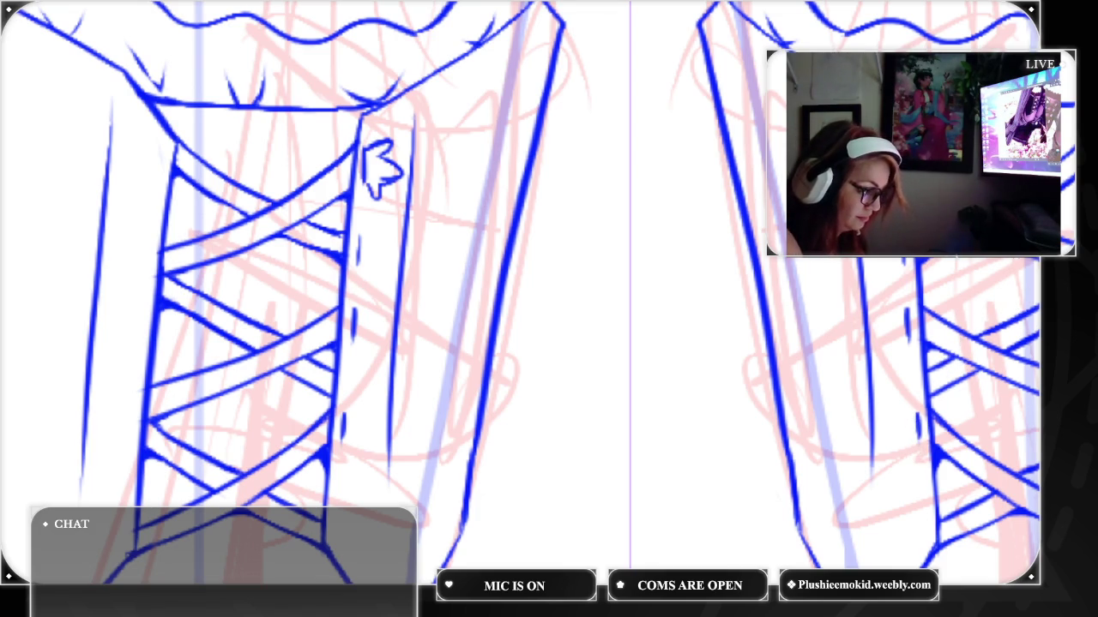
{"action": "key", "text": "ctrl+z"}
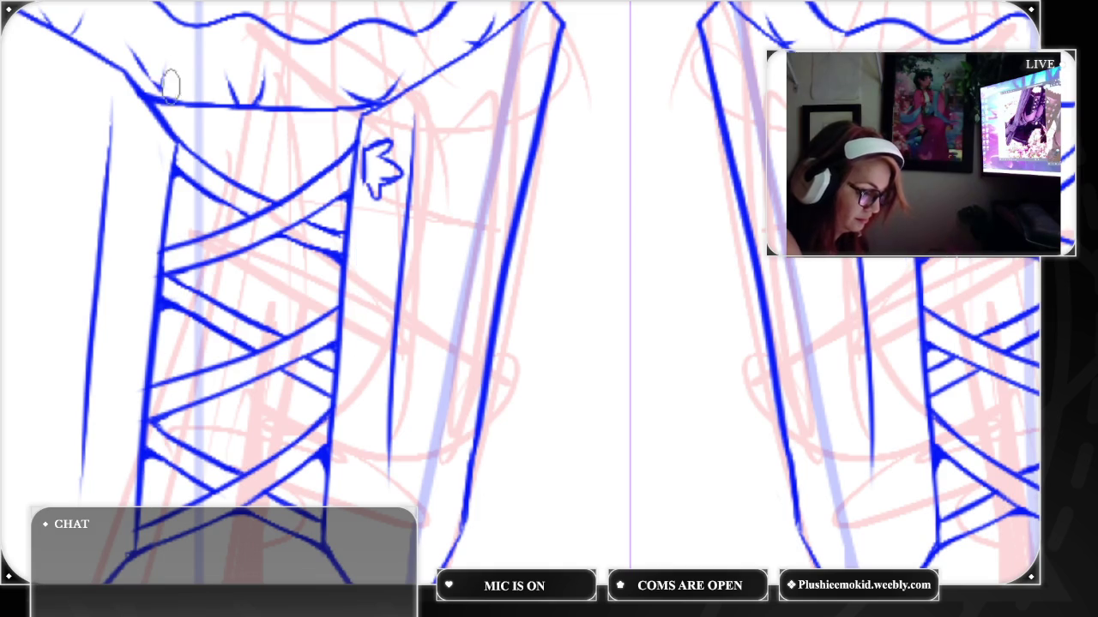
{"action": "left_click_drag", "start_coordinate": [905, 302], "coordinate": [907, 333]}
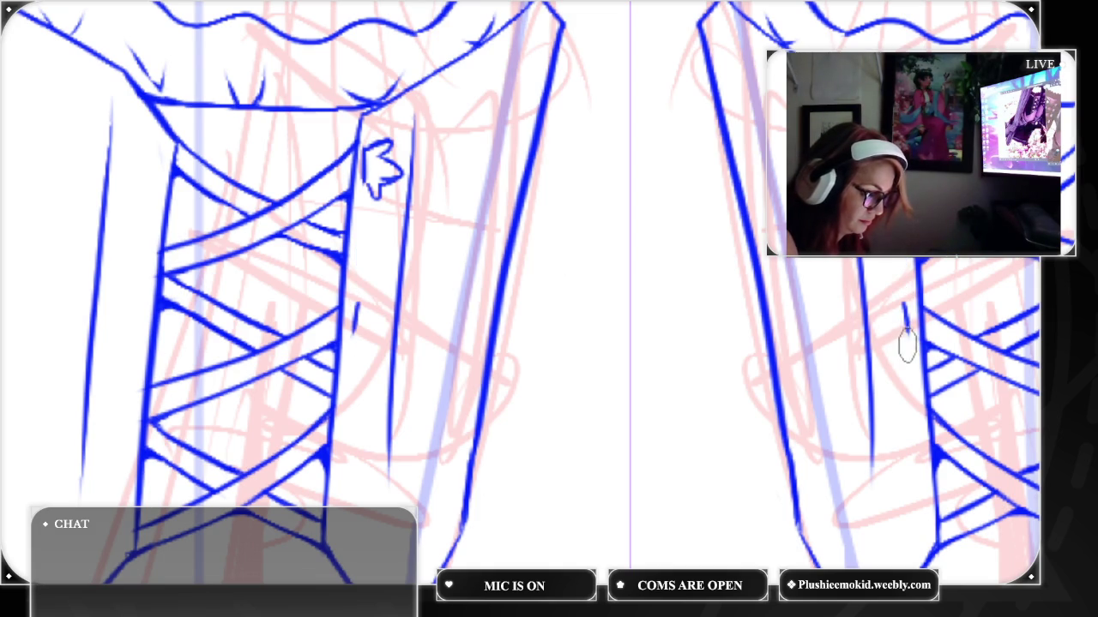
{"action": "left_click_drag", "start_coordinate": [912, 408], "coordinate": [915, 429]}
{"action": "left_click_drag", "start_coordinate": [918, 510], "coordinate": [919, 540]}
Draw the bottom, middle and upper bow motifs on the panel, redoing failed strokes
{"action": "mouse_move", "coordinate": [906, 503]}
{"action": "left_mouse_down"}
{"action": "mouse_move", "coordinate": [889, 490]}
{"action": "mouse_move", "coordinate": [905, 530]}
{"action": "mouse_move", "coordinate": [895, 520]}
{"action": "mouse_move", "coordinate": [906, 523]}
{"action": "left_mouse_up"}
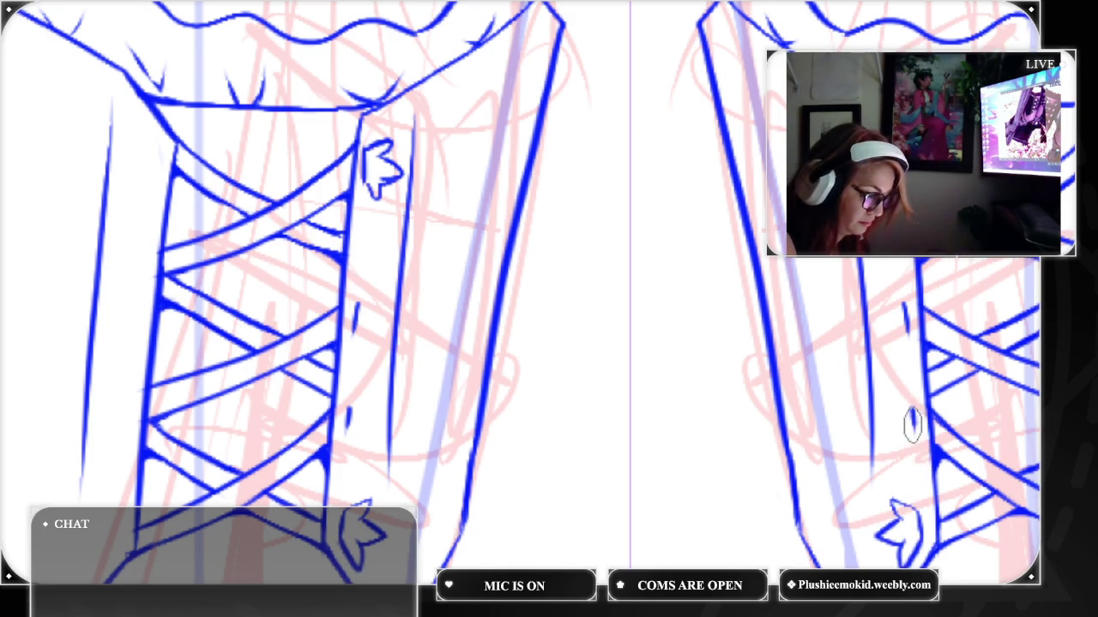
{"action": "left_click_drag", "start_coordinate": [912, 433], "coordinate": [894, 467]}
{"action": "mouse_move", "coordinate": [910, 412]}
{"action": "left_mouse_down"}
{"action": "mouse_move", "coordinate": [896, 382]}
{"action": "mouse_move", "coordinate": [902, 433]}
{"action": "mouse_move", "coordinate": [900, 419]}
{"action": "mouse_move", "coordinate": [892, 441]}
{"action": "mouse_move", "coordinate": [873, 429]}
{"action": "mouse_move", "coordinate": [901, 415]}
{"action": "left_mouse_up"}
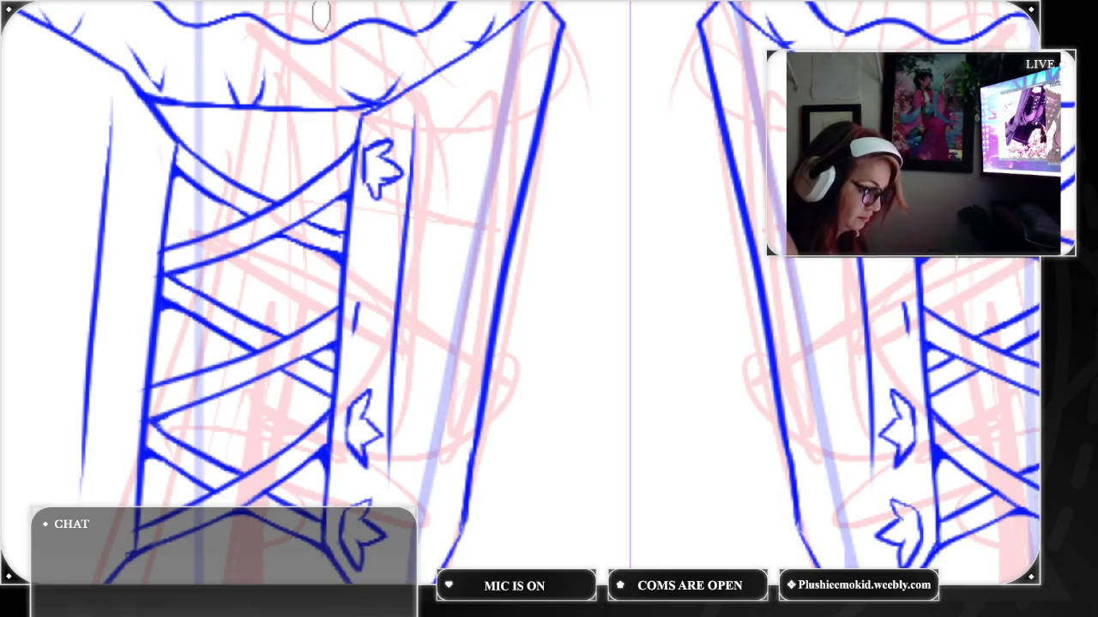
{"action": "key", "text": "ctrl+z"}
{"action": "mouse_move", "coordinate": [899, 402]}
{"action": "left_mouse_down"}
{"action": "mouse_move", "coordinate": [876, 436]}
{"action": "mouse_move", "coordinate": [896, 459]}
{"action": "left_mouse_up"}
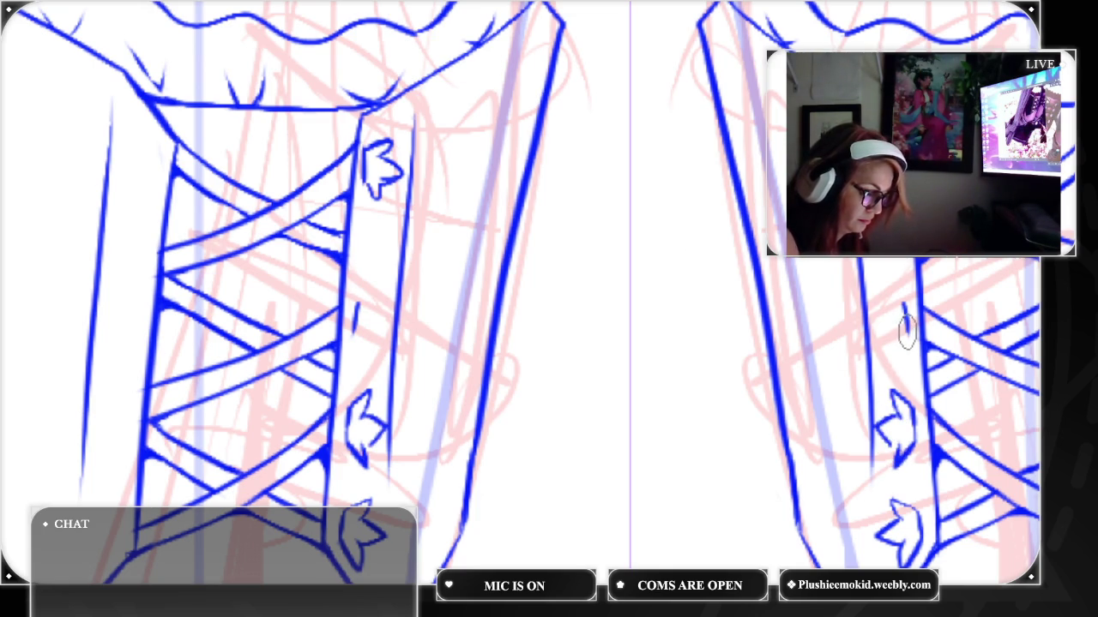
{"action": "left_click_drag", "start_coordinate": [903, 317], "coordinate": [891, 369]}
{"action": "key", "text": "ctrl+z"}
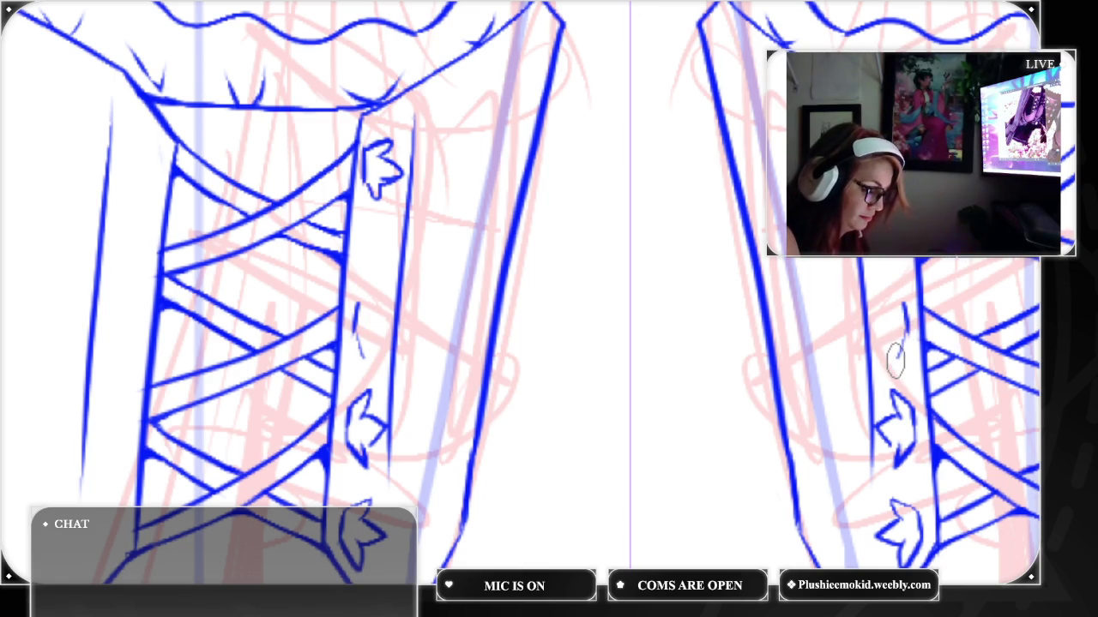
{"action": "left_click_drag", "start_coordinate": [903, 313], "coordinate": [897, 360]}
{"action": "mouse_move", "coordinate": [903, 313]}
{"action": "left_mouse_down"}
{"action": "mouse_move", "coordinate": [888, 287]}
{"action": "mouse_move", "coordinate": [877, 323]}
{"action": "mouse_move", "coordinate": [894, 373]}
{"action": "mouse_move", "coordinate": [902, 321]}
{"action": "left_mouse_up"}
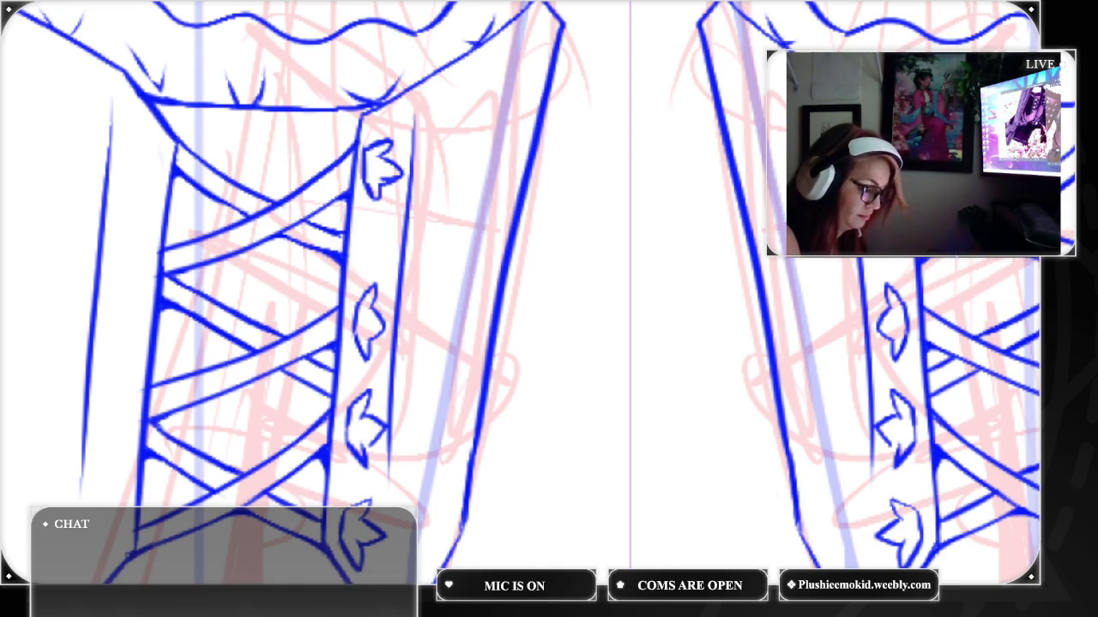
{"action": "key", "text": "ctrl+0"}
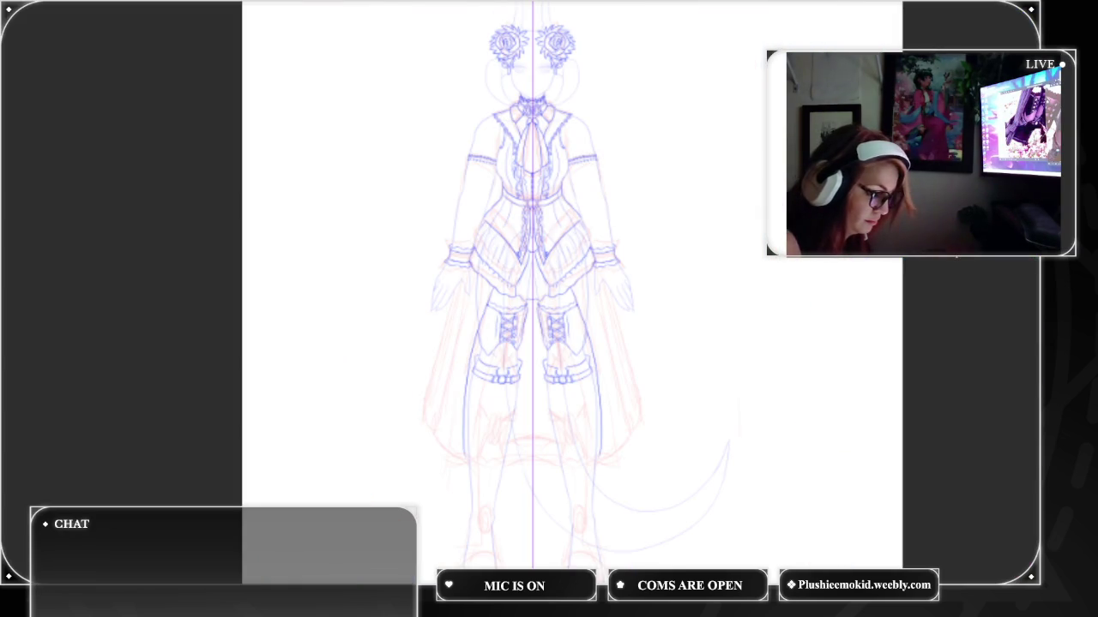
Zoom in and redraw the top bow's right lobe and make the middle bow fuller
{"action": "scroll", "coordinate": [583, 257], "scroll_direction": "up", "scroll_amount": 2}
{"action": "scroll", "coordinate": [583, 258], "scroll_direction": "up", "scroll_amount": 3}
{"action": "scroll", "coordinate": [583, 258], "scroll_direction": "up", "scroll_amount": 3}
{"action": "scroll", "coordinate": [549, 292], "scroll_direction": "up", "scroll_amount": 5}
{"action": "scroll", "coordinate": [549, 291], "scroll_direction": "left", "scroll_amount": 1}
{"action": "scroll", "coordinate": [549, 292], "scroll_direction": "right", "scroll_amount": 1}
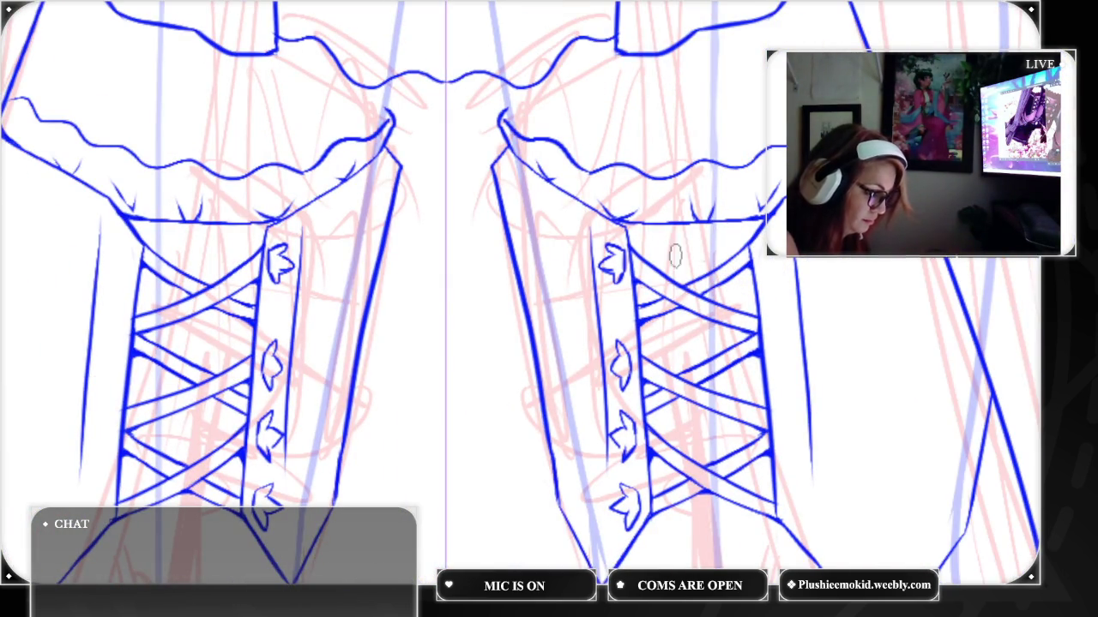
{"action": "scroll", "coordinate": [549, 291], "scroll_direction": "up", "scroll_amount": 2}
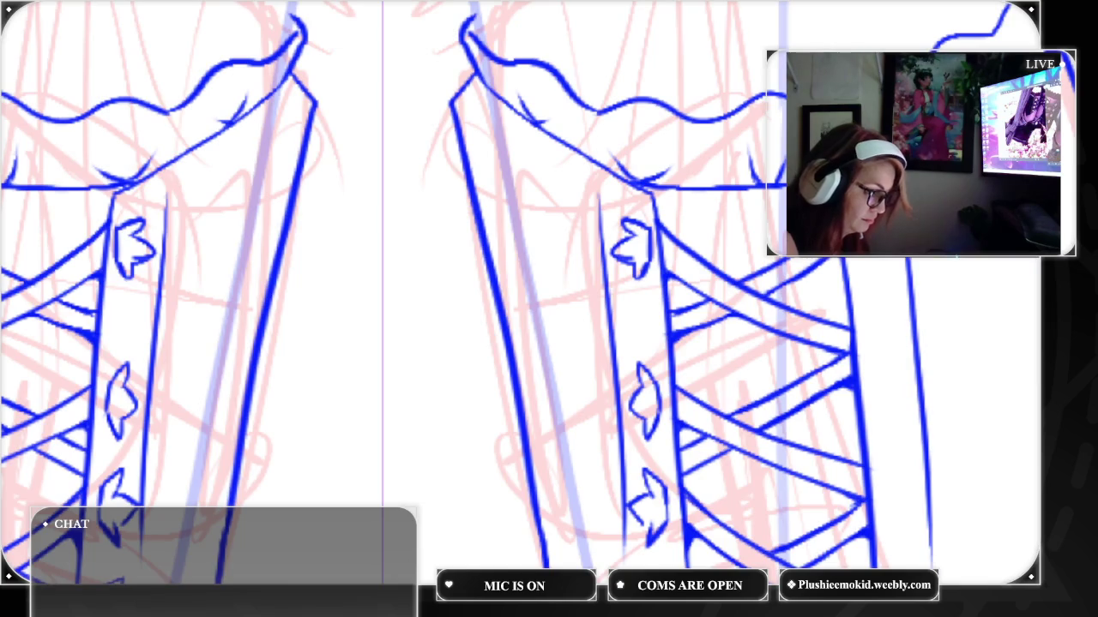
{"action": "scroll", "coordinate": [549, 292], "scroll_direction": "up", "scroll_amount": 2}
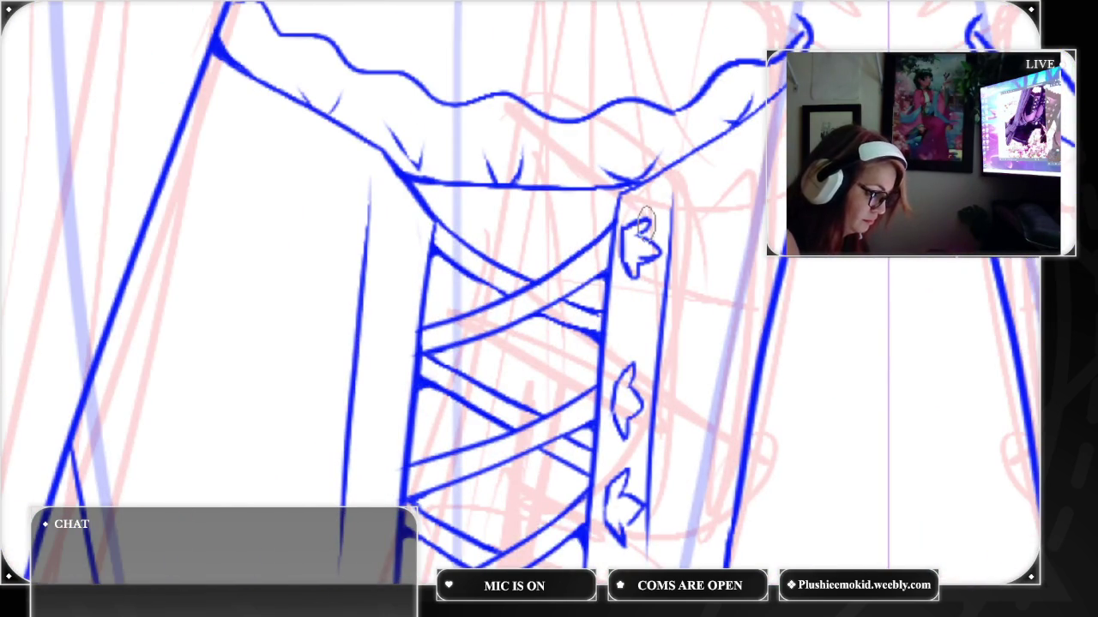
{"action": "mouse_move", "coordinate": [645, 232]}
{"action": "left_mouse_down"}
{"action": "mouse_move", "coordinate": [661, 243]}
{"action": "mouse_move", "coordinate": [636, 279]}
{"action": "left_mouse_up"}
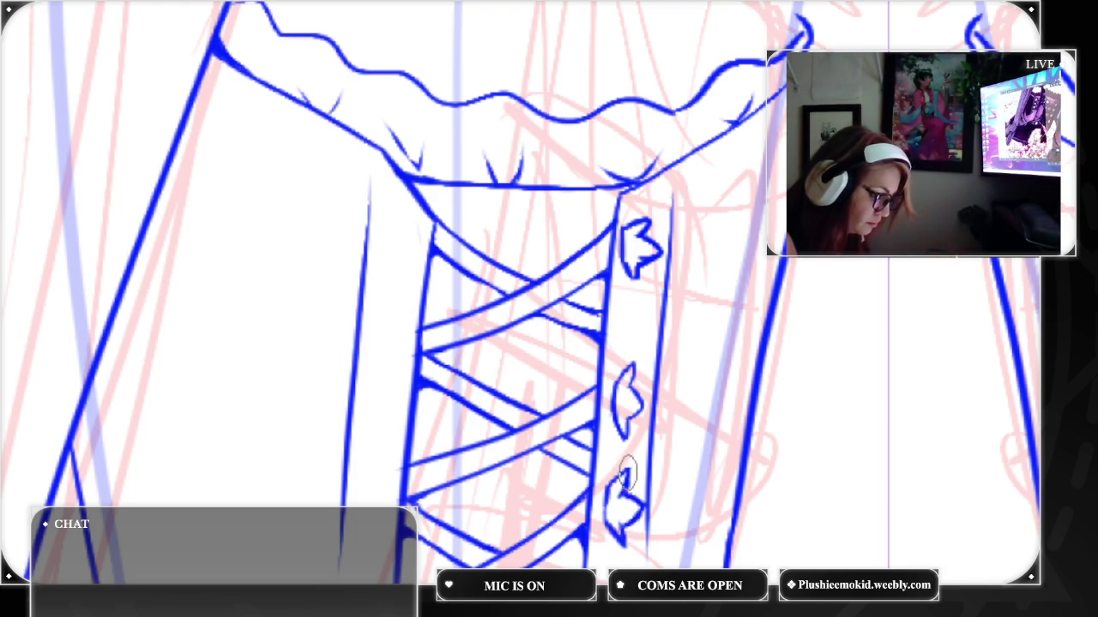
{"action": "mouse_move", "coordinate": [629, 414]}
{"action": "left_mouse_down"}
{"action": "mouse_move", "coordinate": [636, 365]}
{"action": "mouse_move", "coordinate": [624, 404]}
{"action": "left_mouse_up"}
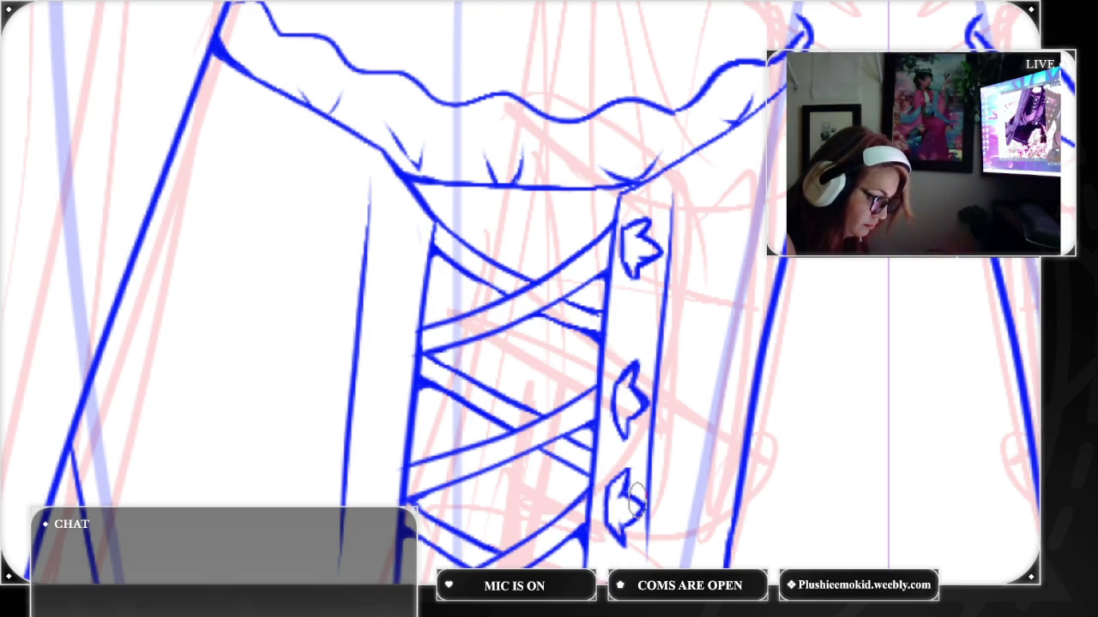
Ink the first arrow-shaped eyelet beside the corset lacing with a stroke and hook
{"action": "scroll", "coordinate": [549, 292], "scroll_direction": "down", "scroll_amount": 3}
{"action": "scroll", "coordinate": [549, 292], "scroll_direction": "right", "scroll_amount": 3}
{"action": "scroll", "coordinate": [549, 292], "scroll_direction": "right", "scroll_amount": 3}
{"action": "scroll", "coordinate": [549, 291], "scroll_direction": "right", "scroll_amount": 3}
{"action": "scroll", "coordinate": [549, 291], "scroll_direction": "right", "scroll_amount": 3}
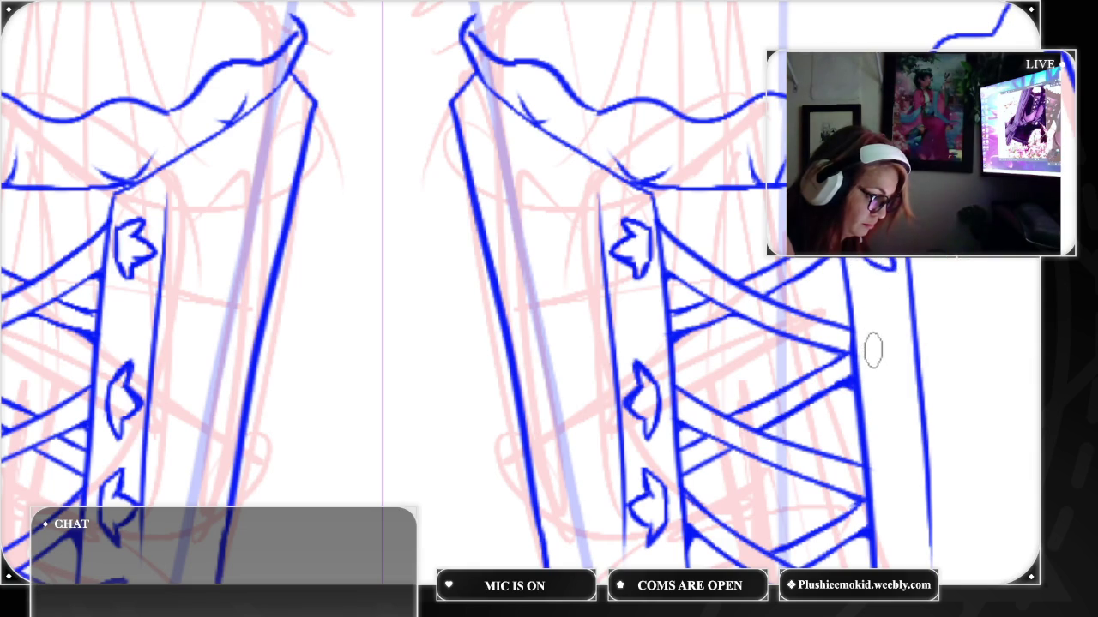
{"action": "left_click_drag", "start_coordinate": [870, 338], "coordinate": [871, 373]}
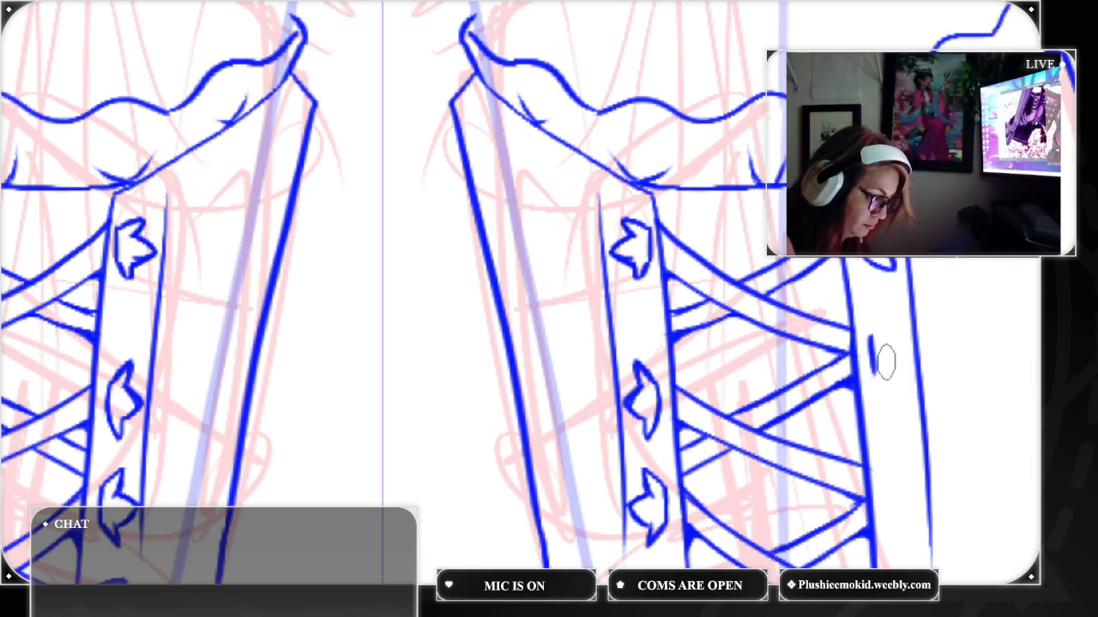
{"action": "left_click_drag", "start_coordinate": [869, 363], "coordinate": [888, 391]}
{"action": "left_click_drag", "start_coordinate": [892, 343], "coordinate": [877, 312]}
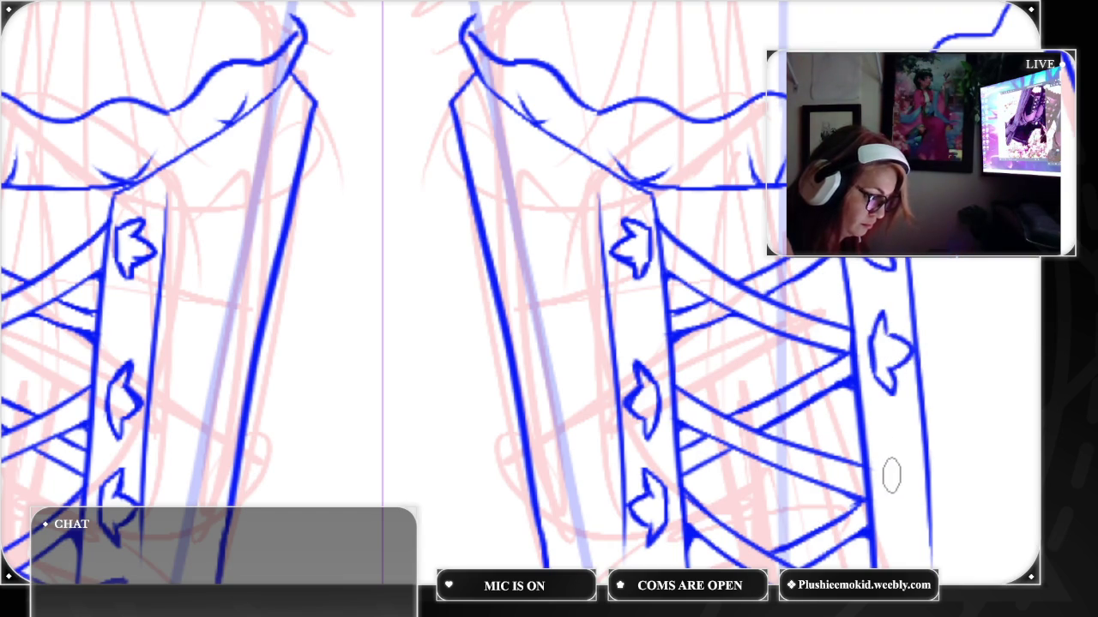
Ink the lower arrow eyelet and another eyelet further along, then view the whole figure
{"action": "mouse_move", "coordinate": [886, 470]}
{"action": "left_mouse_down"}
{"action": "mouse_move", "coordinate": [884, 514]}
{"action": "mouse_move", "coordinate": [910, 478]}
{"action": "mouse_move", "coordinate": [898, 519]}
{"action": "mouse_move", "coordinate": [909, 540]}
{"action": "left_mouse_up"}
{"action": "mouse_move", "coordinate": [884, 493]}
{"action": "left_mouse_down"}
{"action": "mouse_move", "coordinate": [905, 485]}
{"action": "mouse_move", "coordinate": [982, 248]}
{"action": "left_mouse_up"}
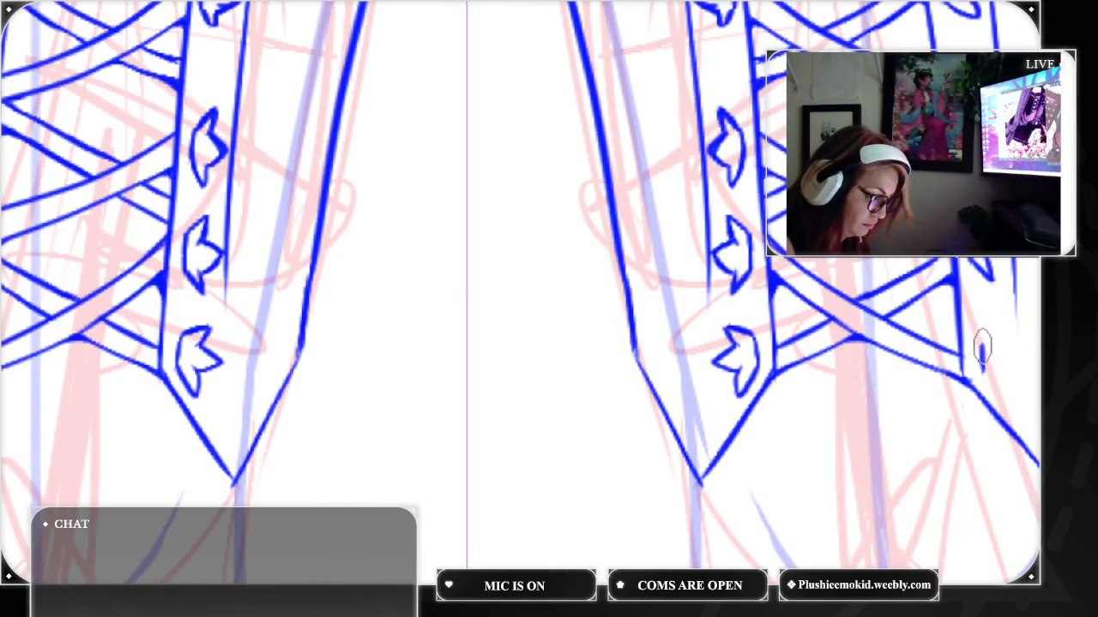
{"action": "mouse_move", "coordinate": [993, 319]}
{"action": "left_mouse_down"}
{"action": "mouse_move", "coordinate": [984, 369]}
{"action": "mouse_move", "coordinate": [1021, 343]}
{"action": "mouse_move", "coordinate": [1000, 392]}
{"action": "mouse_move", "coordinate": [980, 373]}
{"action": "left_mouse_up"}
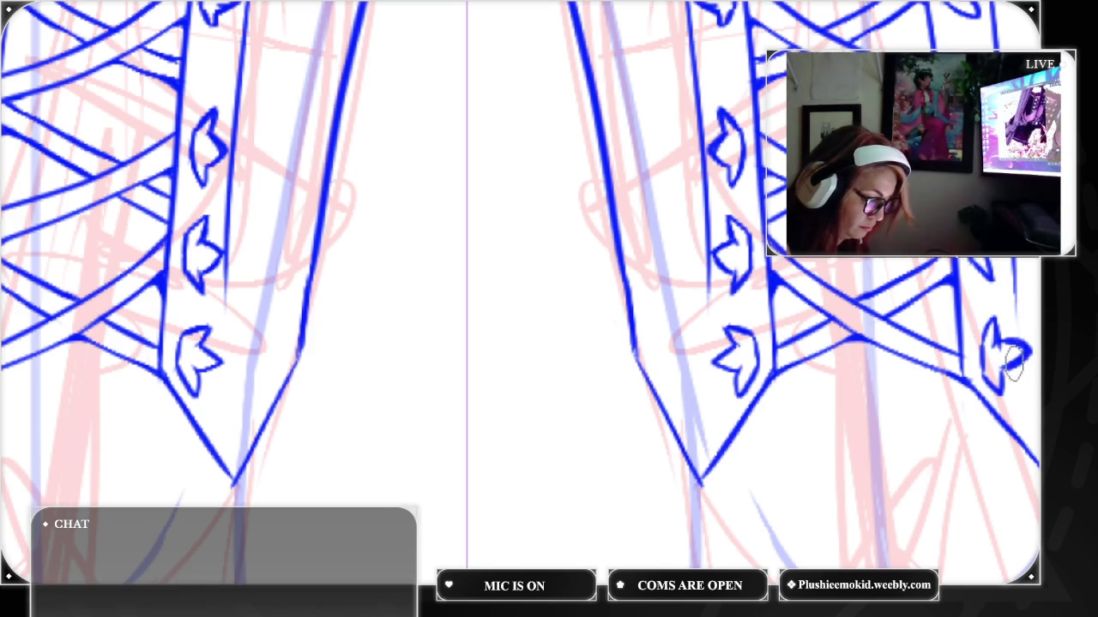
{"action": "key", "text": "ctrl+0"}
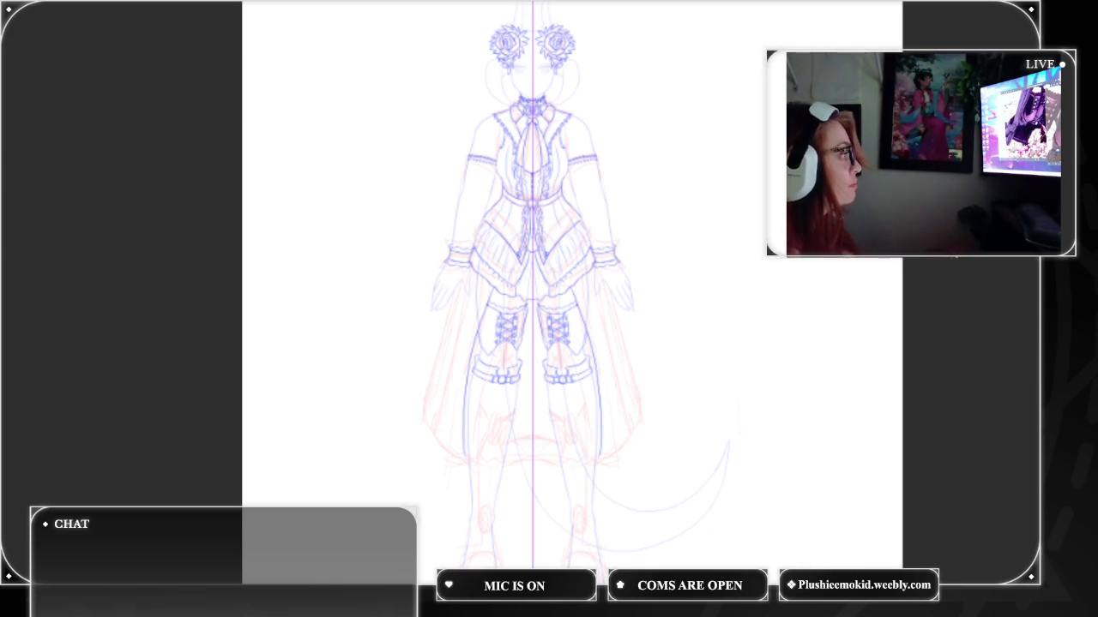
{"action": "scroll", "coordinate": [573, 304], "scroll_direction": "up", "scroll_amount": 2}
Zoom to the thigh belt and draw a side flap and a line hanging below the buckle
{"action": "scroll", "coordinate": [573, 303], "scroll_direction": "up", "scroll_amount": 4}
{"action": "scroll", "coordinate": [573, 304], "scroll_direction": "up", "scroll_amount": 3}
{"action": "scroll", "coordinate": [514, 292], "scroll_direction": "down", "scroll_amount": 5}
{"action": "scroll", "coordinate": [514, 292], "scroll_direction": "down", "scroll_amount": 2}
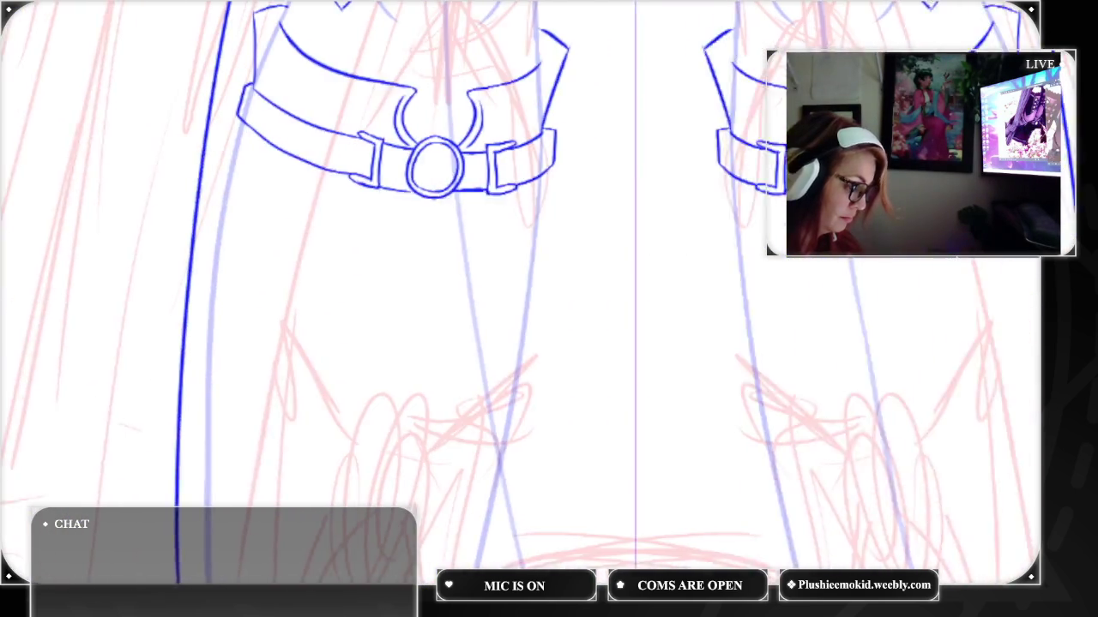
{"action": "scroll", "coordinate": [514, 292], "scroll_direction": "up", "scroll_amount": 1}
{"action": "scroll", "coordinate": [514, 291], "scroll_direction": "up", "scroll_amount": 1}
{"action": "scroll", "coordinate": [585, 295], "scroll_direction": "up", "scroll_amount": 3}
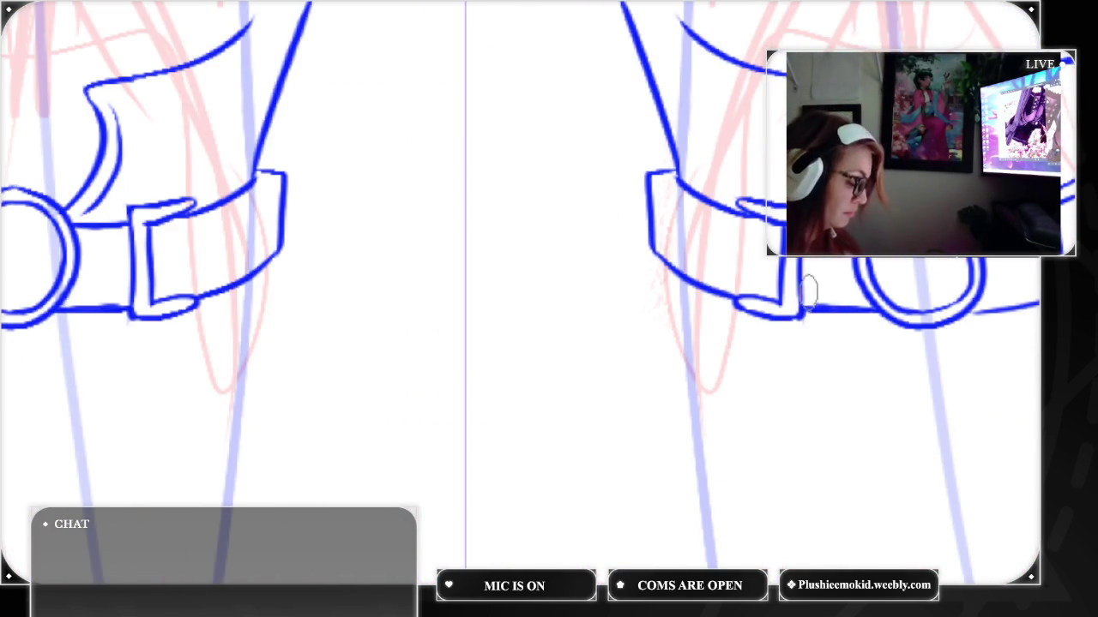
{"action": "mouse_move", "coordinate": [759, 317]}
{"action": "left_mouse_down"}
{"action": "mouse_move", "coordinate": [725, 379]}
{"action": "mouse_move", "coordinate": [767, 436]}
{"action": "mouse_move", "coordinate": [853, 394]}
{"action": "left_mouse_up"}
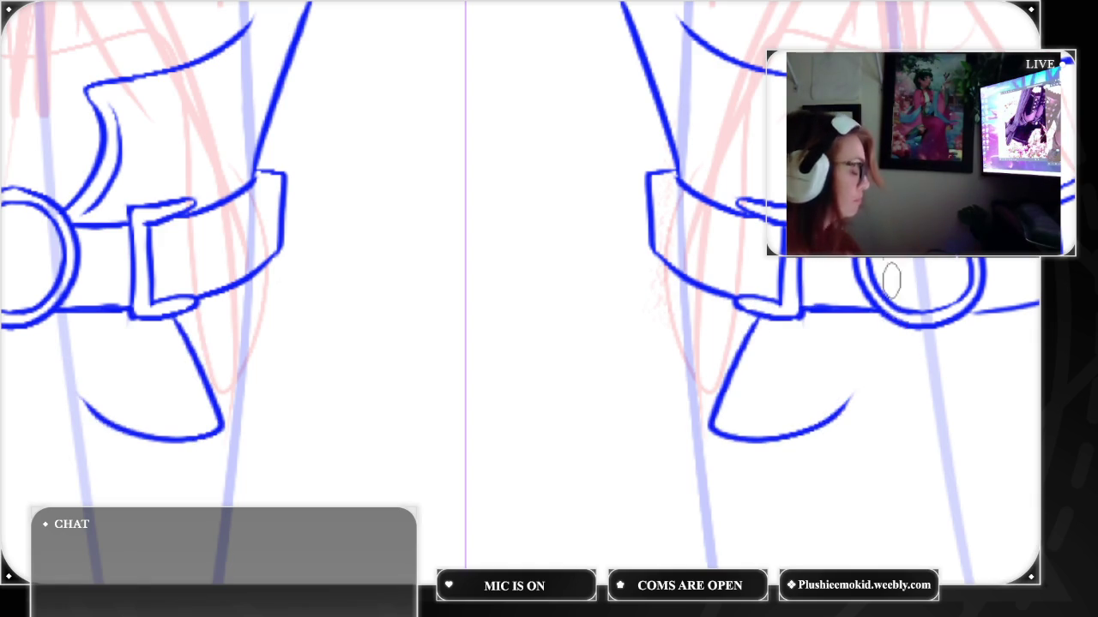
{"action": "left_click_drag", "start_coordinate": [874, 318], "coordinate": [843, 505]}
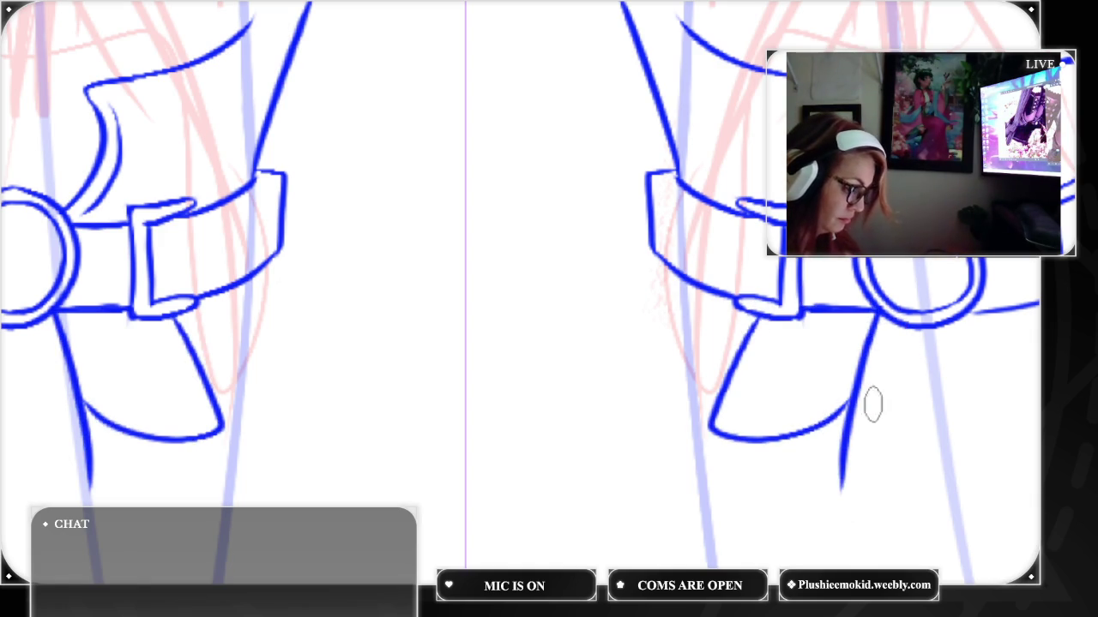
Complete the tapered center tab and redraw the right side flap beside it
{"action": "mouse_move", "coordinate": [840, 454]}
{"action": "left_mouse_down"}
{"action": "mouse_move", "coordinate": [842, 559]}
{"action": "mouse_move", "coordinate": [1025, 515]}
{"action": "left_mouse_up"}
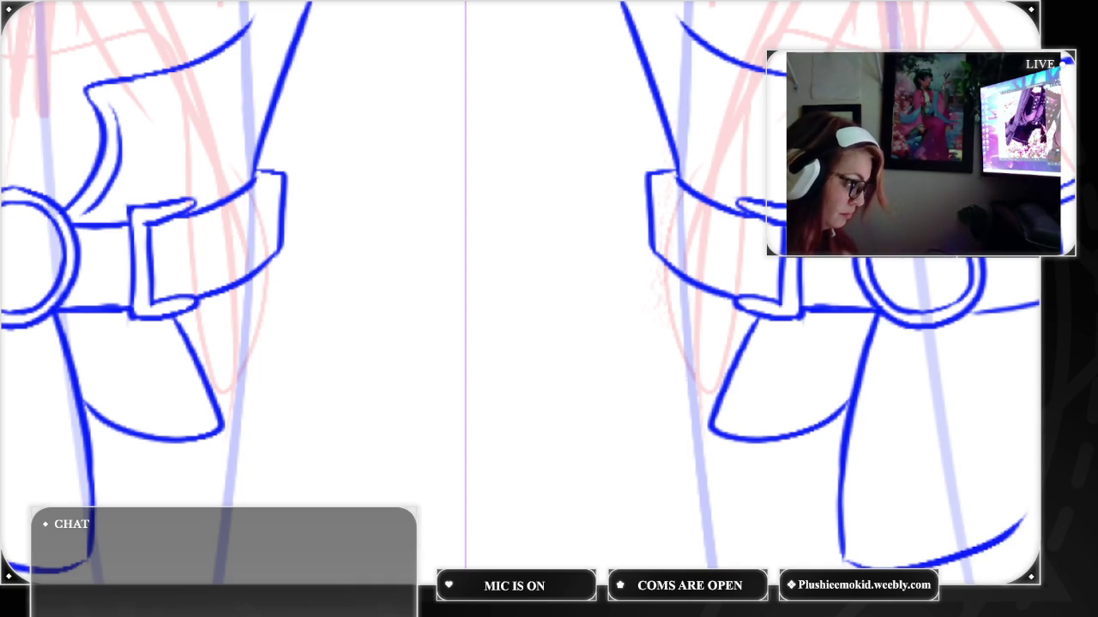
{"action": "key", "text": "ctrl+z"}
{"action": "mouse_move", "coordinate": [986, 313]}
{"action": "left_mouse_down"}
{"action": "mouse_move", "coordinate": [1020, 421]}
{"action": "mouse_move", "coordinate": [1034, 523]}
{"action": "left_mouse_up"}
{"action": "mouse_move", "coordinate": [842, 553]}
{"action": "left_mouse_down"}
{"action": "mouse_move", "coordinate": [875, 566]}
{"action": "mouse_move", "coordinate": [1033, 522]}
{"action": "mouse_move", "coordinate": [1017, 410]}
{"action": "left_mouse_up"}
{"action": "mouse_move", "coordinate": [858, 386]}
{"action": "left_mouse_down"}
{"action": "mouse_move", "coordinate": [771, 215]}
{"action": "mouse_move", "coordinate": [520, 206]}
{"action": "mouse_move", "coordinate": [438, 180]}
{"action": "left_mouse_up"}
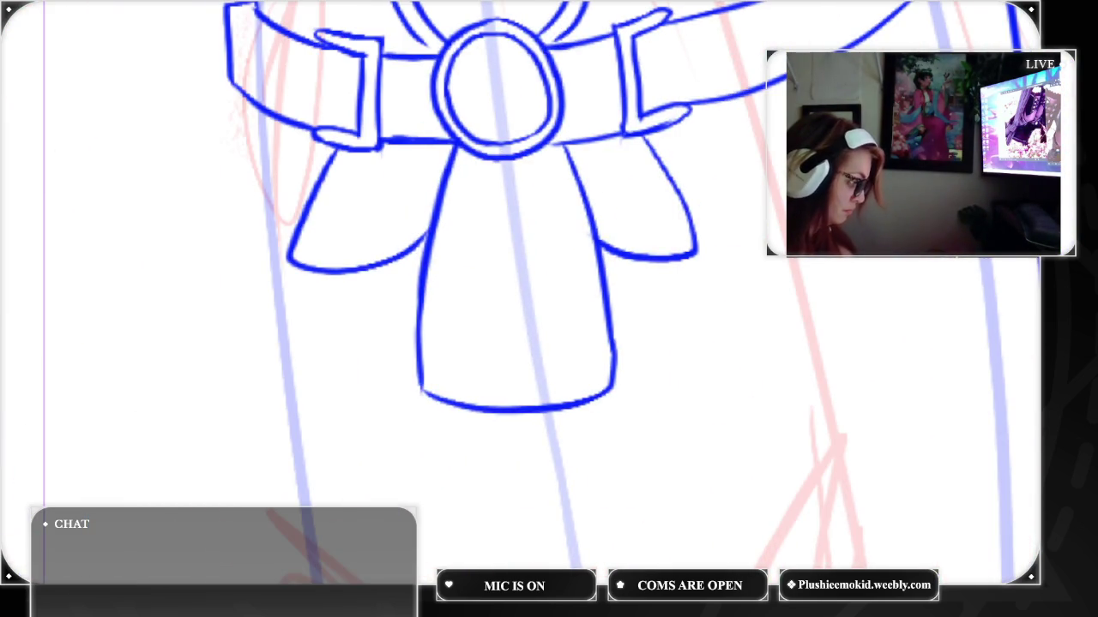
{"action": "key", "text": "ctrl+z"}
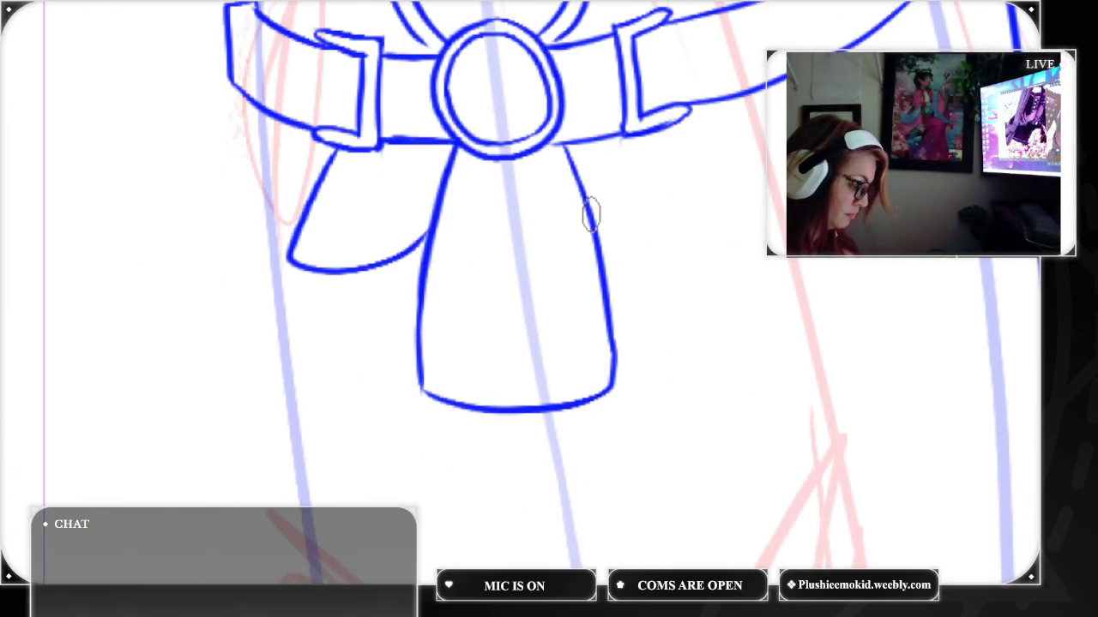
{"action": "mouse_move", "coordinate": [599, 228]}
{"action": "left_mouse_down"}
{"action": "mouse_move", "coordinate": [746, 266]}
{"action": "mouse_move", "coordinate": [682, 129]}
{"action": "left_mouse_up"}
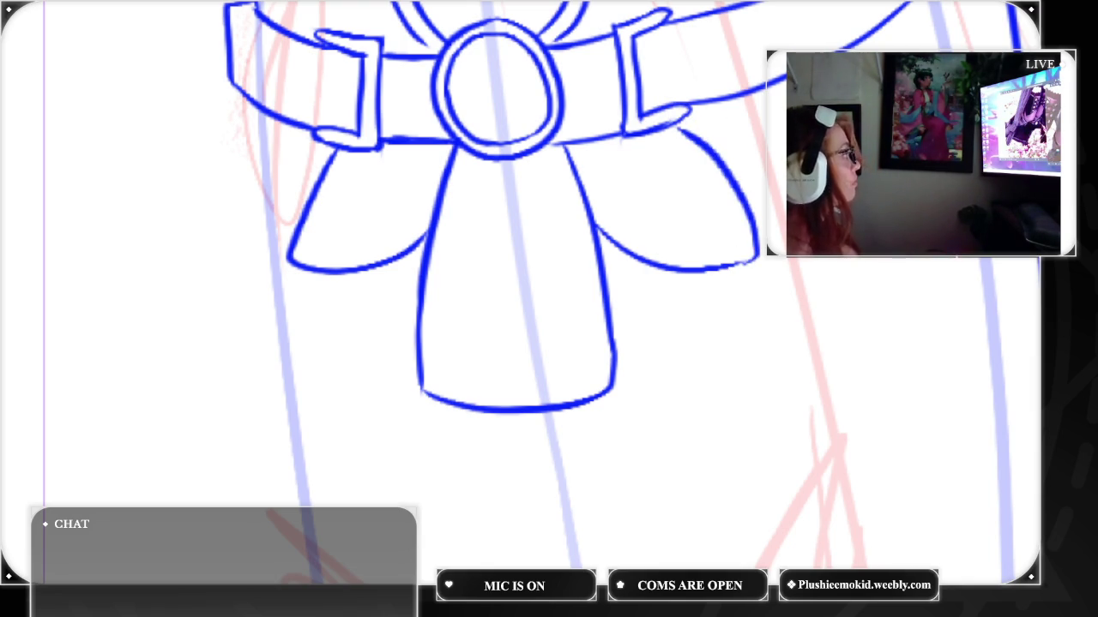
Bring the feet into view and ink the sole curve along the bottom of the shoes
{"action": "scroll", "coordinate": [314, 298], "scroll_direction": "down", "scroll_amount": 2}
{"action": "scroll", "coordinate": [314, 298], "scroll_direction": "down", "scroll_amount": 2}
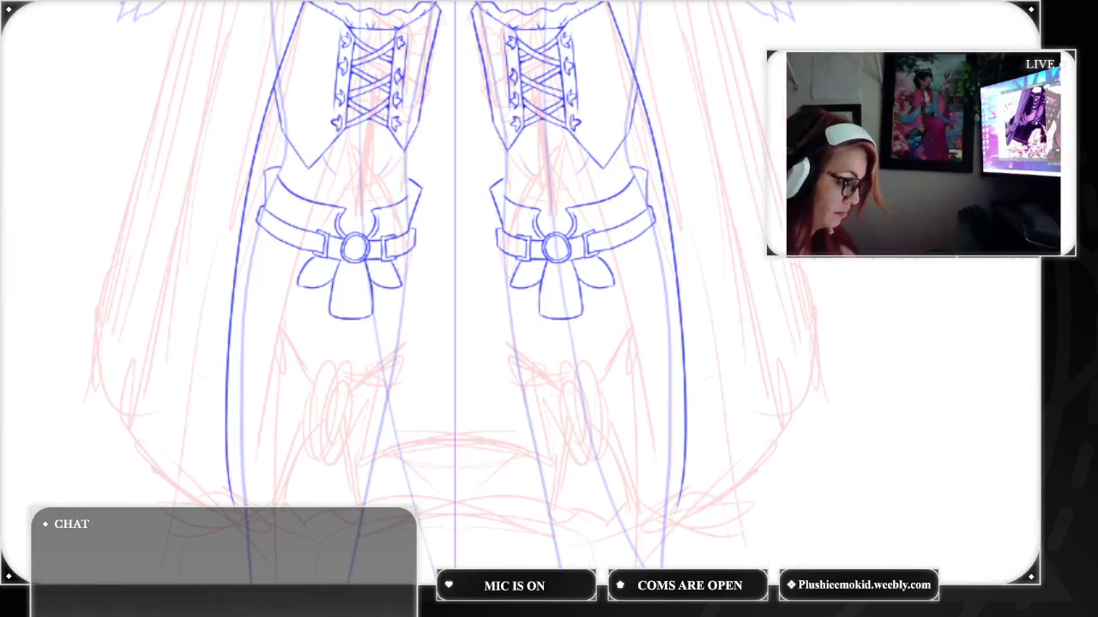
{"action": "mouse_move", "coordinate": [412, 480]}
{"action": "left_mouse_down"}
{"action": "mouse_move", "coordinate": [484, 170]}
{"action": "mouse_move", "coordinate": [485, 83]}
{"action": "left_mouse_up"}
{"action": "left_click_drag", "start_coordinate": [515, 343], "coordinate": [533, 231]}
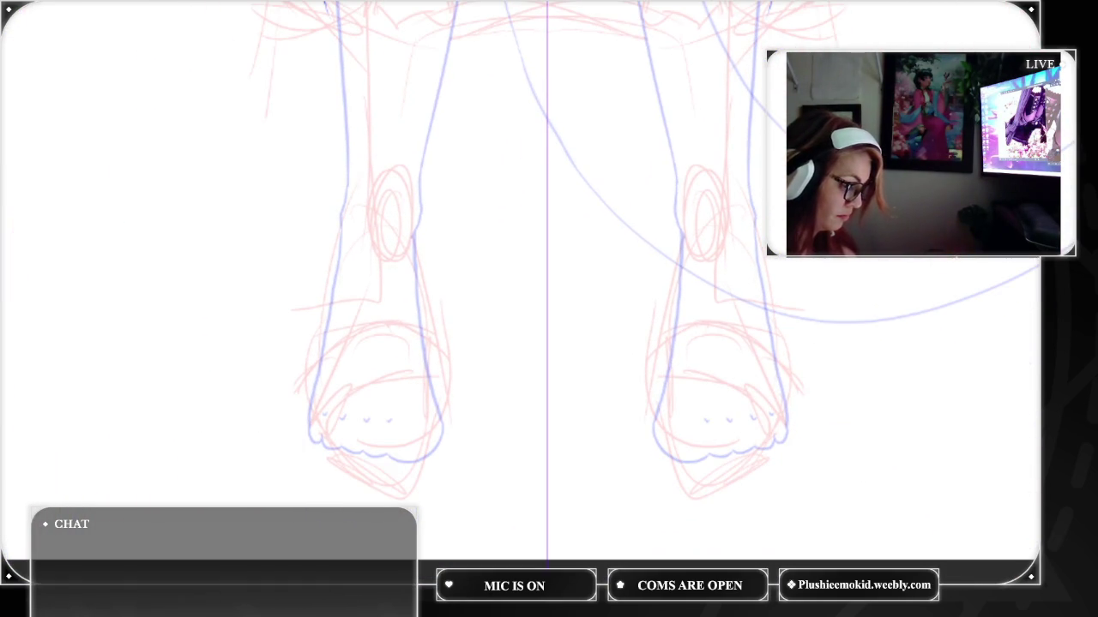
{"action": "scroll", "coordinate": [571, 292], "scroll_direction": "up", "scroll_amount": 2}
{"action": "scroll", "coordinate": [571, 292], "scroll_direction": "up", "scroll_amount": 2}
{"action": "left_click_drag", "start_coordinate": [763, 600], "coordinate": [652, 382]}
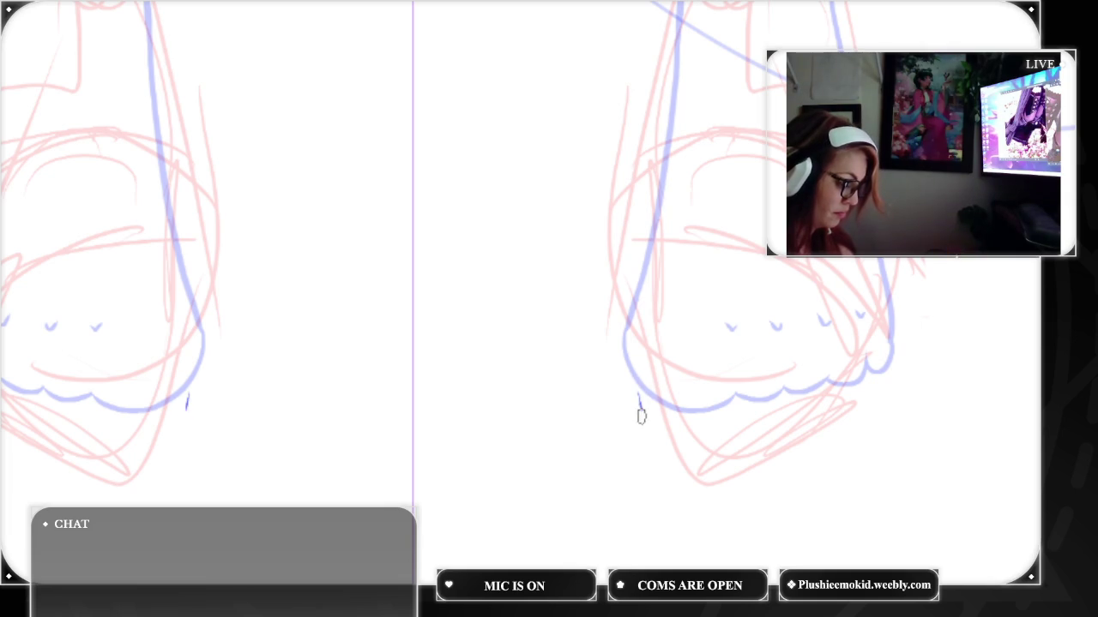
{"action": "mouse_move", "coordinate": [652, 425]}
{"action": "left_mouse_down"}
{"action": "mouse_move", "coordinate": [779, 440]}
{"action": "mouse_move", "coordinate": [892, 381]}
{"action": "left_mouse_up"}
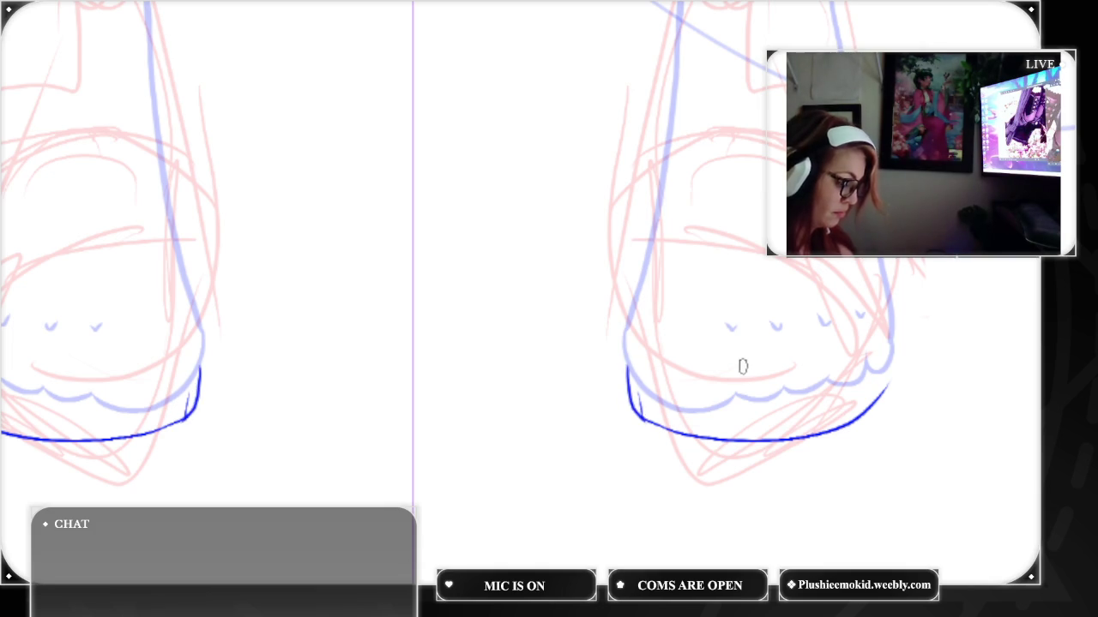
{"action": "left_click_drag", "start_coordinate": [639, 394], "coordinate": [638, 416]}
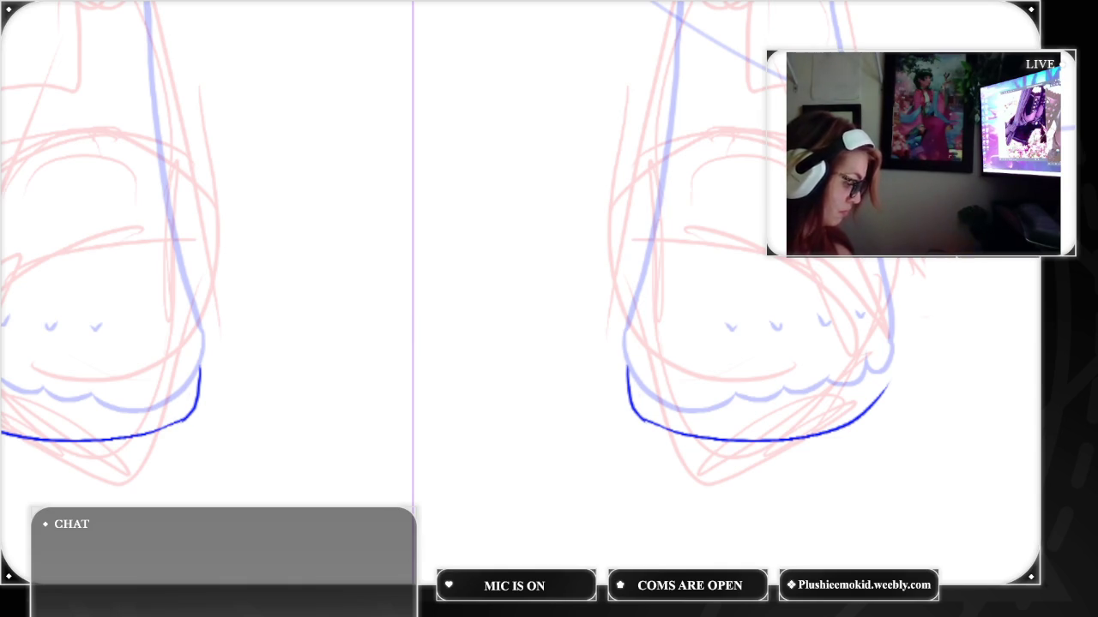
Draw the shoe's top edge and right side, reconnecting them to the sole
{"action": "mouse_move", "coordinate": [624, 367]}
{"action": "left_mouse_down"}
{"action": "mouse_move", "coordinate": [760, 221]}
{"action": "mouse_move", "coordinate": [823, 229]}
{"action": "left_mouse_up"}
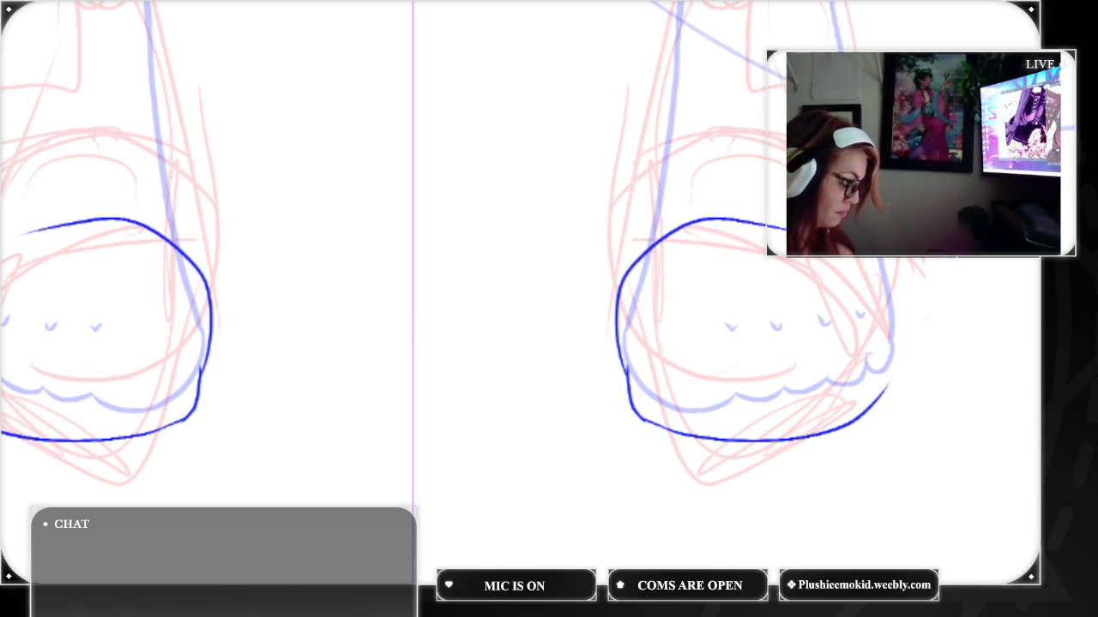
{"action": "key", "text": "ctrl+z"}
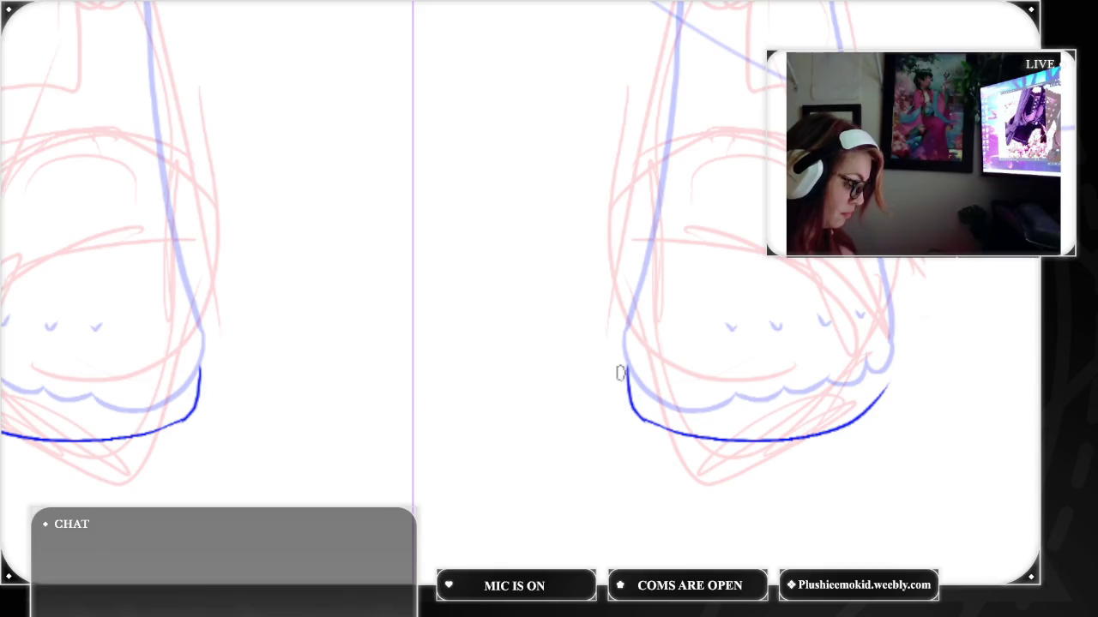
{"action": "mouse_move", "coordinate": [625, 368]}
{"action": "left_mouse_down"}
{"action": "mouse_move", "coordinate": [723, 211]}
{"action": "mouse_move", "coordinate": [760, 190]}
{"action": "mouse_move", "coordinate": [851, 267]}
{"action": "mouse_move", "coordinate": [888, 362]}
{"action": "left_mouse_up"}
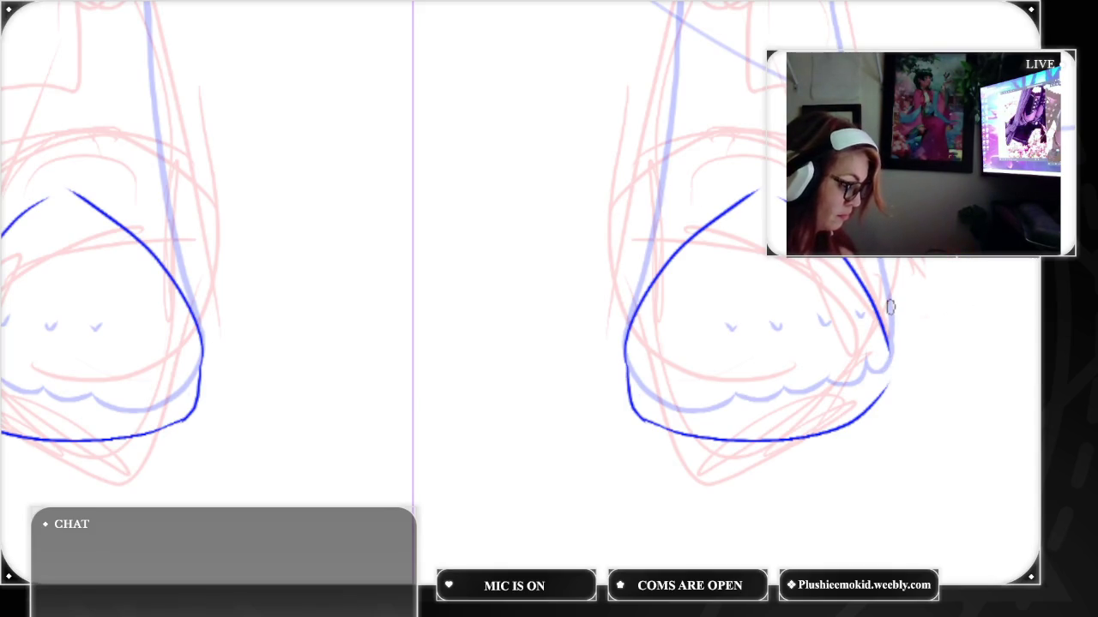
{"action": "left_click_drag", "start_coordinate": [892, 334], "coordinate": [886, 388]}
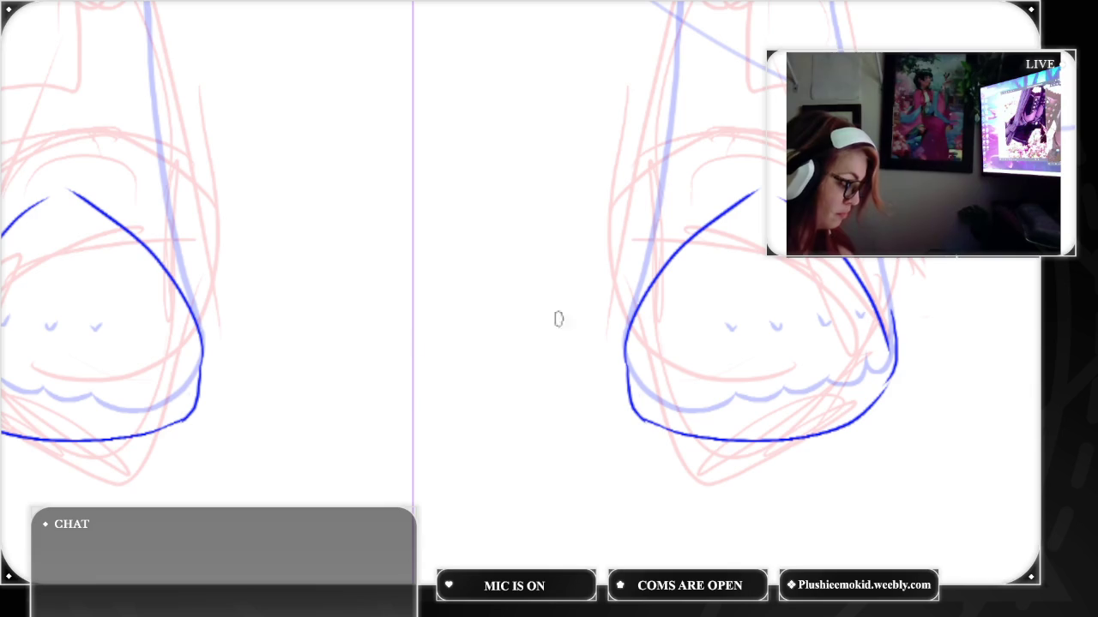
{"action": "key", "text": "ctrl+z"}
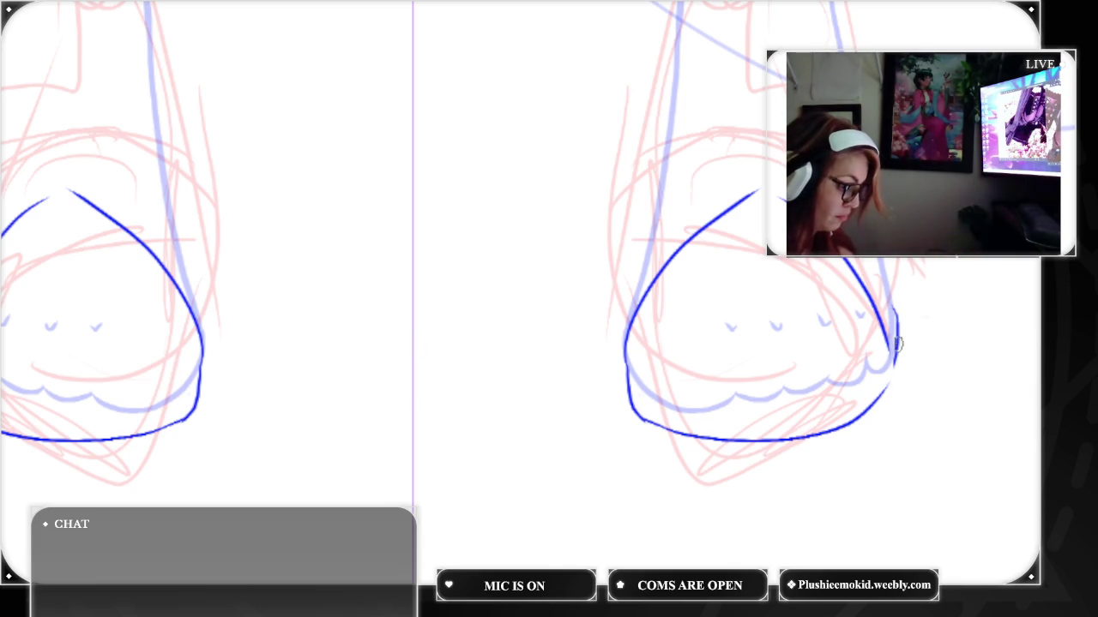
{"action": "left_click_drag", "start_coordinate": [895, 330], "coordinate": [877, 399]}
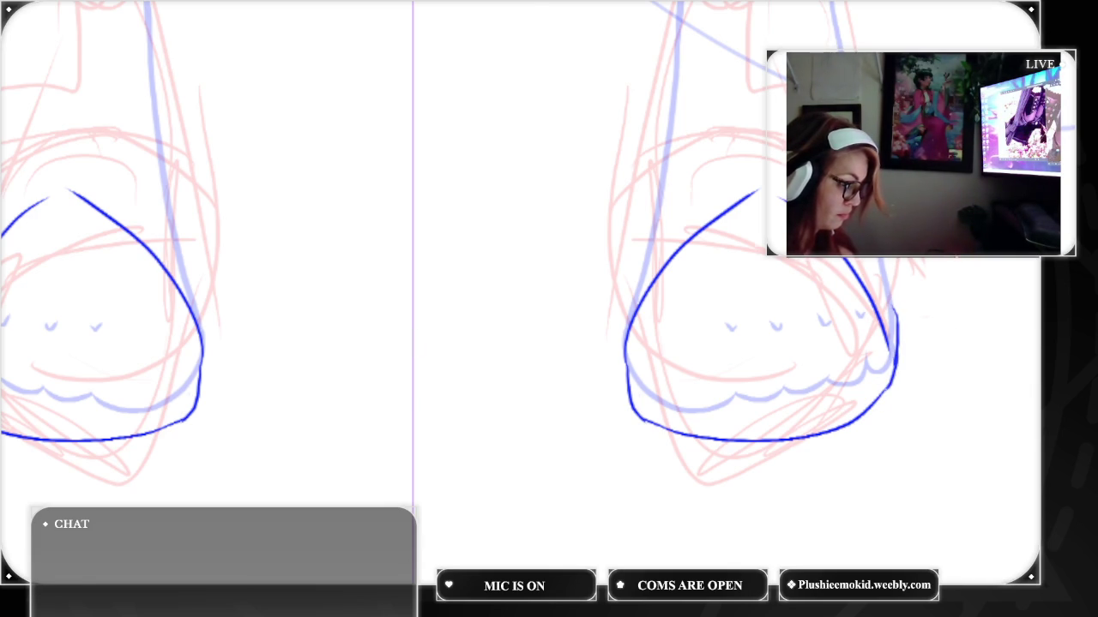
{"action": "key", "text": "ctrl+0"}
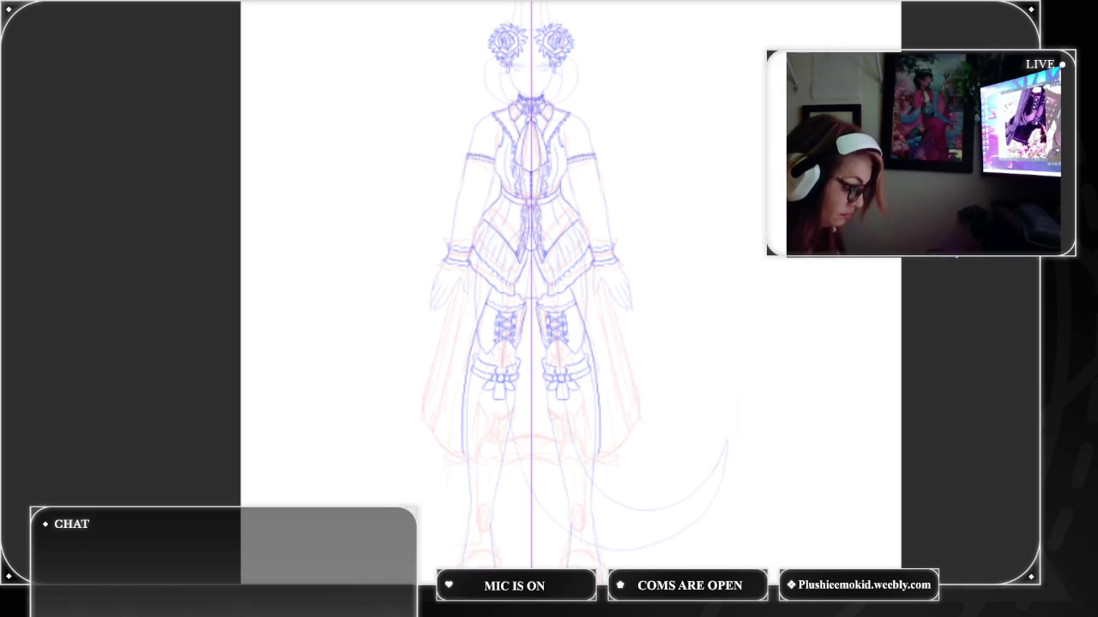
Ink the shoe's top outline and right edge over the foot, mirrored
{"action": "scroll", "coordinate": [572, 291], "scroll_direction": "up", "scroll_amount": 5}
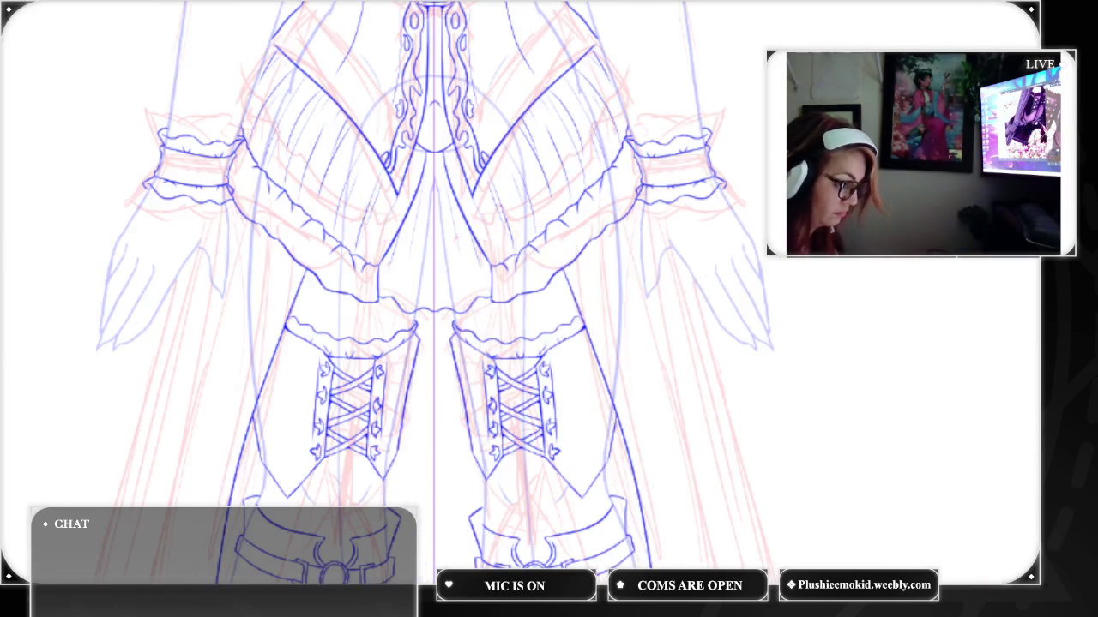
{"action": "scroll", "coordinate": [429, 291], "scroll_direction": "down", "scroll_amount": 5}
{"action": "scroll", "coordinate": [429, 291], "scroll_direction": "down", "scroll_amount": 5}
{"action": "scroll", "coordinate": [429, 292], "scroll_direction": "down", "scroll_amount": 5}
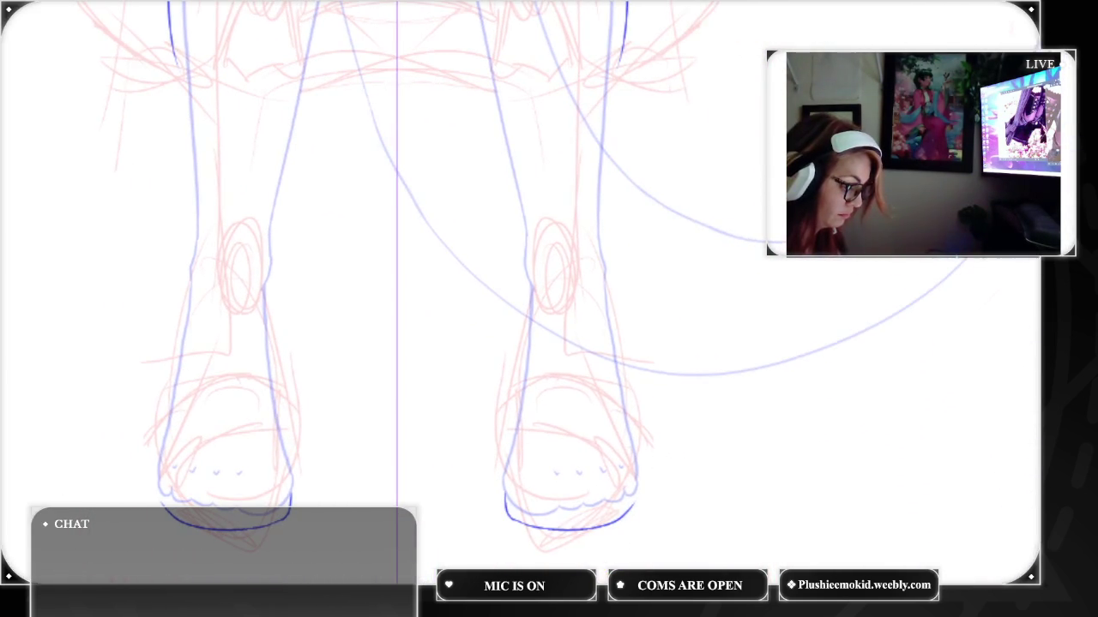
{"action": "scroll", "coordinate": [564, 269], "scroll_direction": "up", "scroll_amount": 4}
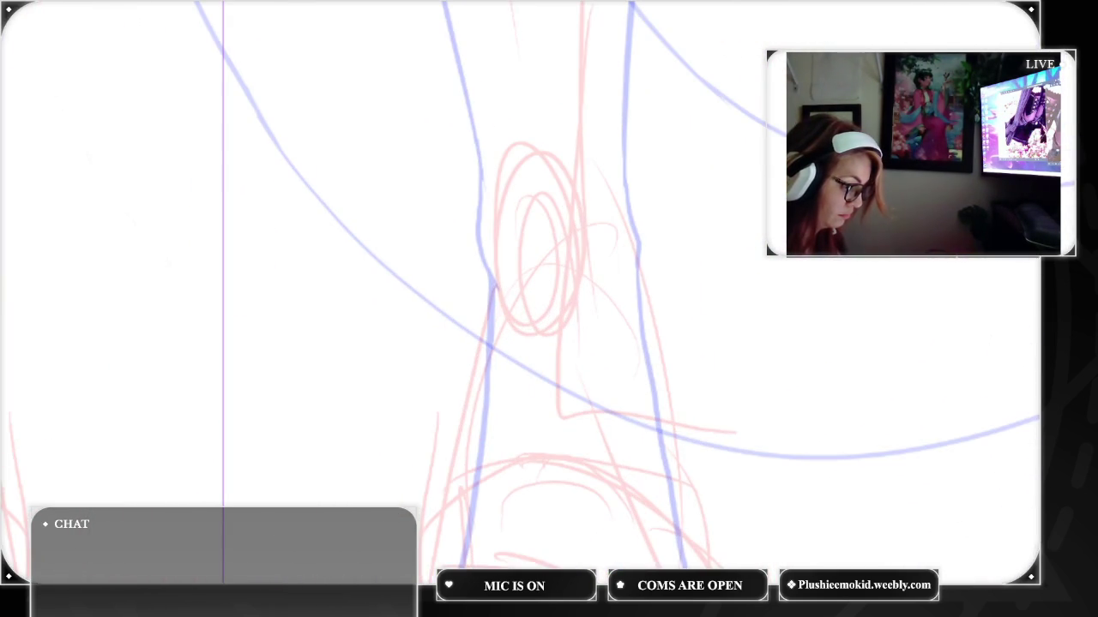
{"action": "scroll", "coordinate": [549, 309], "scroll_direction": "down", "scroll_amount": 5}
{"action": "scroll", "coordinate": [548, 309], "scroll_direction": "down", "scroll_amount": 1}
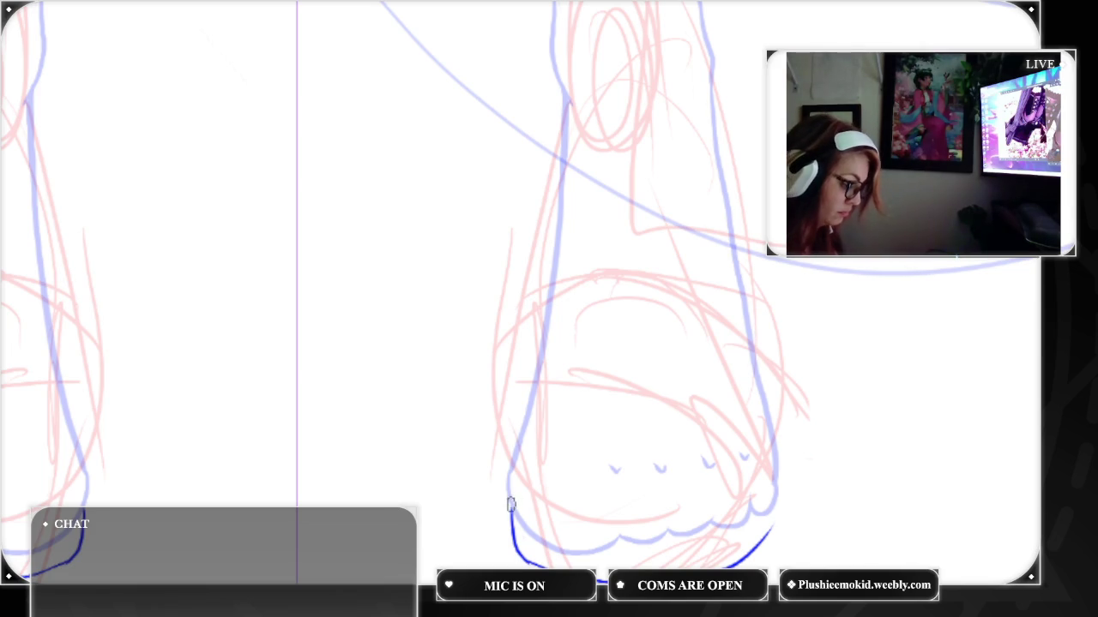
{"action": "mouse_move", "coordinate": [509, 506]}
{"action": "left_mouse_down"}
{"action": "mouse_move", "coordinate": [569, 417]}
{"action": "mouse_move", "coordinate": [771, 487]}
{"action": "left_mouse_up"}
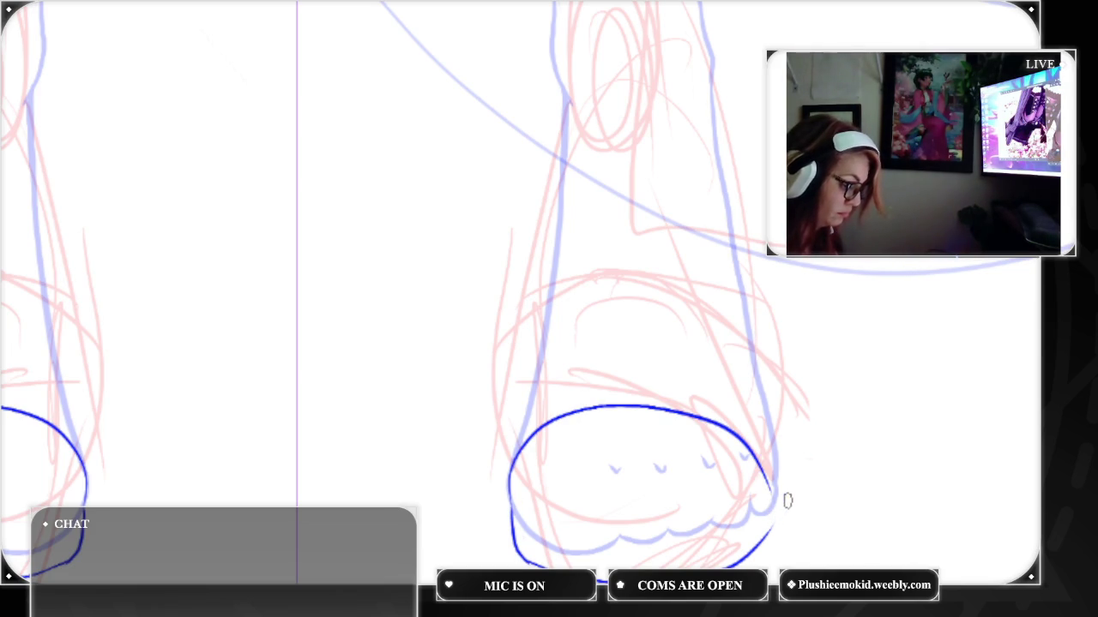
{"action": "mouse_move", "coordinate": [774, 442]}
{"action": "left_mouse_down"}
{"action": "mouse_move", "coordinate": [771, 526]}
{"action": "mouse_move", "coordinate": [776, 476]}
{"action": "left_mouse_up"}
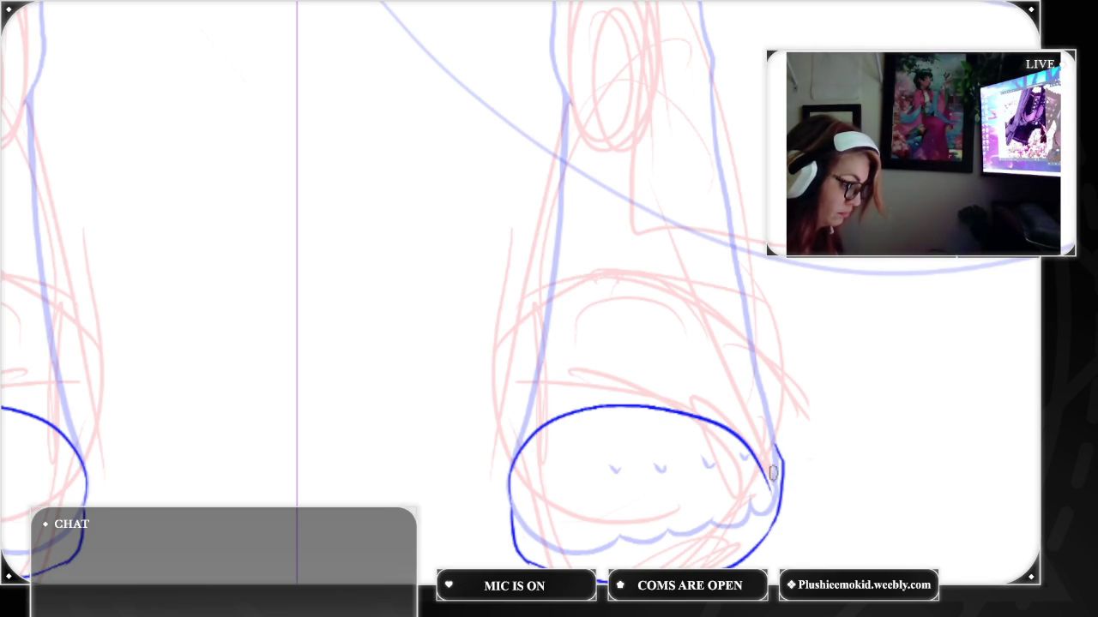
Replace the stray arc with left and right ankle cuff curves above the shoe
{"action": "mouse_move", "coordinate": [537, 391]}
{"action": "left_mouse_down"}
{"action": "mouse_move", "coordinate": [631, 367]}
{"action": "mouse_move", "coordinate": [746, 404]}
{"action": "left_mouse_up"}
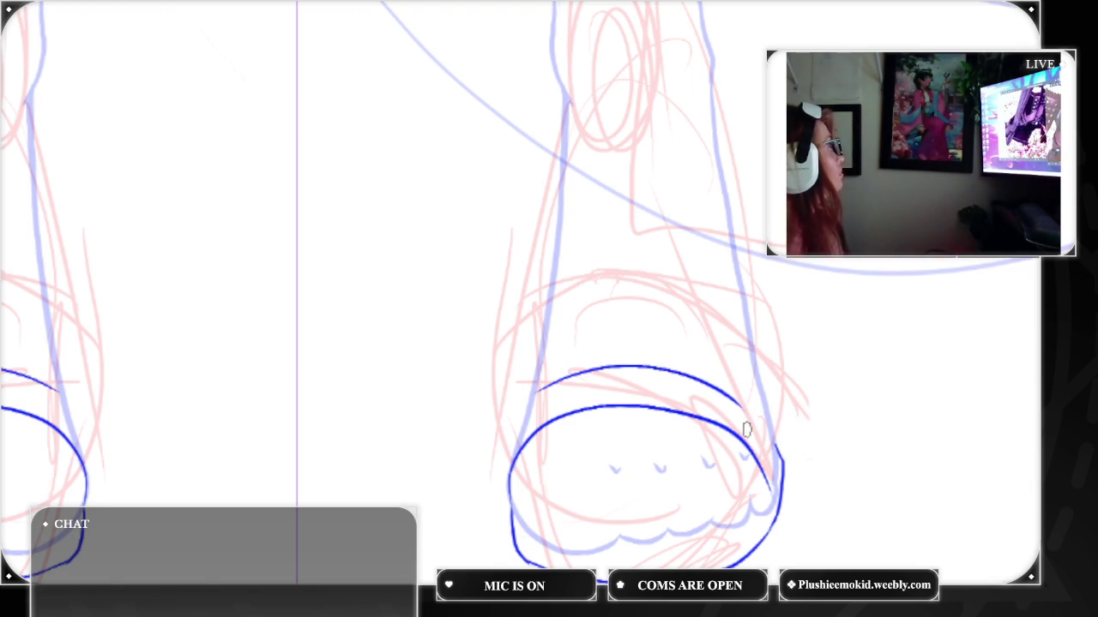
{"action": "key", "text": "ctrl+z"}
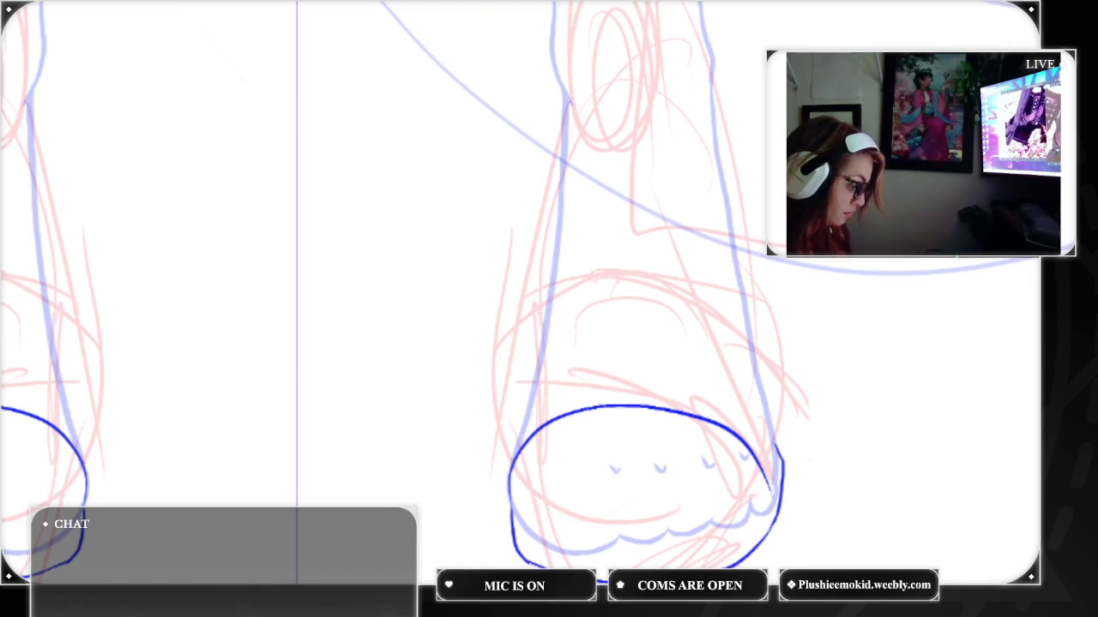
{"action": "left_click_drag", "start_coordinate": [544, 348], "coordinate": [592, 374]}
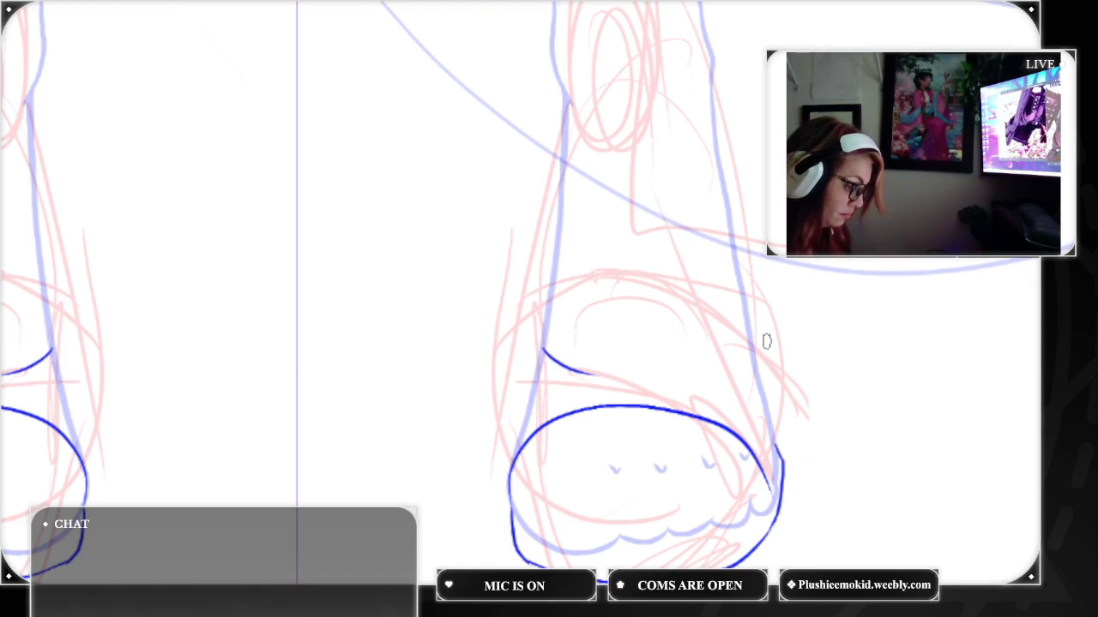
{"action": "left_click_drag", "start_coordinate": [749, 343], "coordinate": [669, 377]}
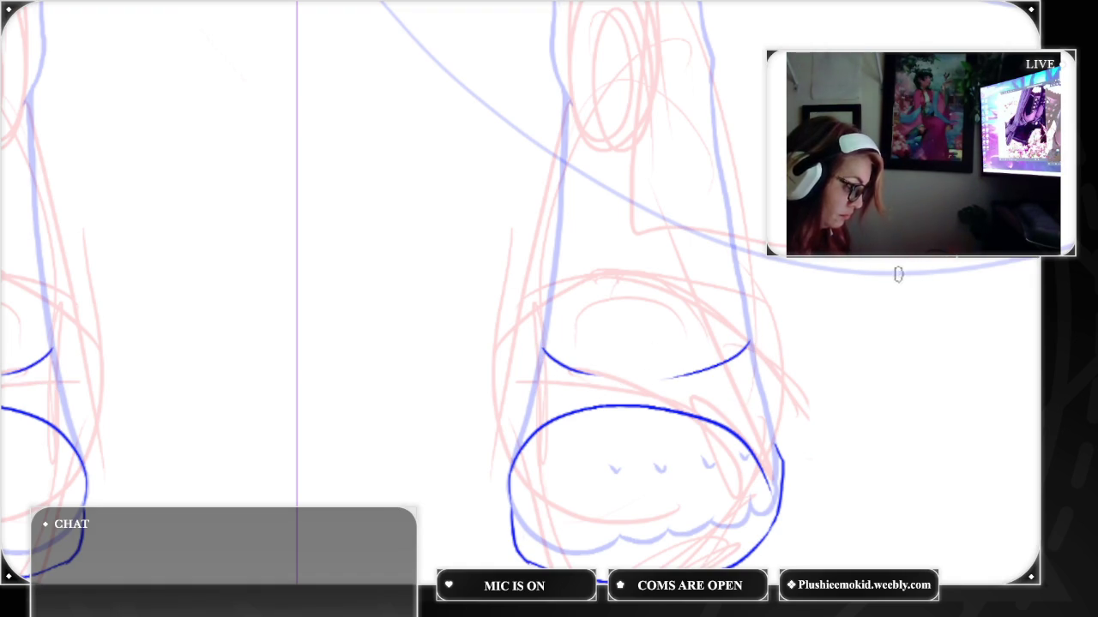
{"action": "scroll", "coordinate": [574, 290], "scroll_direction": "up", "scroll_amount": 3}
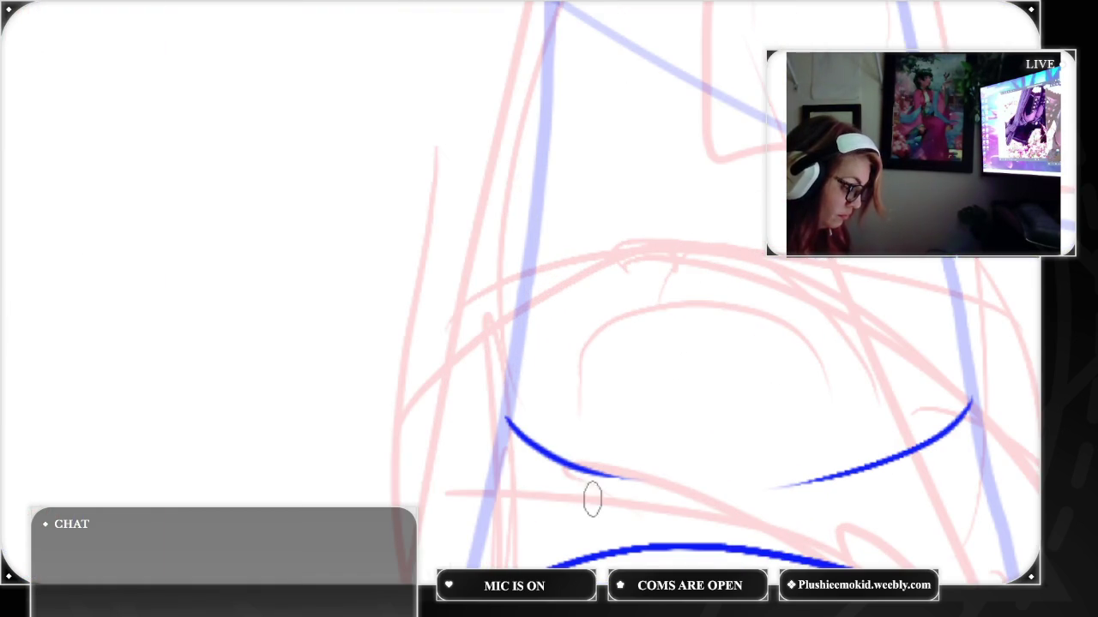
Extend the cuff curve across the foot and ink the cuff's right and left sides, undoing bad strokes
{"action": "mouse_move", "coordinate": [592, 467]}
{"action": "left_mouse_down"}
{"action": "mouse_move", "coordinate": [788, 484]}
{"action": "mouse_move", "coordinate": [935, 421]}
{"action": "left_mouse_up"}
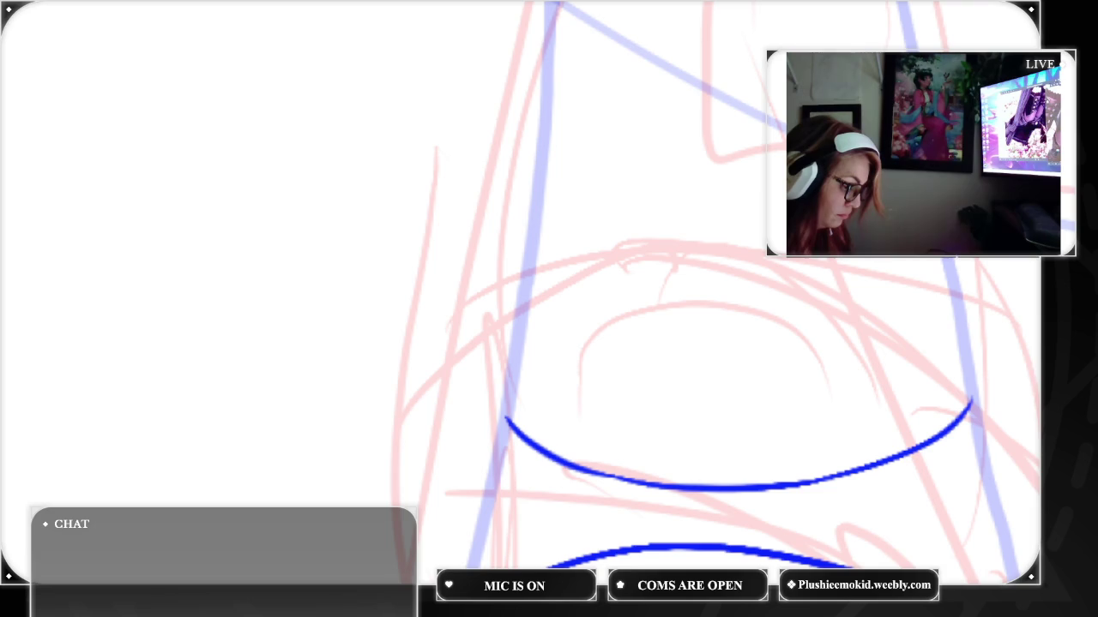
{"action": "mouse_move", "coordinate": [977, 369]}
{"action": "left_mouse_down"}
{"action": "mouse_move", "coordinate": [1011, 431]}
{"action": "mouse_move", "coordinate": [1021, 508]}
{"action": "left_mouse_up"}
{"action": "mouse_move", "coordinate": [511, 353]}
{"action": "left_mouse_down"}
{"action": "mouse_move", "coordinate": [486, 399]}
{"action": "mouse_move", "coordinate": [464, 511]}
{"action": "left_mouse_up"}
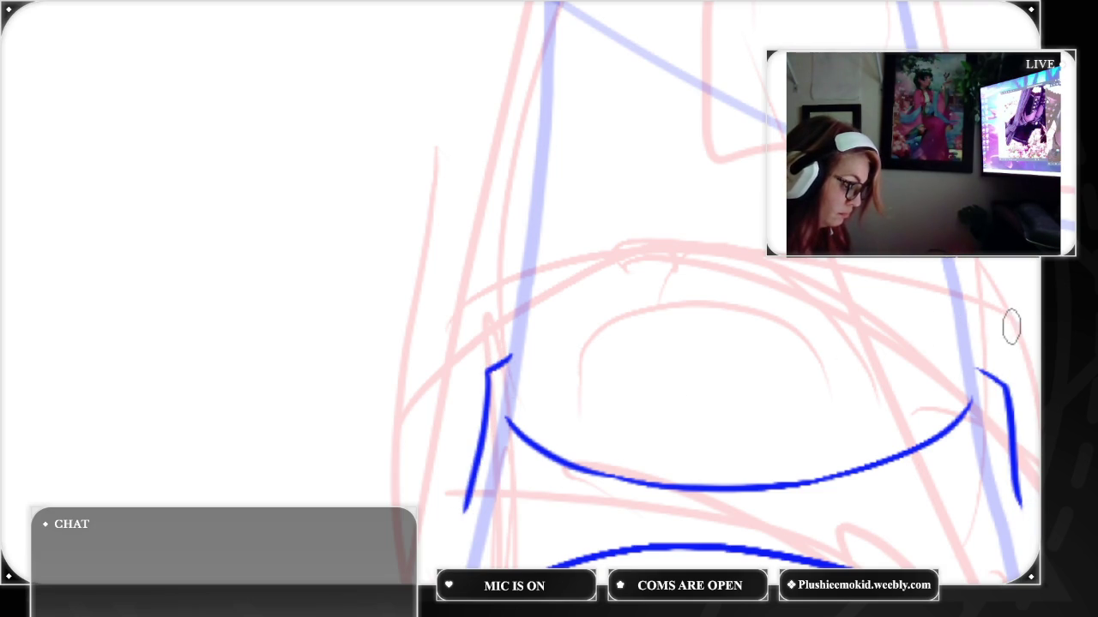
{"action": "scroll", "coordinate": [716, 343], "scroll_direction": "down", "scroll_amount": 3}
{"action": "scroll", "coordinate": [716, 343], "scroll_direction": "down", "scroll_amount": 2}
{"action": "scroll", "coordinate": [716, 343], "scroll_direction": "down", "scroll_amount": 2}
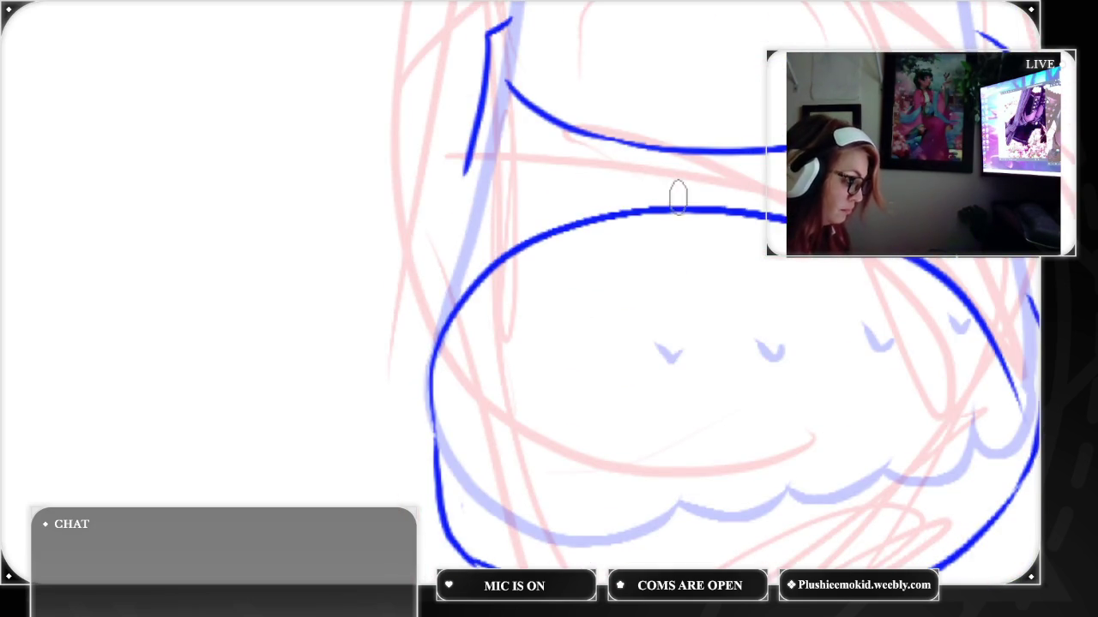
{"action": "left_click_drag", "start_coordinate": [470, 152], "coordinate": [422, 360]}
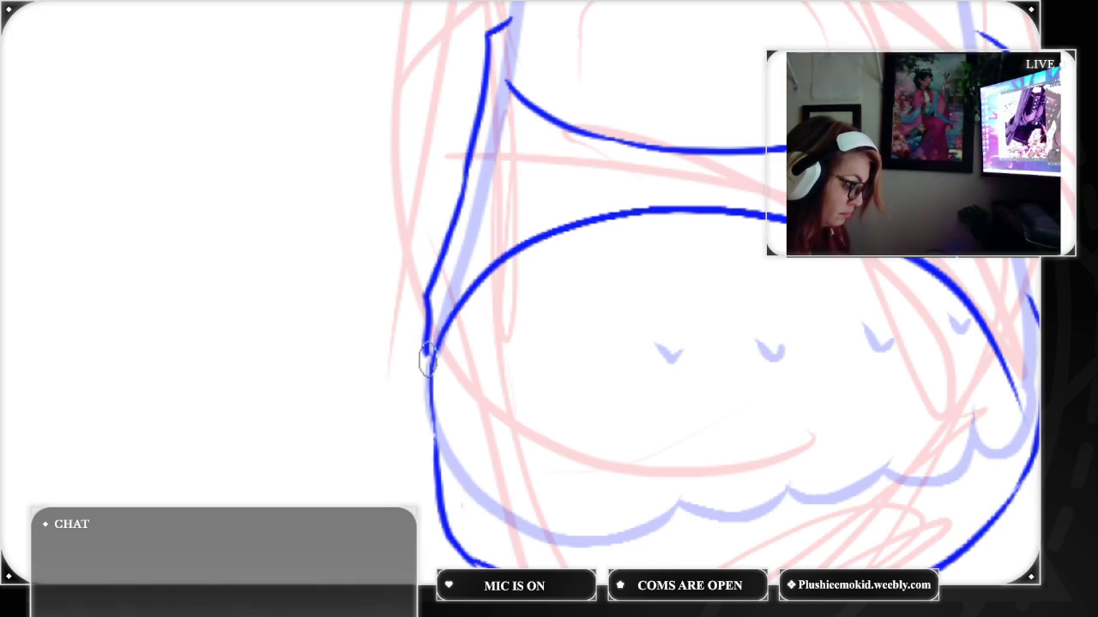
{"action": "left_click_drag", "start_coordinate": [1035, 259], "coordinate": [1021, 398]}
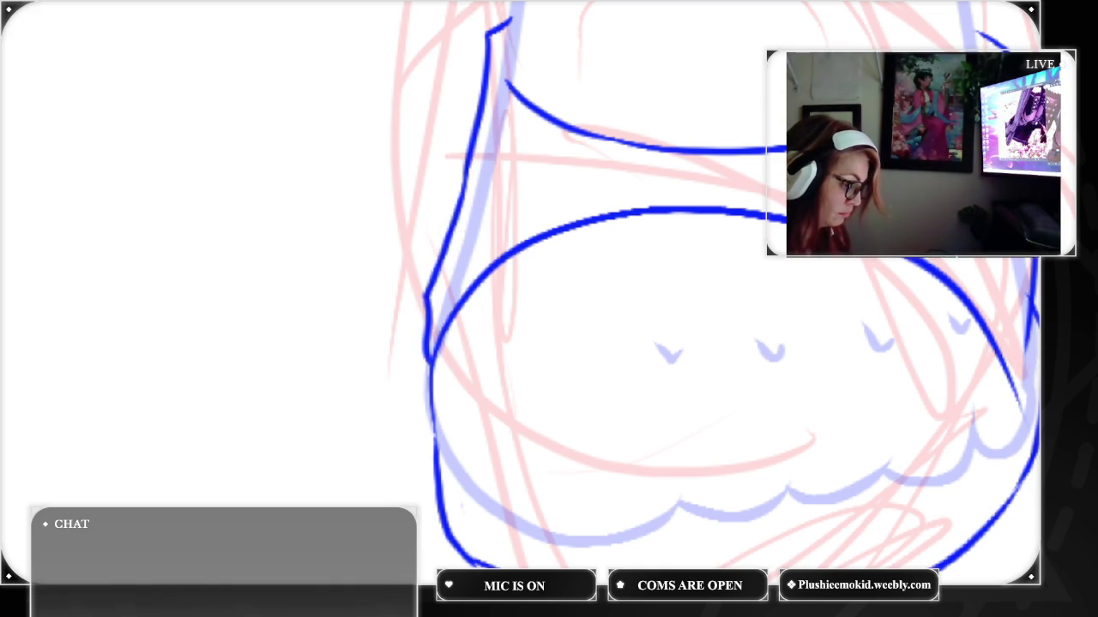
{"action": "key", "text": "ctrl+z"}
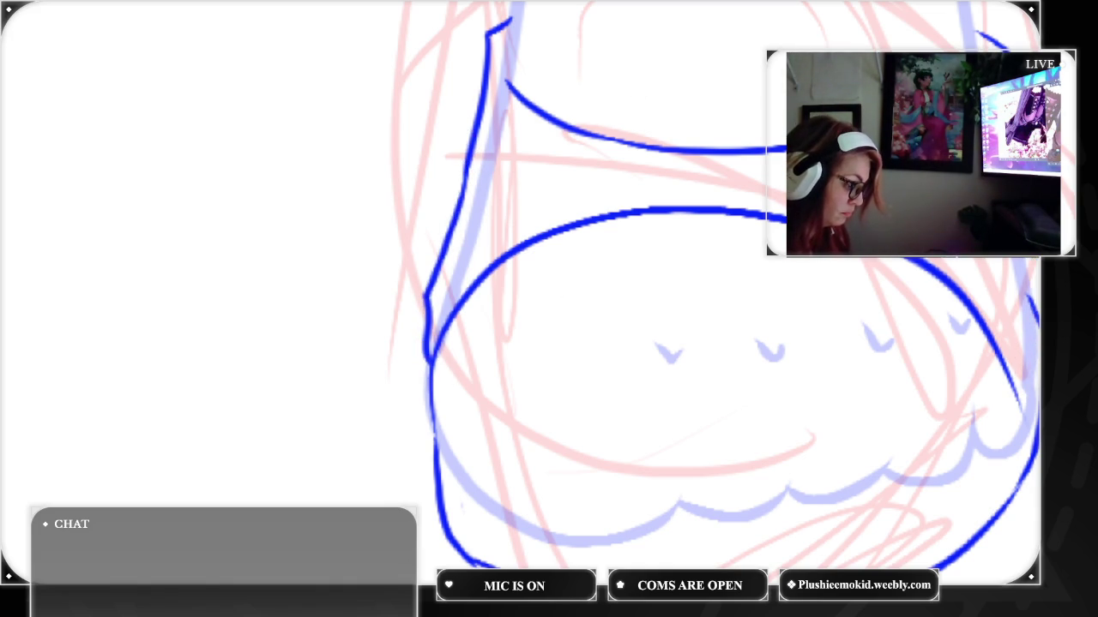
{"action": "key", "text": "ctrl+z"}
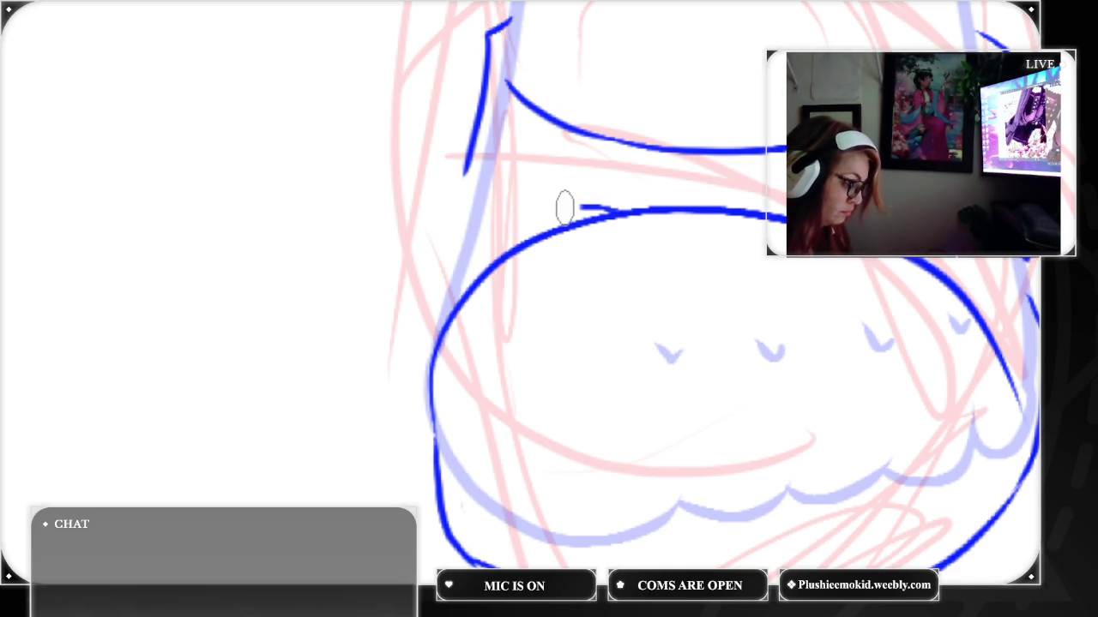
Draw the cuff band's lower edge and cleanly redraw its left side down to meet it
{"action": "left_click_drag", "start_coordinate": [606, 207], "coordinate": [470, 231]}
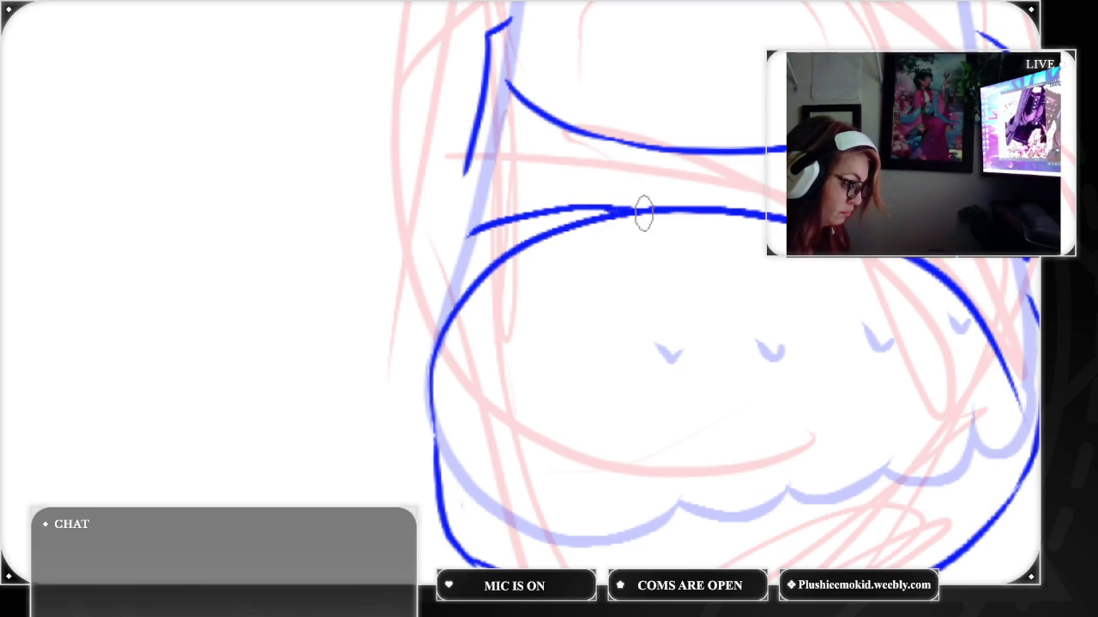
{"action": "left_click_drag", "start_coordinate": [610, 205], "coordinate": [655, 207]}
{"action": "left_click_drag", "start_coordinate": [470, 146], "coordinate": [453, 222]}
{"action": "key", "text": "ctrl+z"}
{"action": "left_click_drag", "start_coordinate": [462, 175], "coordinate": [461, 253]}
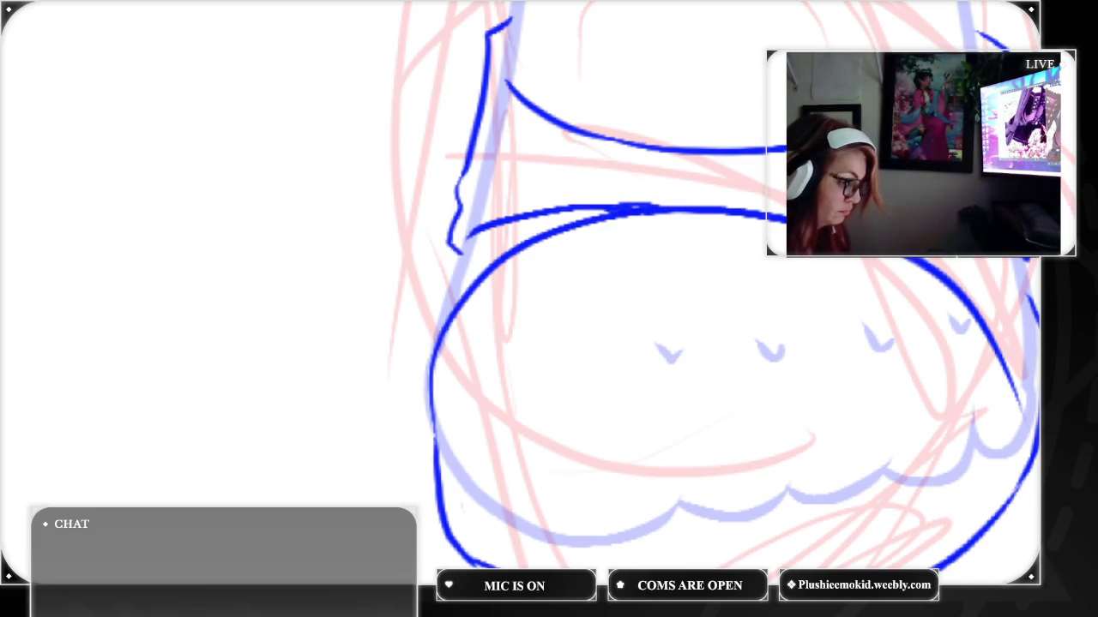
Pan to the thigh and draw the thigh belt's lower line, redoing the first attempt
{"action": "scroll", "coordinate": [711, 309], "scroll_direction": "up", "scroll_amount": 5}
{"action": "scroll", "coordinate": [712, 309], "scroll_direction": "up", "scroll_amount": 2}
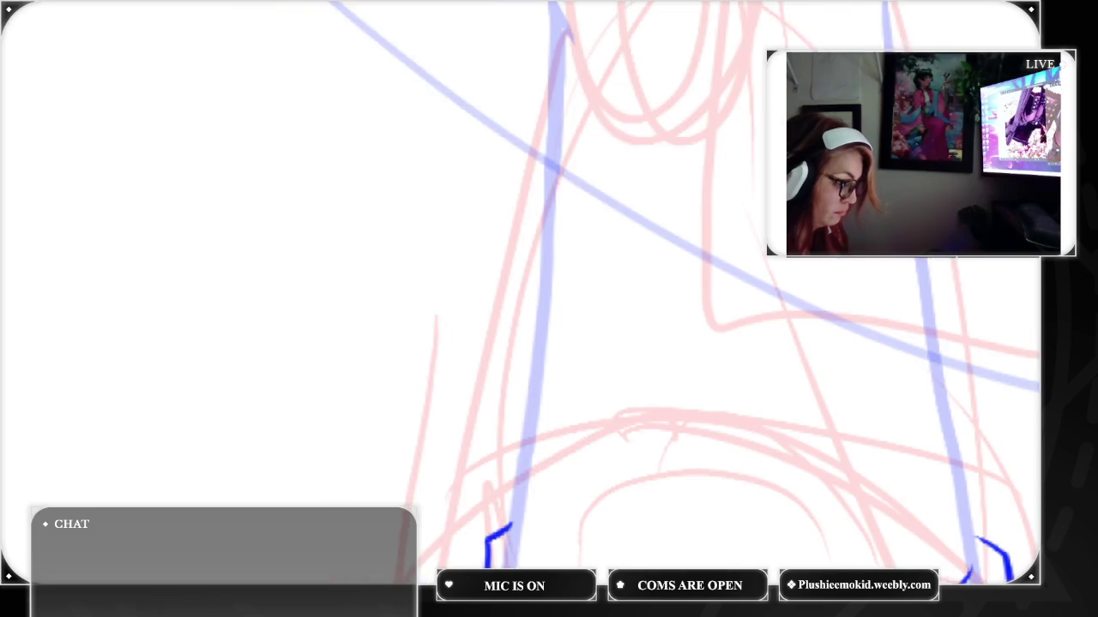
{"action": "scroll", "coordinate": [712, 309], "scroll_direction": "down", "scroll_amount": 3}
{"action": "scroll", "coordinate": [711, 343], "scroll_direction": "down", "scroll_amount": 2}
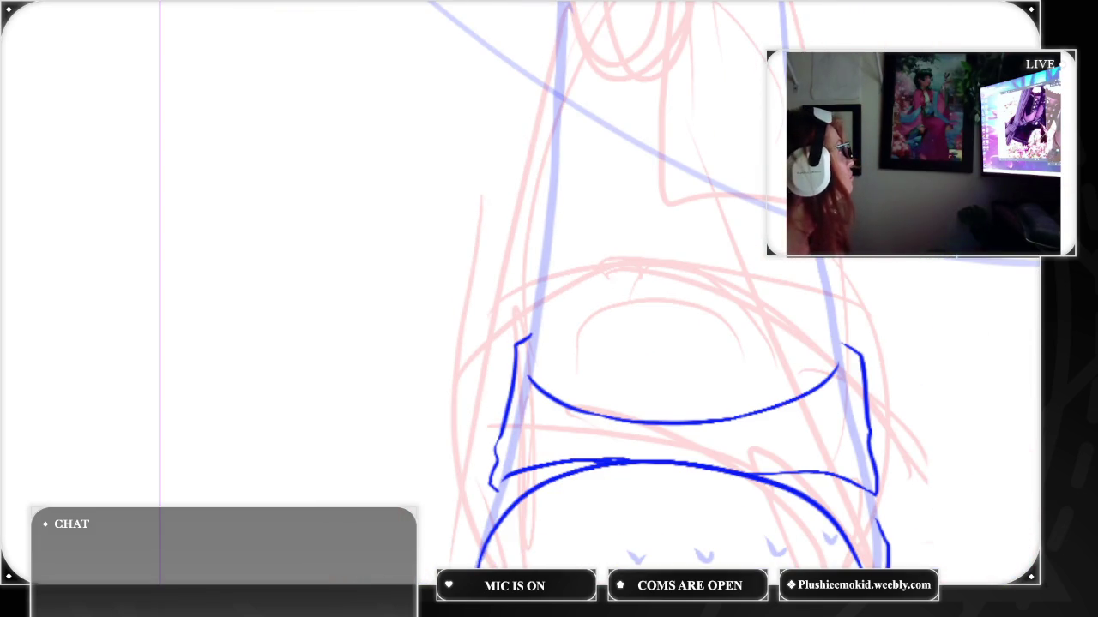
{"action": "scroll", "coordinate": [600, 308], "scroll_direction": "up", "scroll_amount": 5}
{"action": "scroll", "coordinate": [600, 309], "scroll_direction": "up", "scroll_amount": 2}
{"action": "left_click_drag", "start_coordinate": [603, 163], "coordinate": [787, 174]}
{"action": "key", "text": "ctrl+z"}
{"action": "left_click_drag", "start_coordinate": [603, 178], "coordinate": [776, 176]}
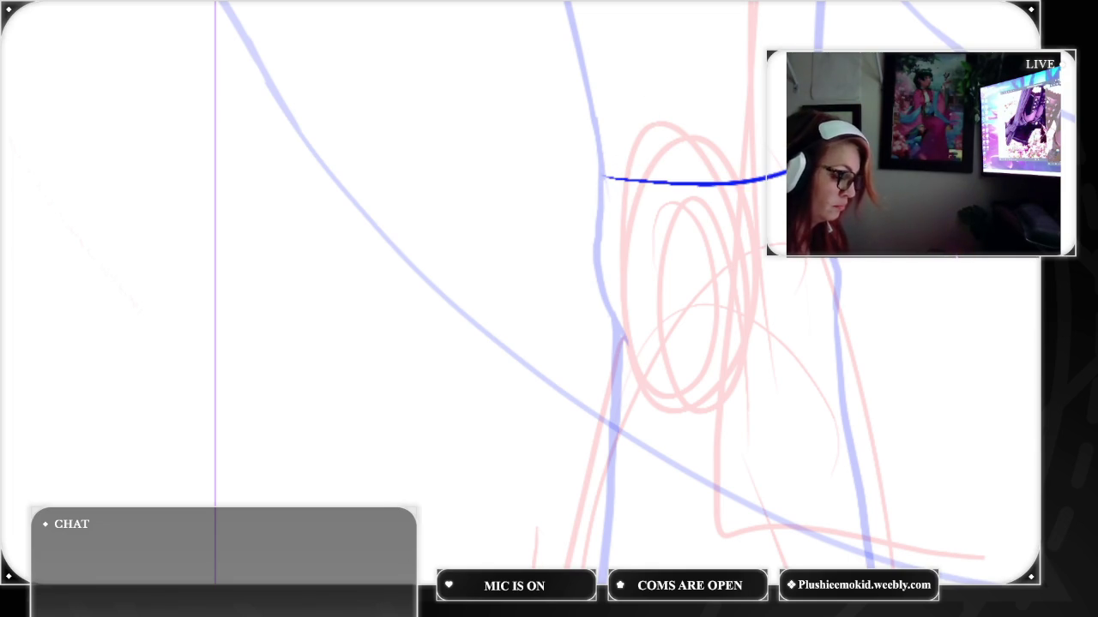
Add the belt's upper line and closed left end, retrace the lower line, and fit the figure in view
{"action": "left_click_drag", "start_coordinate": [597, 121], "coordinate": [785, 135]}
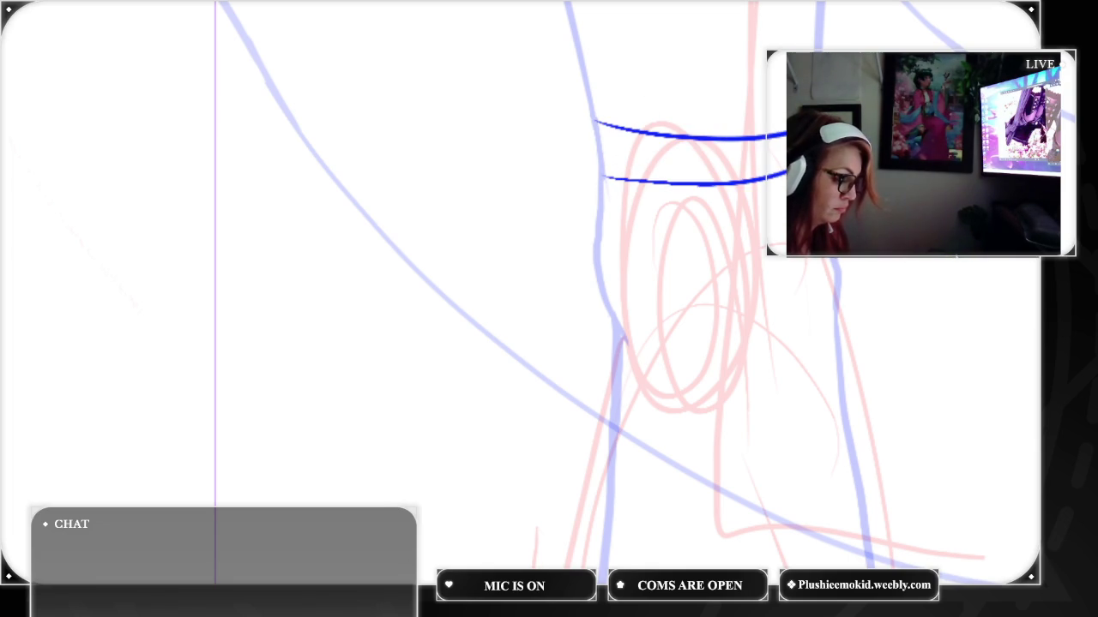
{"action": "key", "text": "ctrl+z"}
{"action": "mouse_move", "coordinate": [591, 113]}
{"action": "left_mouse_down"}
{"action": "mouse_move", "coordinate": [709, 128]}
{"action": "mouse_move", "coordinate": [793, 103]}
{"action": "left_mouse_up"}
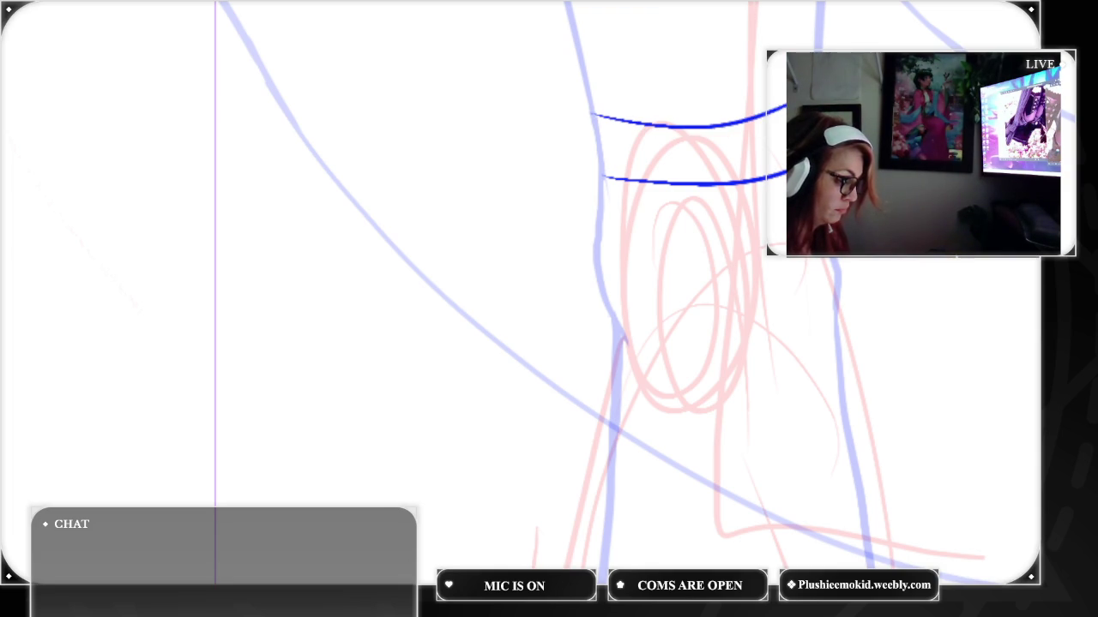
{"action": "left_click_drag", "start_coordinate": [578, 98], "coordinate": [590, 178]}
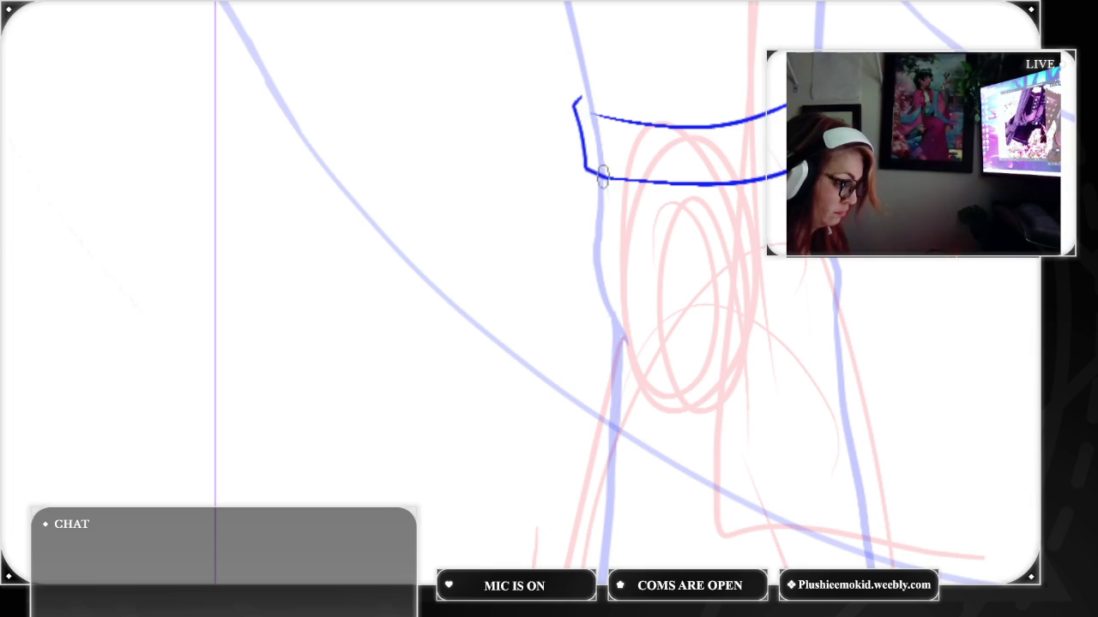
{"action": "left_click_drag", "start_coordinate": [590, 175], "coordinate": [732, 177]}
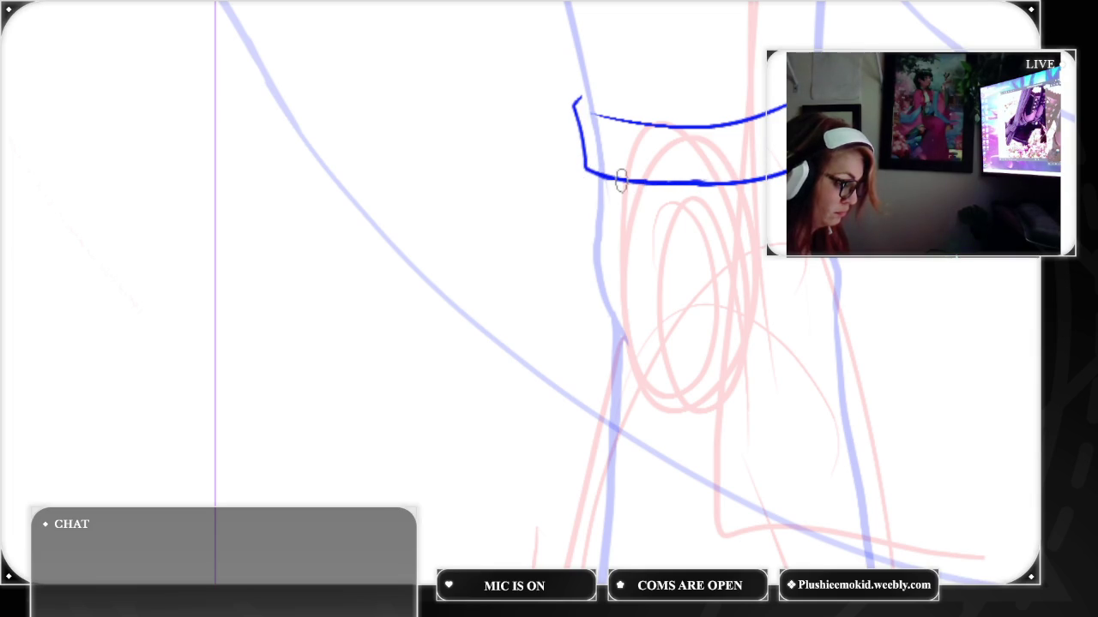
{"action": "left_click_drag", "start_coordinate": [656, 183], "coordinate": [772, 178]}
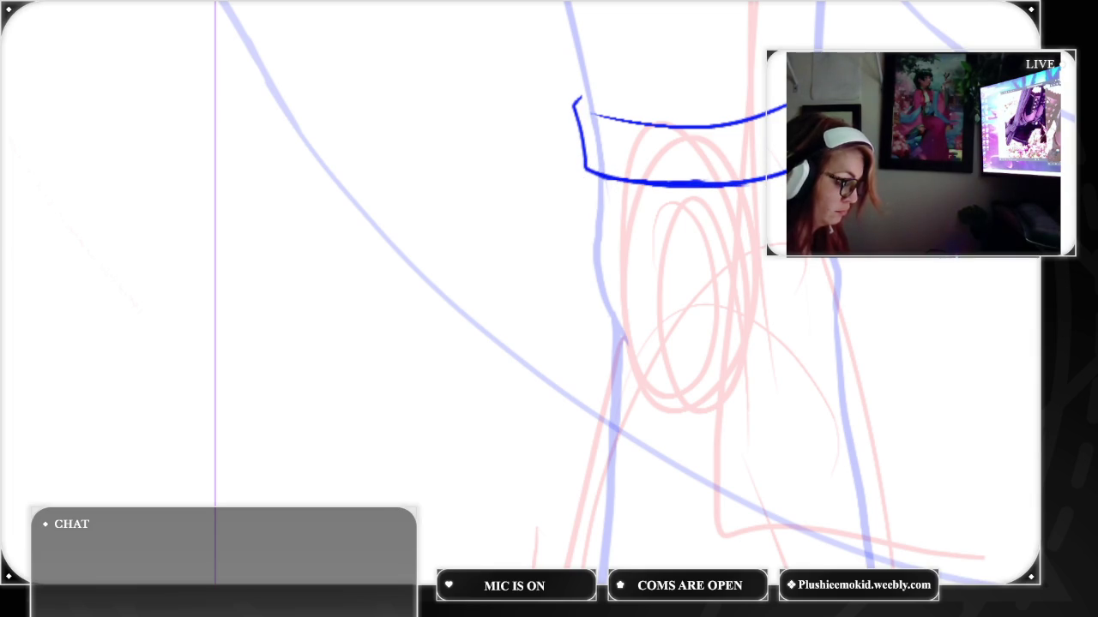
{"action": "key", "text": "ctrl+0"}
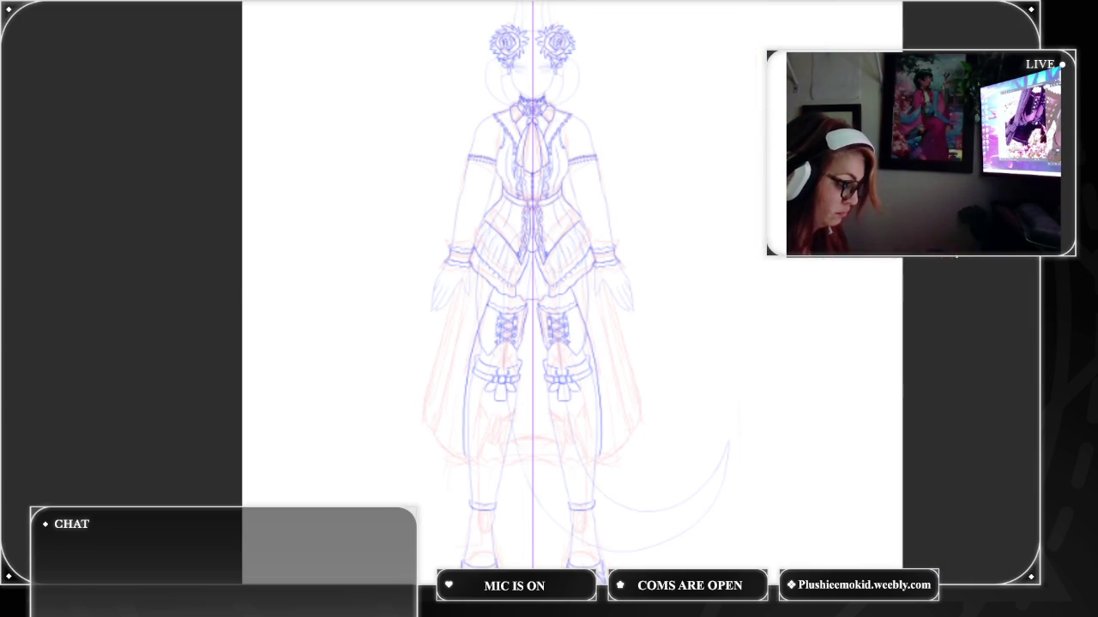
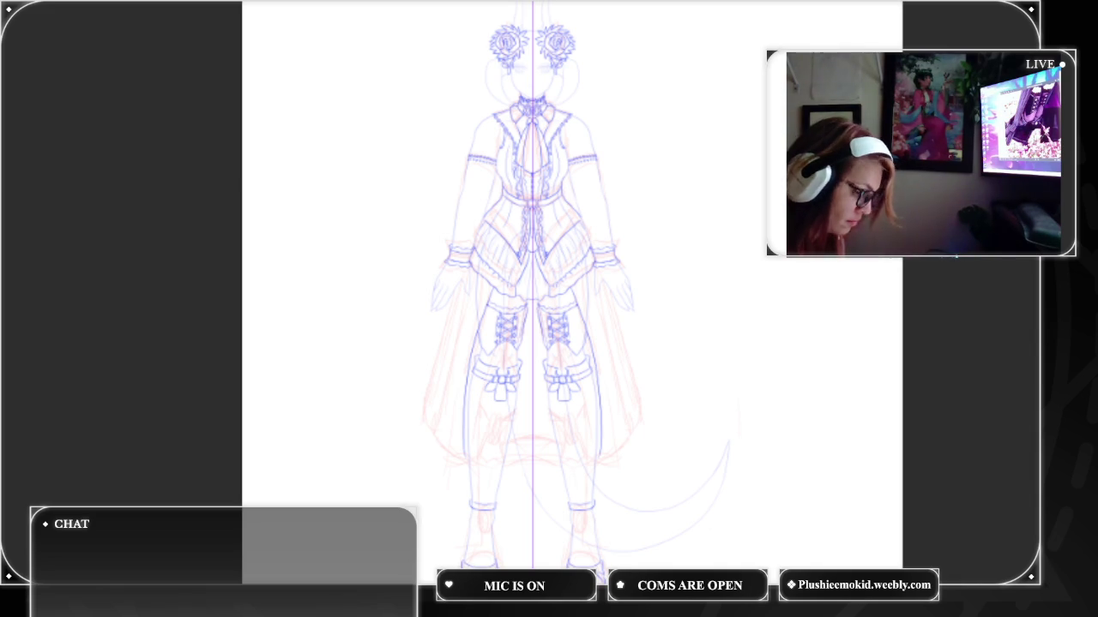
Draw the skirt's mirrored outer edges in blue, redrawing them until the lines are clean
{"action": "key", "text": "ctrl+plus"}
{"action": "key", "text": "ctrl+plus"}
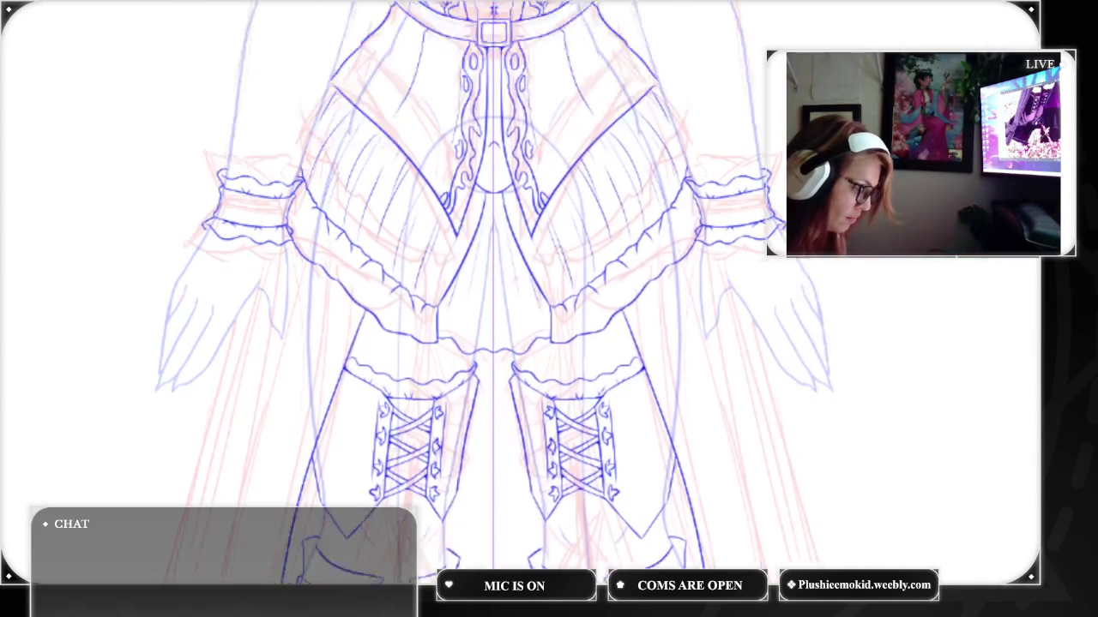
{"action": "scroll", "coordinate": [549, 292], "scroll_direction": "down", "scroll_amount": 5}
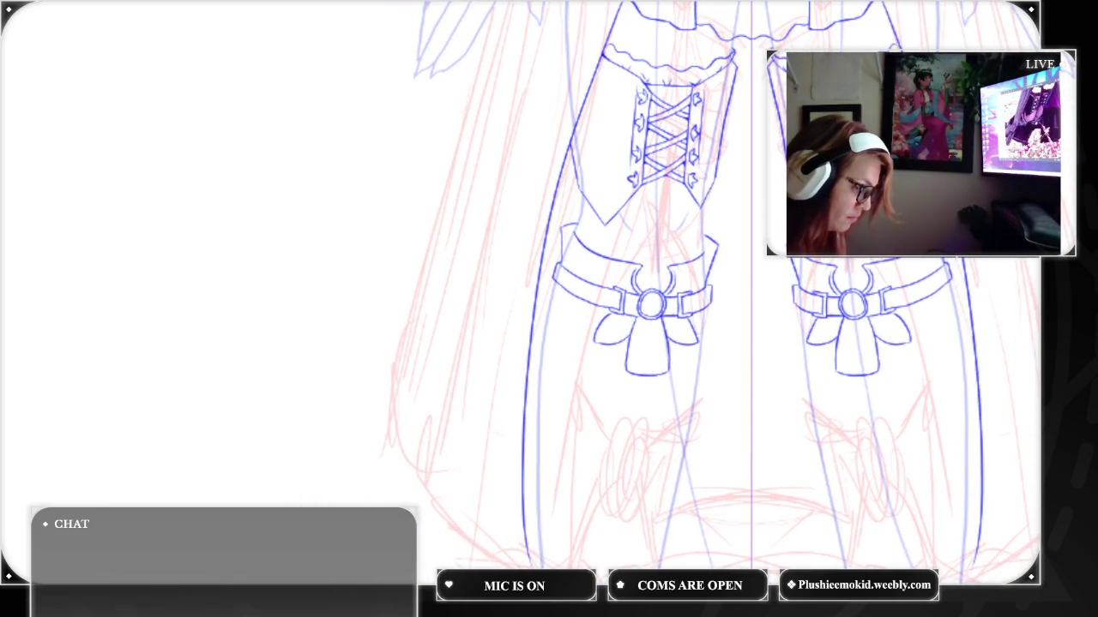
{"action": "key", "text": "ctrl+minus"}
{"action": "left_click_drag", "start_coordinate": [528, 56], "coordinate": [429, 374]}
{"action": "key", "text": "ctrl+z"}
{"action": "left_click_drag", "start_coordinate": [520, 65], "coordinate": [436, 367]}
{"action": "mouse_move", "coordinate": [547, 92]}
{"action": "left_mouse_down"}
{"action": "mouse_move", "coordinate": [523, 153]}
{"action": "mouse_move", "coordinate": [472, 422]}
{"action": "left_mouse_up"}
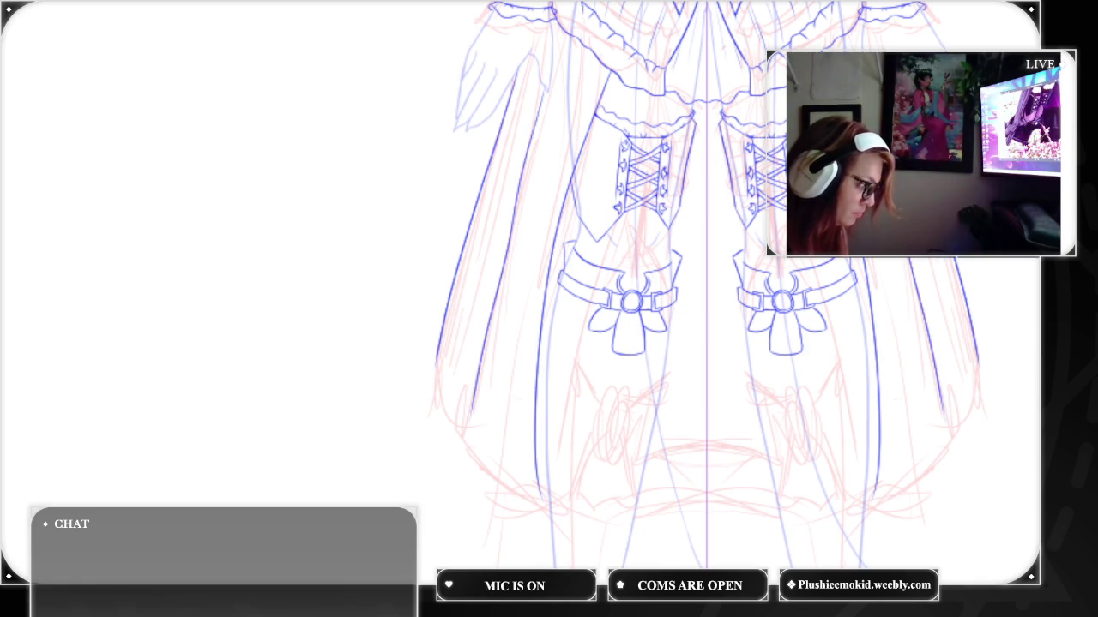
{"action": "key", "text": "ctrl+z"}
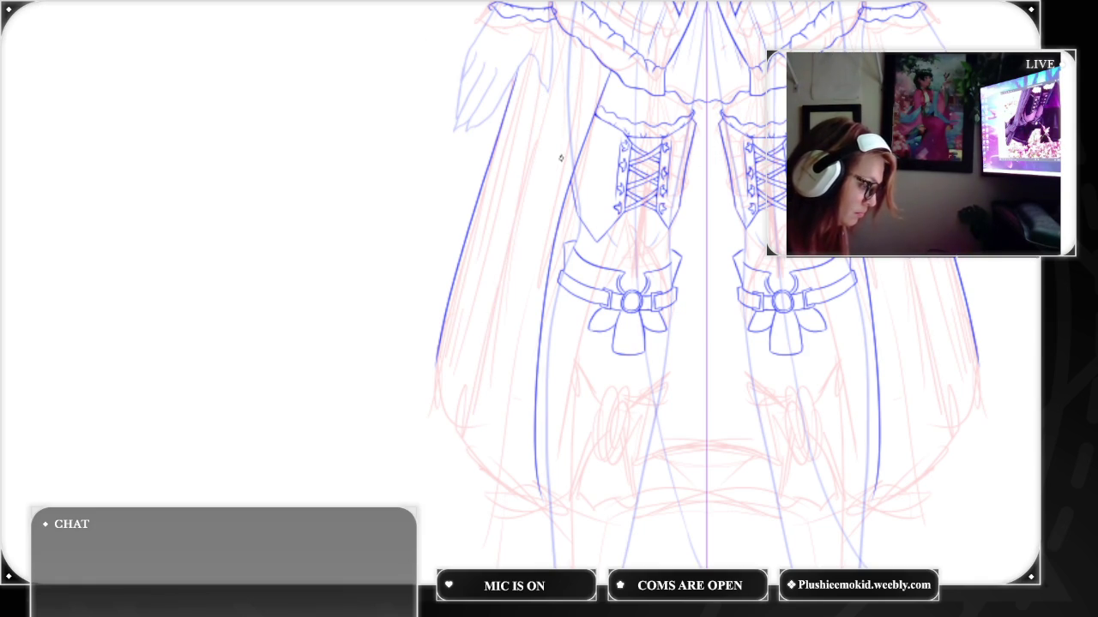
{"action": "left_click_drag", "start_coordinate": [542, 86], "coordinate": [472, 412]}
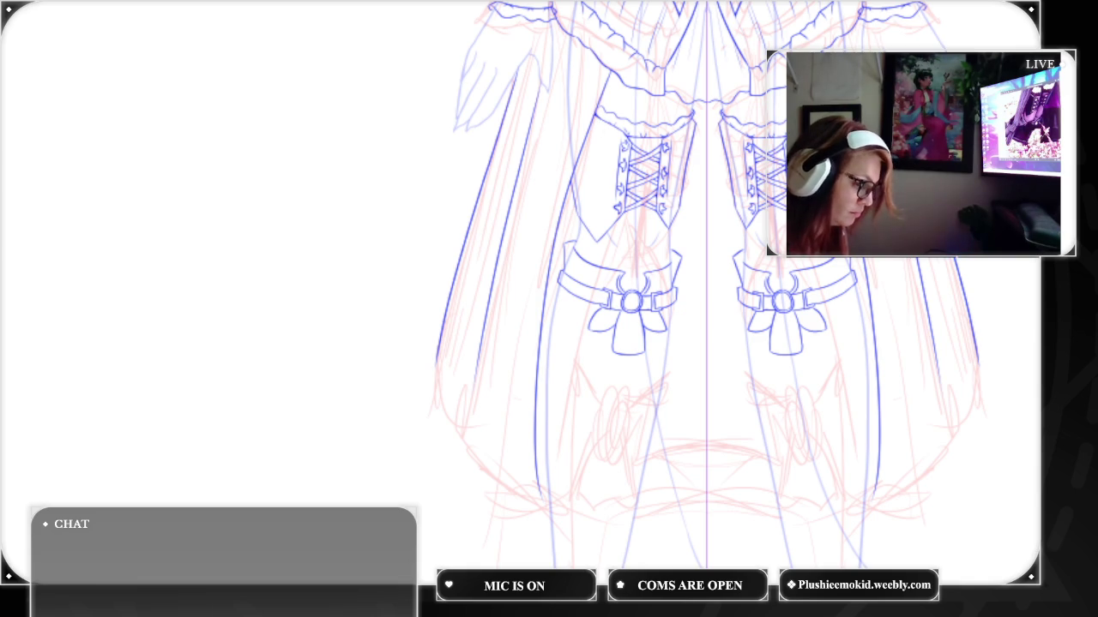
Extend the skirt's left edge to the hem, curving around the tip with a small fold hook
{"action": "scroll", "coordinate": [570, 291], "scroll_direction": "up", "scroll_amount": 2}
{"action": "scroll", "coordinate": [570, 292], "scroll_direction": "up", "scroll_amount": 2}
{"action": "mouse_move", "coordinate": [290, 431]}
{"action": "left_mouse_down"}
{"action": "mouse_move", "coordinate": [567, 332]}
{"action": "mouse_move", "coordinate": [619, 470]}
{"action": "left_mouse_up"}
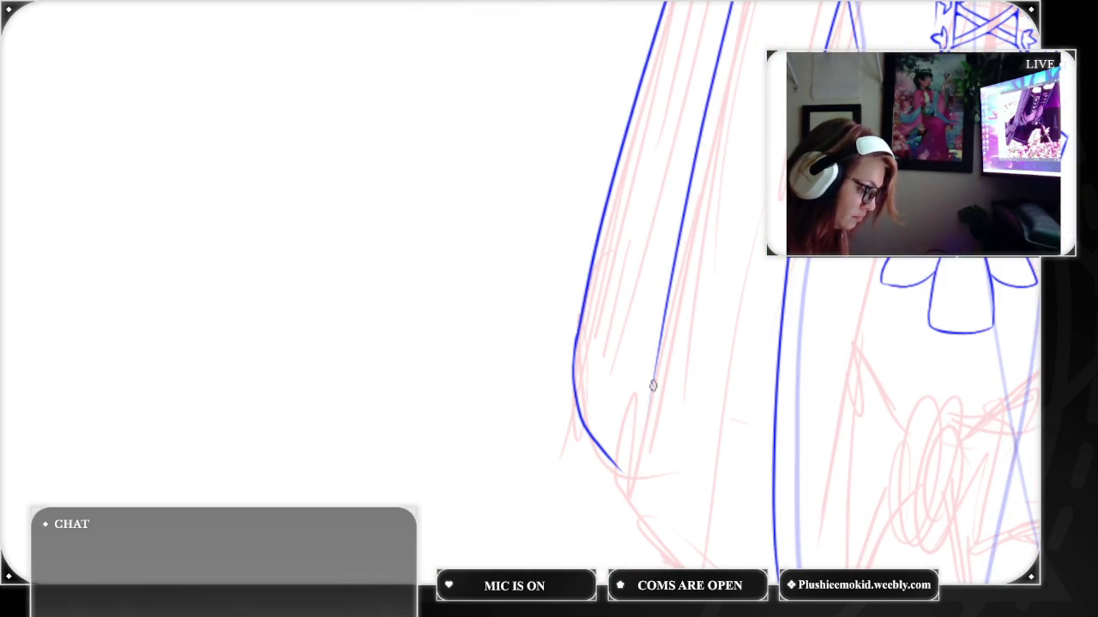
{"action": "left_click_drag", "start_coordinate": [619, 471], "coordinate": [669, 567]}
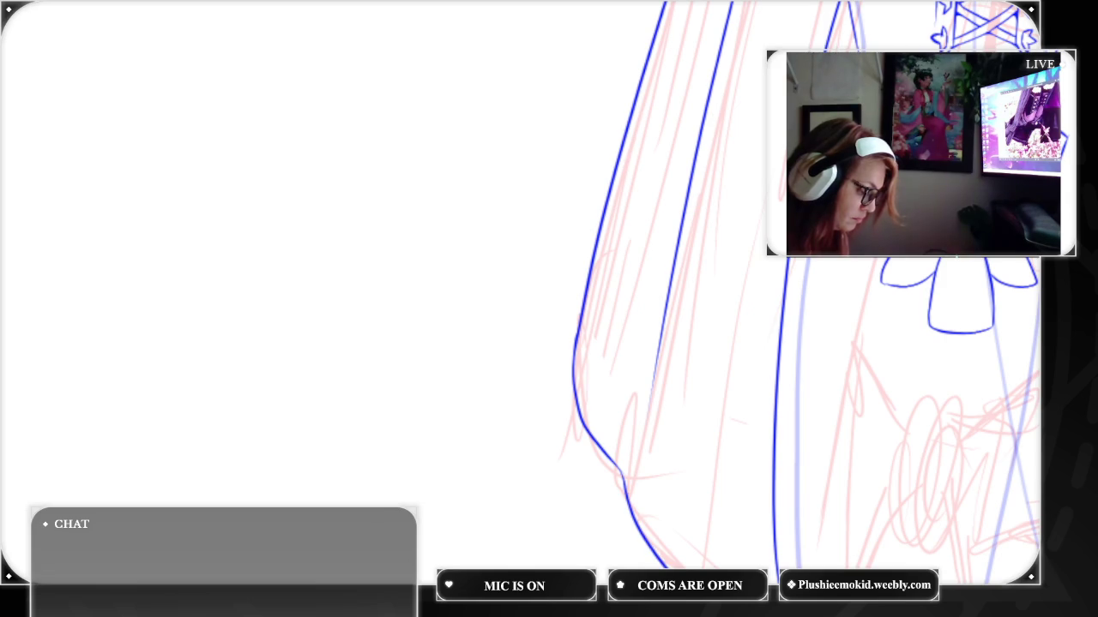
{"action": "left_click_drag", "start_coordinate": [617, 472], "coordinate": [566, 227]}
{"action": "scroll", "coordinate": [800, 190], "scroll_direction": "up", "scroll_amount": 2}
{"action": "scroll", "coordinate": [800, 190], "scroll_direction": "up", "scroll_amount": 1}
{"action": "mouse_move", "coordinate": [692, 446]}
{"action": "left_mouse_down"}
{"action": "mouse_move", "coordinate": [706, 449]}
{"action": "mouse_move", "coordinate": [704, 411]}
{"action": "left_mouse_up"}
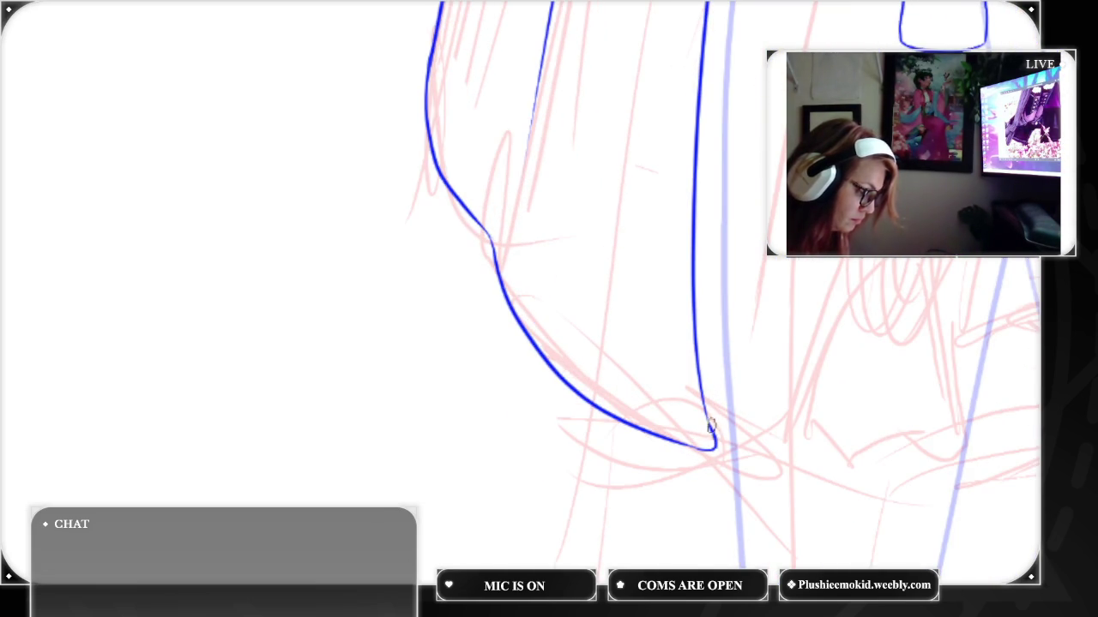
{"action": "left_click_drag", "start_coordinate": [700, 287], "coordinate": [722, 299]}
{"action": "mouse_move", "coordinate": [548, 343]}
{"action": "left_mouse_down"}
{"action": "mouse_move", "coordinate": [511, 152]}
{"action": "mouse_move", "coordinate": [169, 299]}
{"action": "mouse_move", "coordinate": [69, 415]}
{"action": "left_mouse_up"}
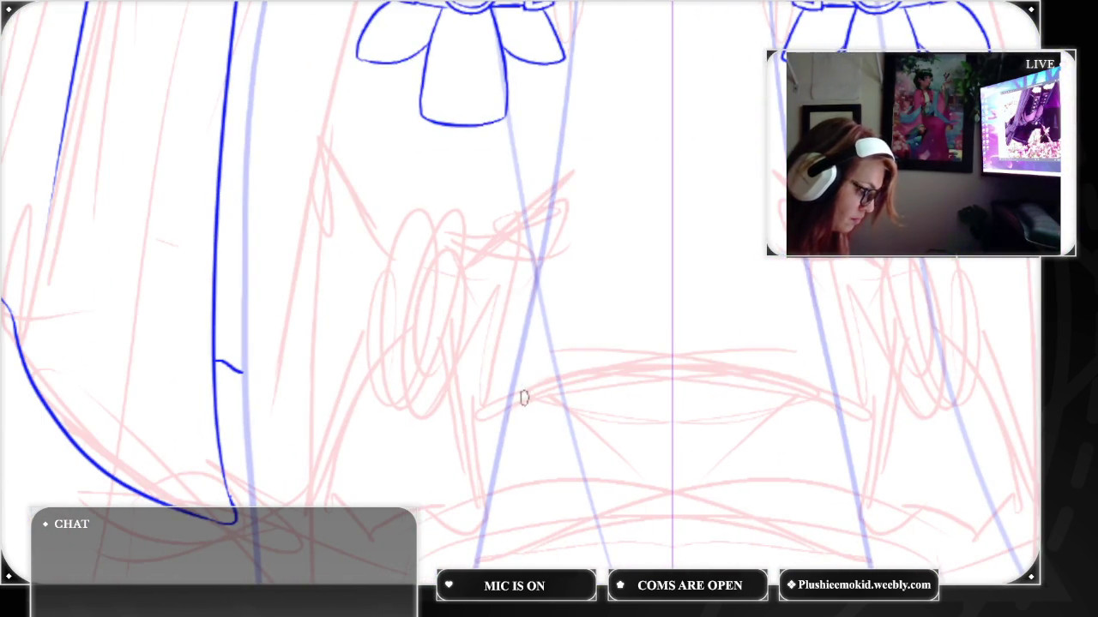
Draw the front panel's mirrored wavy lower curve and rejoin it smoothly at the centre line
{"action": "mouse_move", "coordinate": [513, 386]}
{"action": "left_mouse_down"}
{"action": "mouse_move", "coordinate": [617, 413]}
{"action": "mouse_move", "coordinate": [709, 403]}
{"action": "left_mouse_up"}
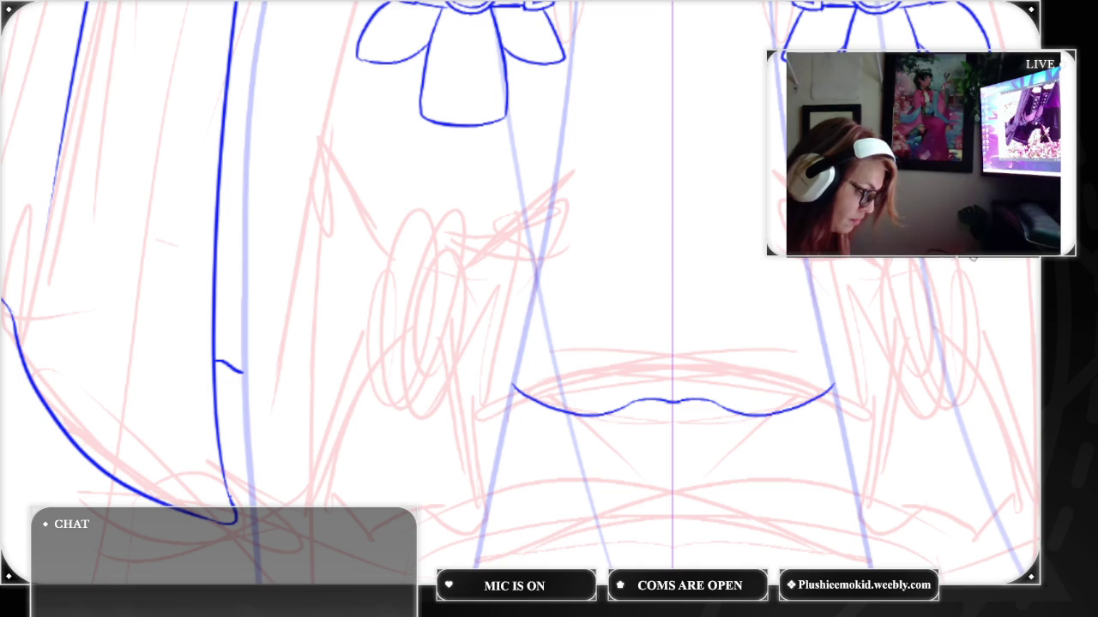
{"action": "key", "text": "ctrl+z"}
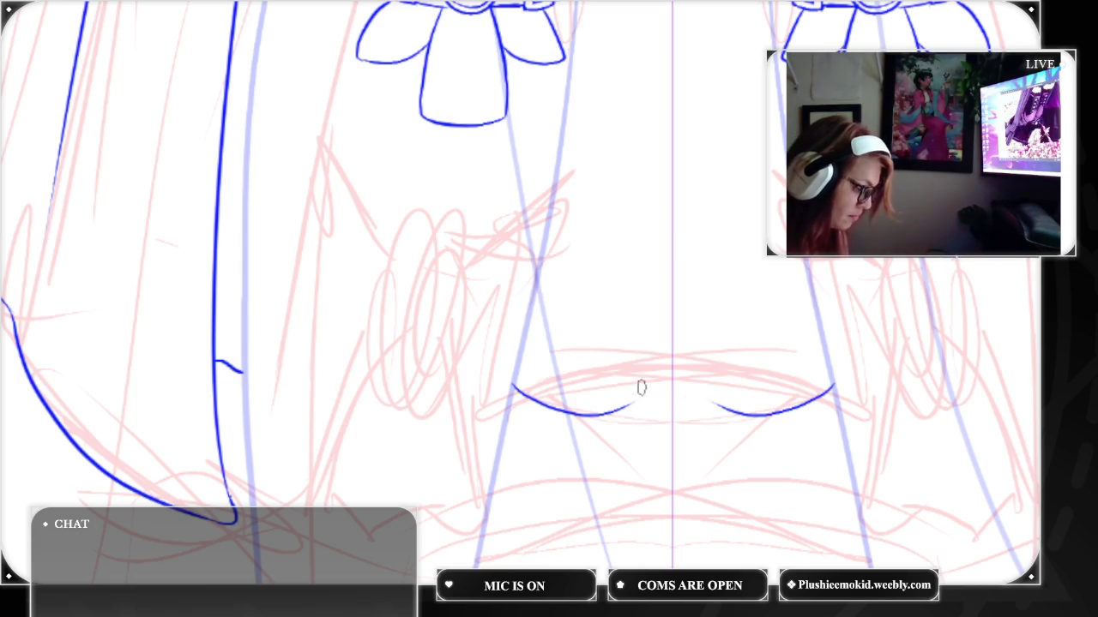
{"action": "mouse_move", "coordinate": [629, 408]}
{"action": "left_mouse_down"}
{"action": "mouse_move", "coordinate": [672, 388]}
{"action": "mouse_move", "coordinate": [627, 400]}
{"action": "left_mouse_up"}
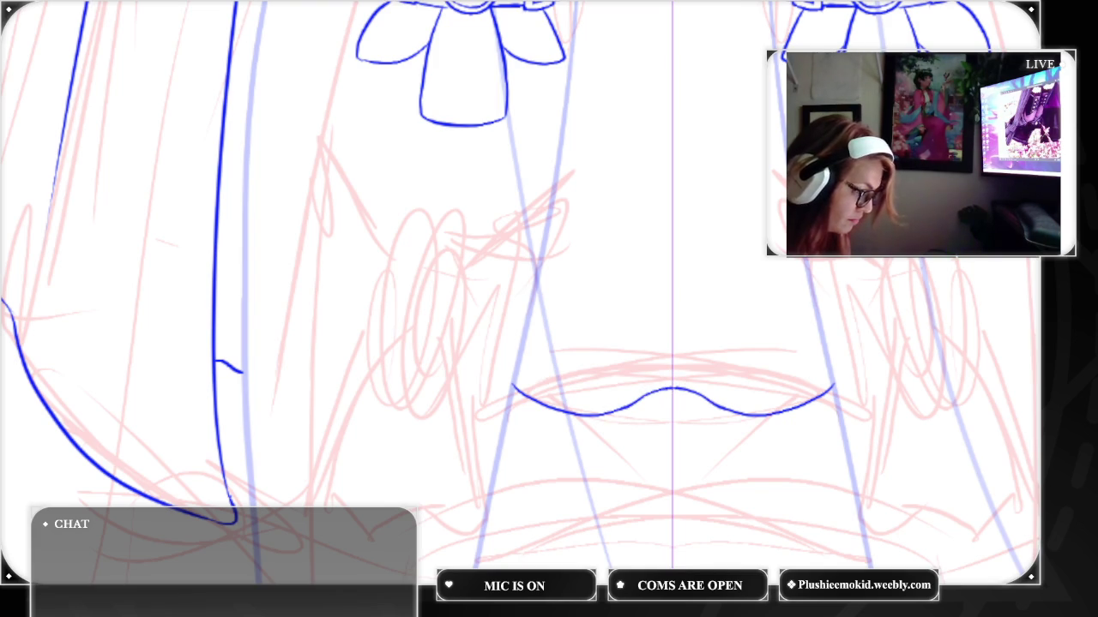
{"action": "scroll", "coordinate": [515, 291], "scroll_direction": "up", "scroll_amount": 5}
{"action": "scroll", "coordinate": [515, 291], "scroll_direction": "up", "scroll_amount": 5}
{"action": "scroll", "coordinate": [515, 292], "scroll_direction": "up", "scroll_amount": 5}
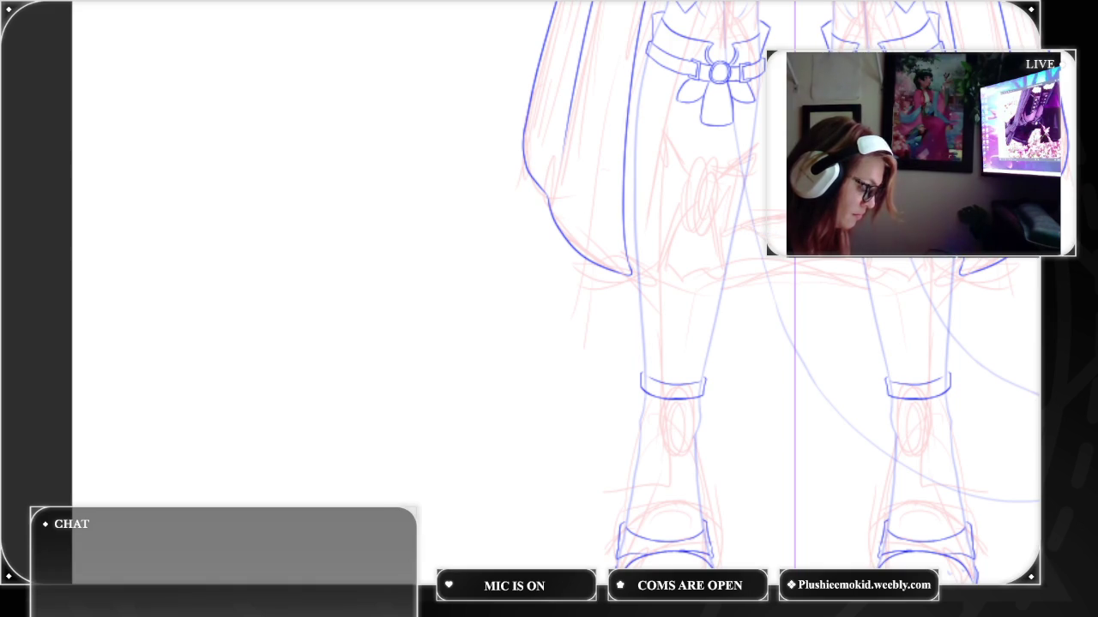
Close the cape's lower tip with a short blue stroke, then zoom out to the whole character
{"action": "key", "text": "ctrl+plus"}
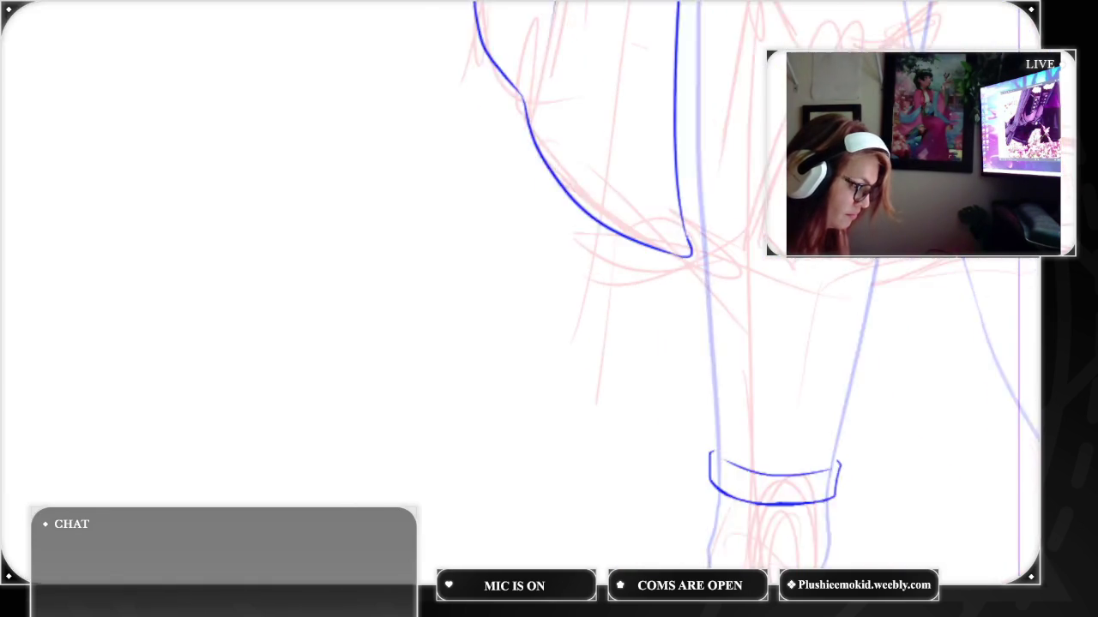
{"action": "key", "text": "ctrl+plus"}
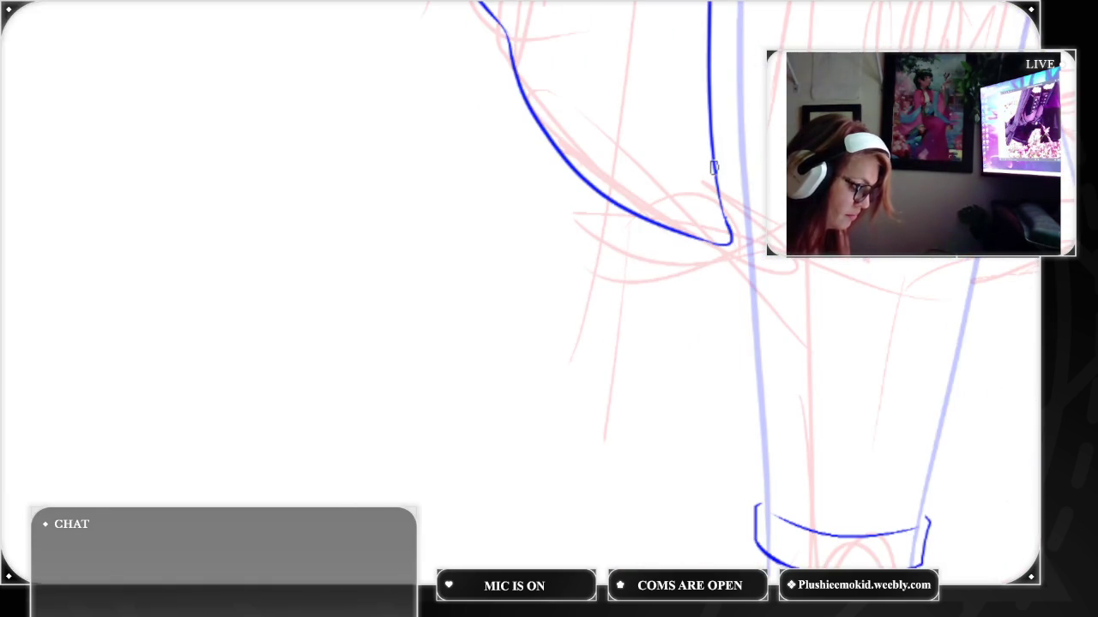
{"action": "left_click_drag", "start_coordinate": [712, 159], "coordinate": [745, 199]}
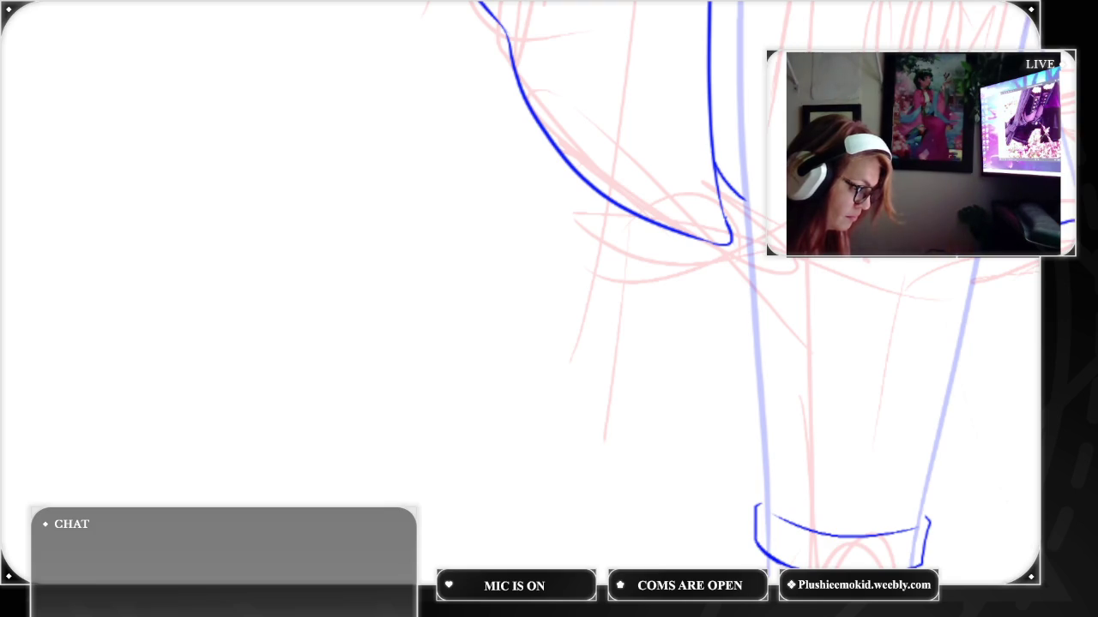
{"action": "mouse_move", "coordinate": [463, 235]}
{"action": "left_mouse_down"}
{"action": "mouse_move", "coordinate": [638, 269]}
{"action": "mouse_move", "coordinate": [739, 267]}
{"action": "left_mouse_up"}
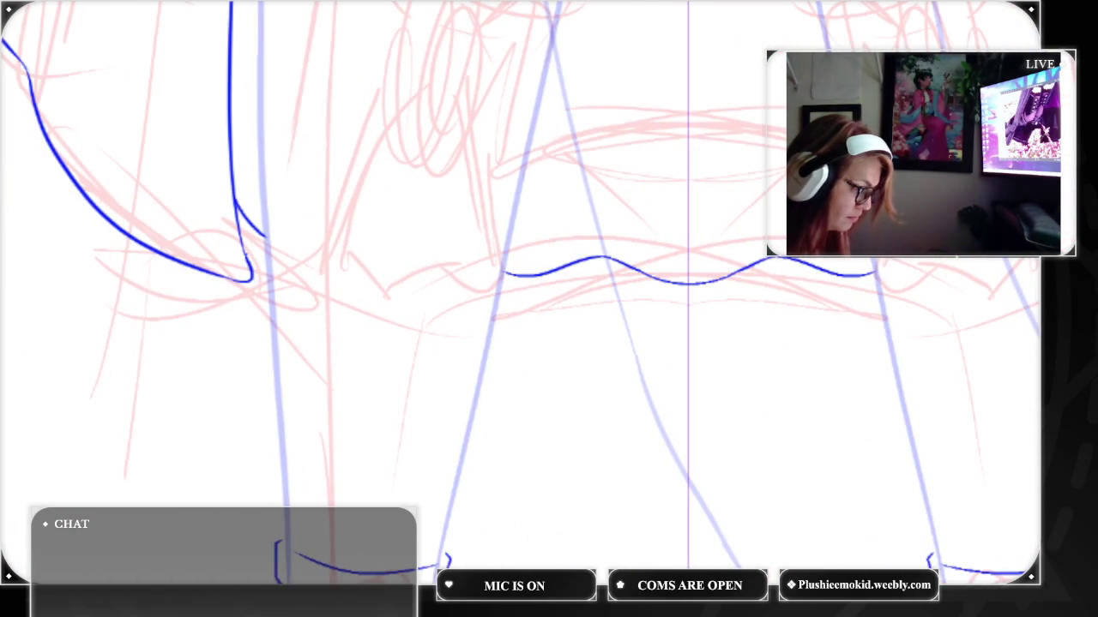
{"action": "key", "text": "ctrl+0"}
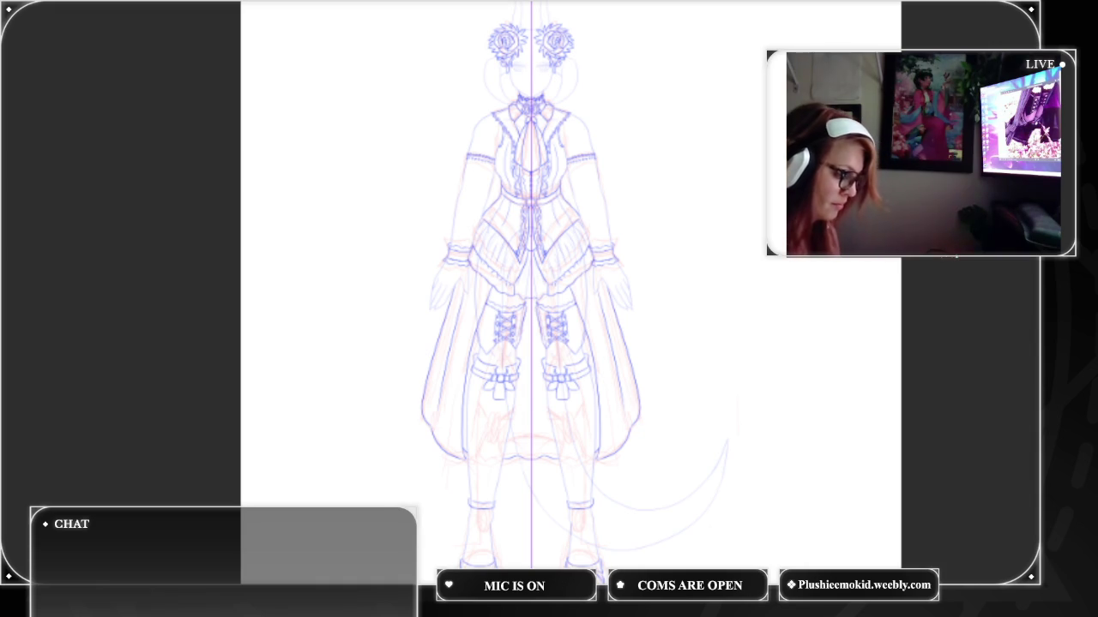
Hide the outfit lineart layer and the centre symmetry guide
{"action": "key", "text": "ctrl+comma"}
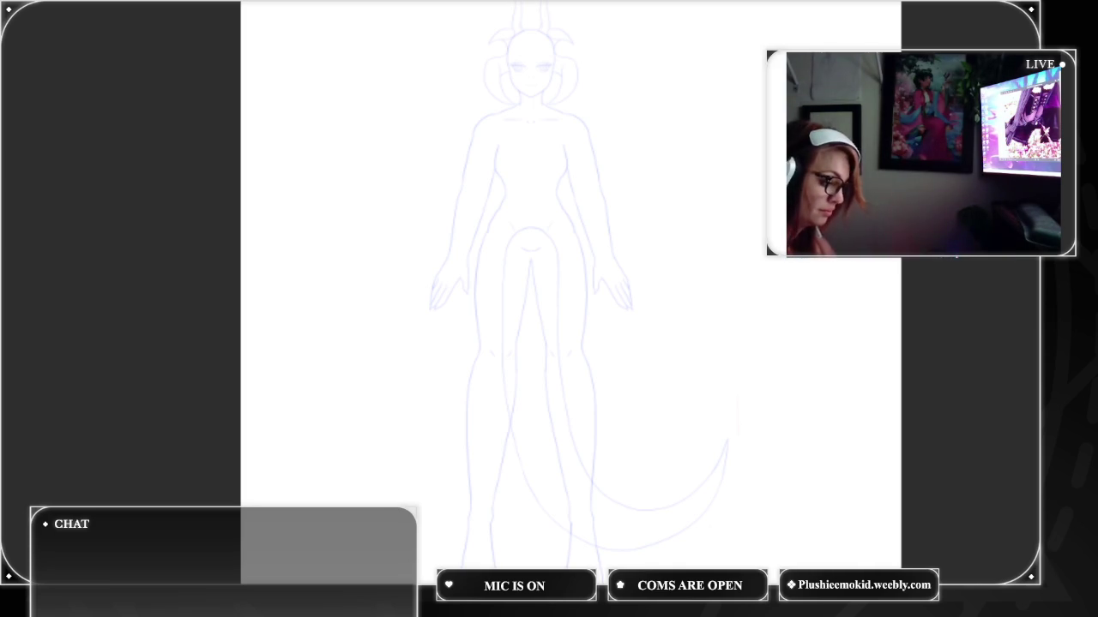
Show the faint bat wing sketch layer again around the base figure
{"action": "key", "text": "ctrl+z"}
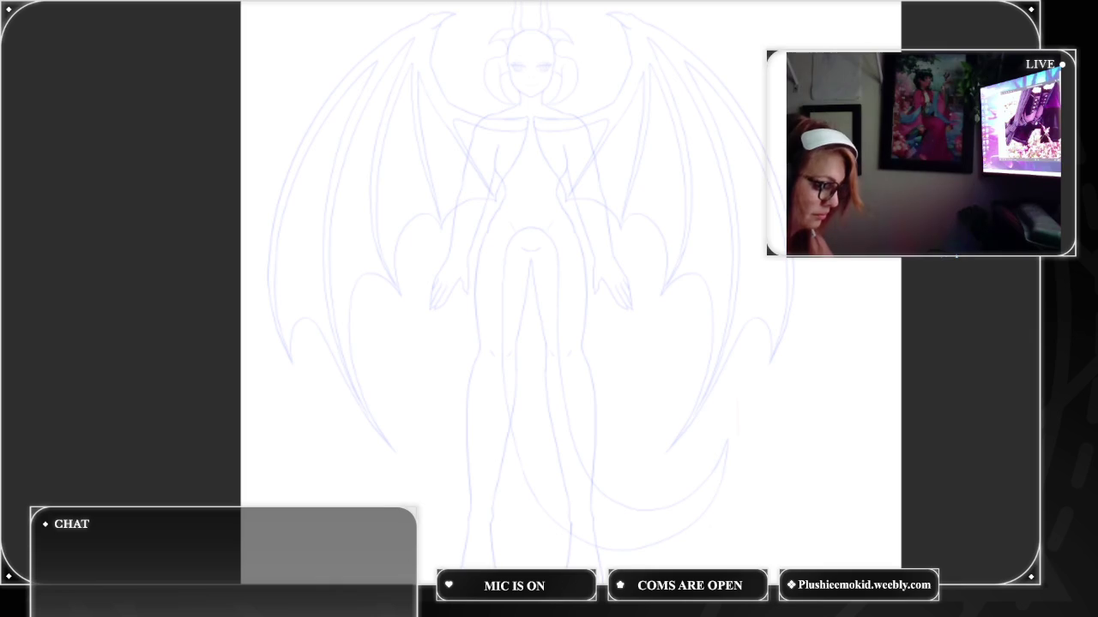
{"action": "scroll", "coordinate": [592, 305], "scroll_direction": "up", "scroll_amount": 2}
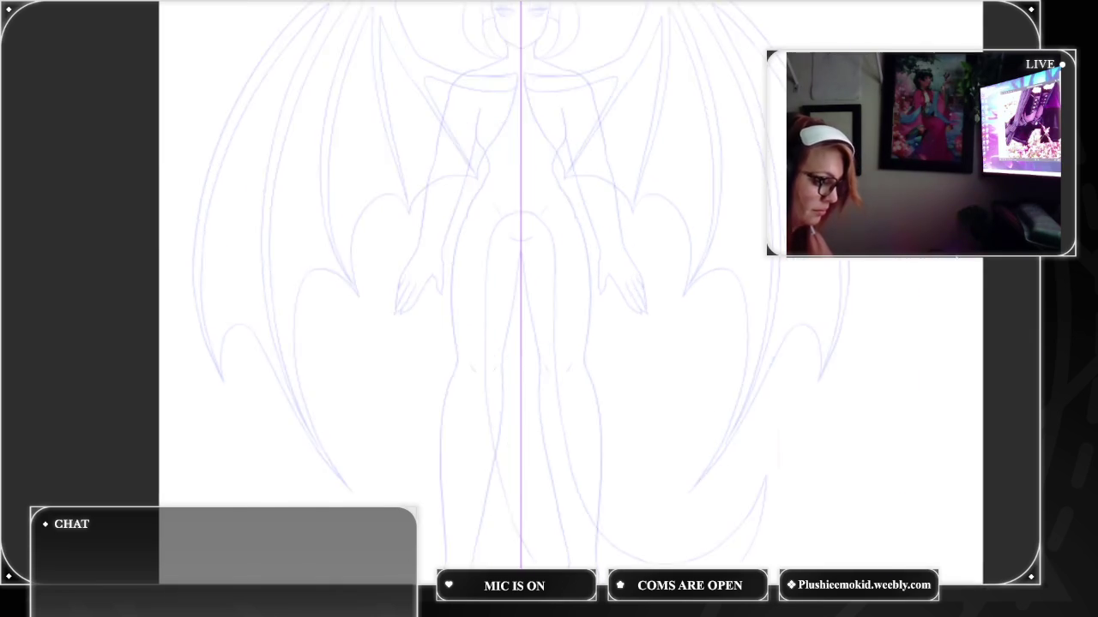
Trace the wing's long upper edge stroke, undoing and redrawing it until it sits right
{"action": "scroll", "coordinate": [592, 305], "scroll_direction": "up", "scroll_amount": 3}
{"action": "scroll", "coordinate": [592, 305], "scroll_direction": "up", "scroll_amount": 2}
{"action": "scroll", "coordinate": [772, 300], "scroll_direction": "up", "scroll_amount": 3}
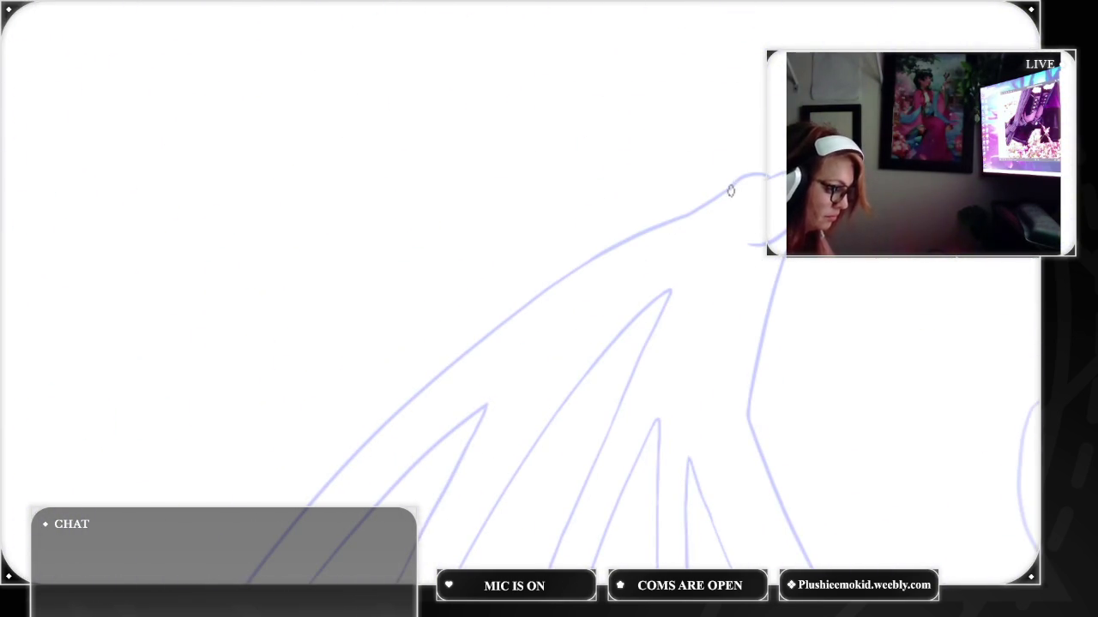
{"action": "left_click_drag", "start_coordinate": [725, 196], "coordinate": [599, 351]}
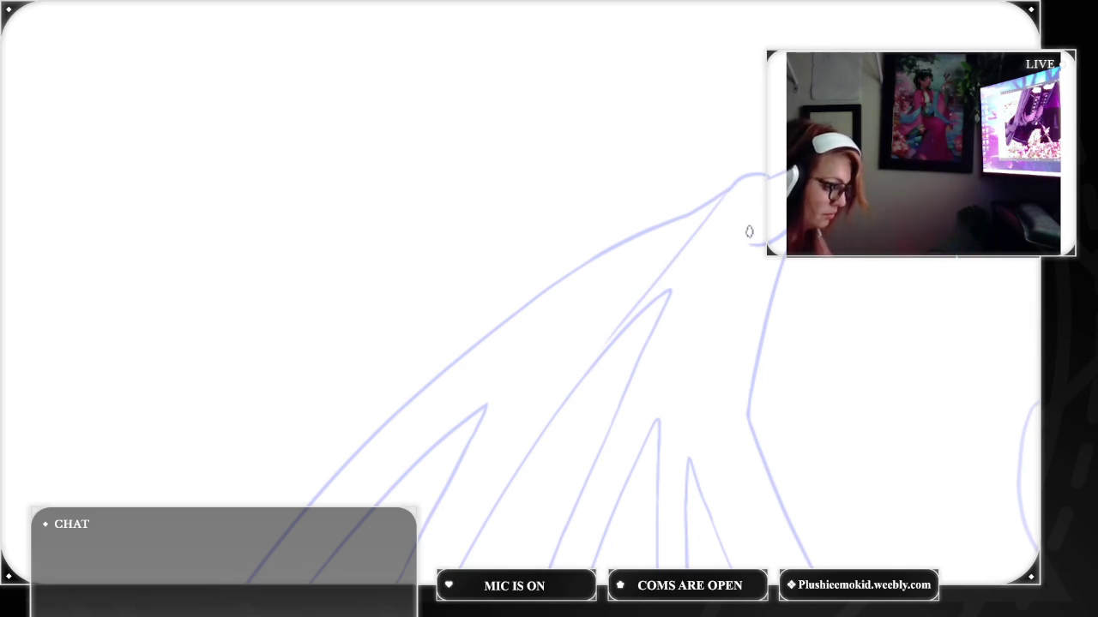
{"action": "key", "text": "ctrl+z"}
{"action": "scroll", "coordinate": [549, 308], "scroll_direction": "down", "scroll_amount": 3}
{"action": "scroll", "coordinate": [549, 309], "scroll_direction": "up", "scroll_amount": 3}
{"action": "scroll", "coordinate": [549, 309], "scroll_direction": "down", "scroll_amount": 2}
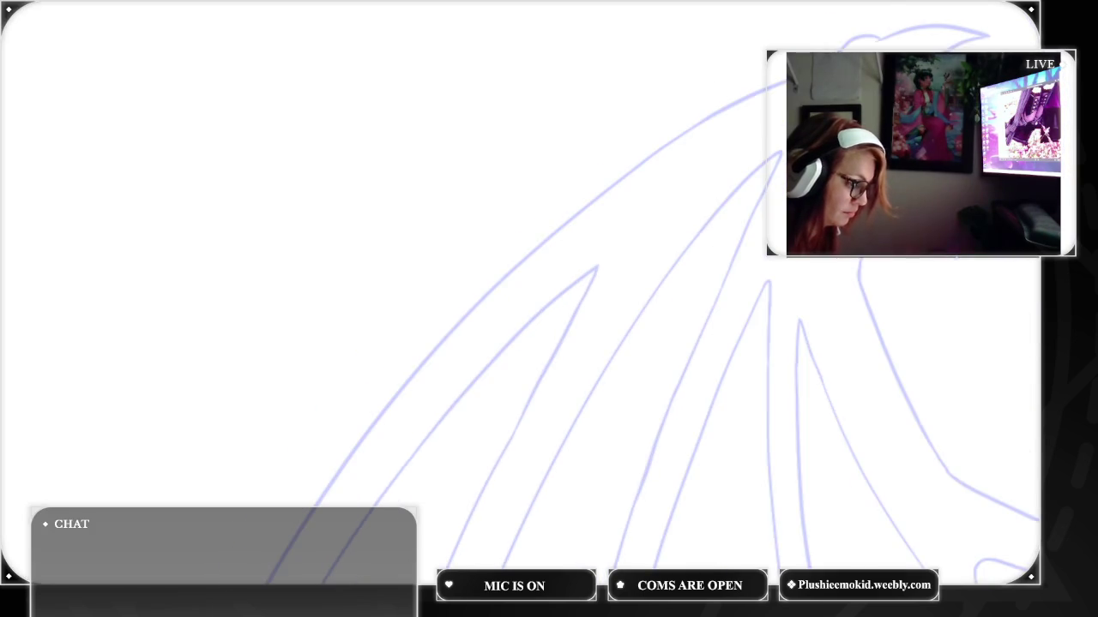
{"action": "scroll", "coordinate": [549, 308], "scroll_direction": "up", "scroll_amount": 2}
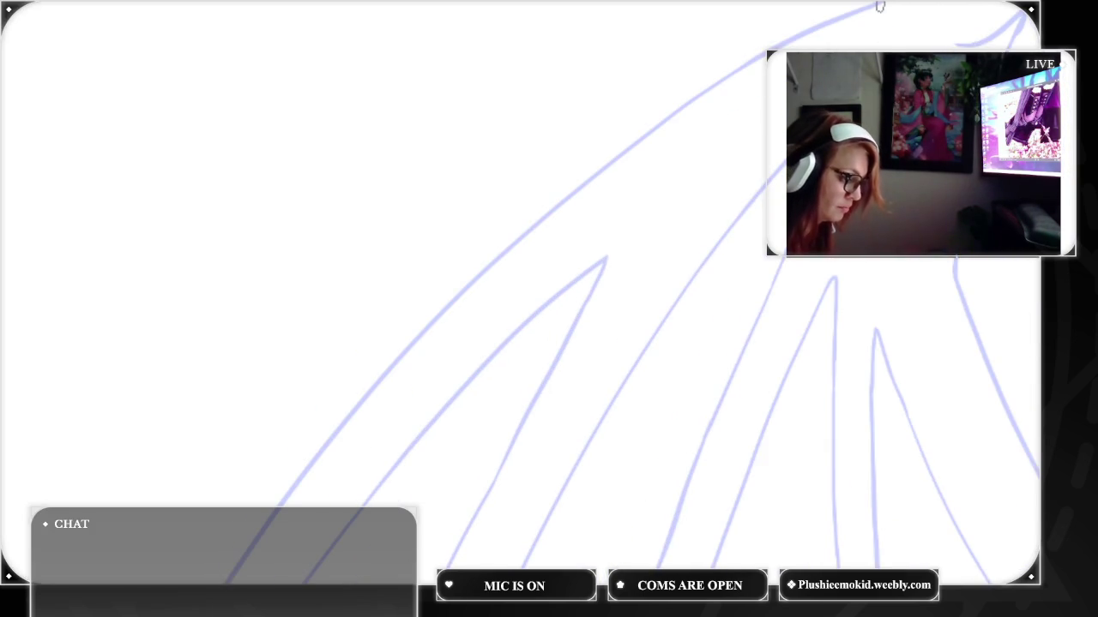
{"action": "left_click_drag", "start_coordinate": [871, 7], "coordinate": [605, 259]}
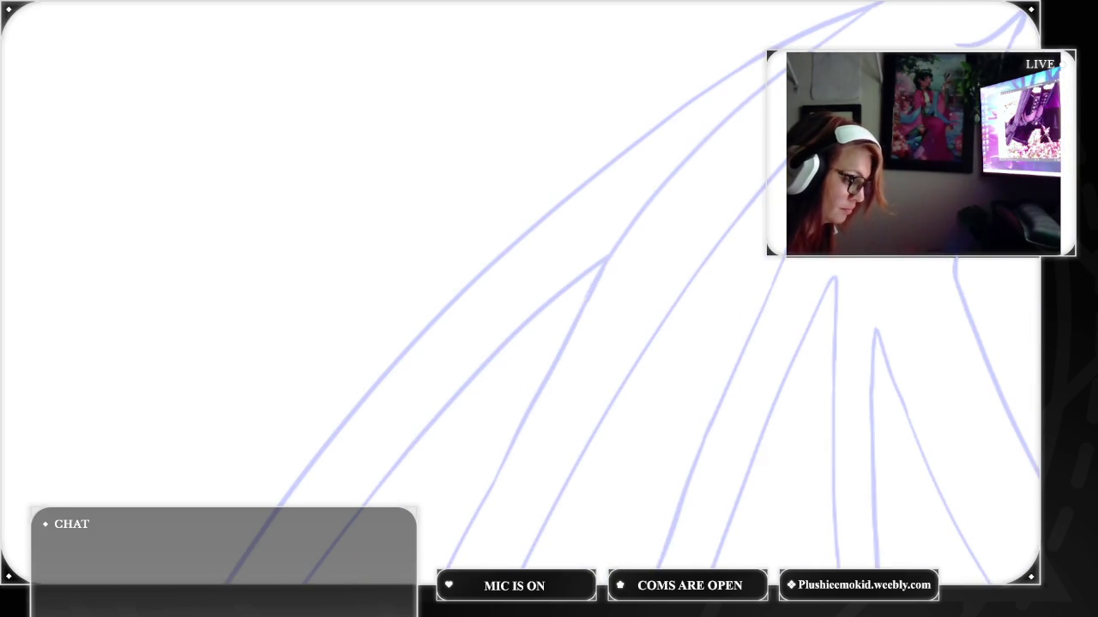
{"action": "key", "text": "ctrl+z"}
{"action": "mouse_move", "coordinate": [870, 10]}
{"action": "left_mouse_down"}
{"action": "mouse_move", "coordinate": [642, 204]}
{"action": "mouse_move", "coordinate": [606, 259]}
{"action": "left_mouse_up"}
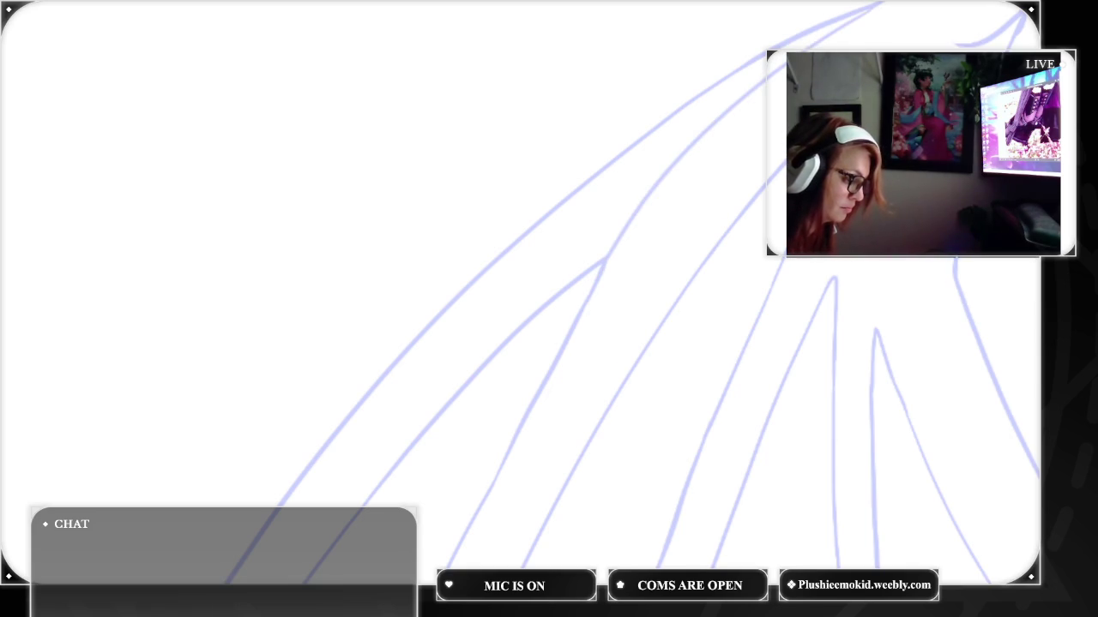
{"action": "key", "text": "ctrl+z"}
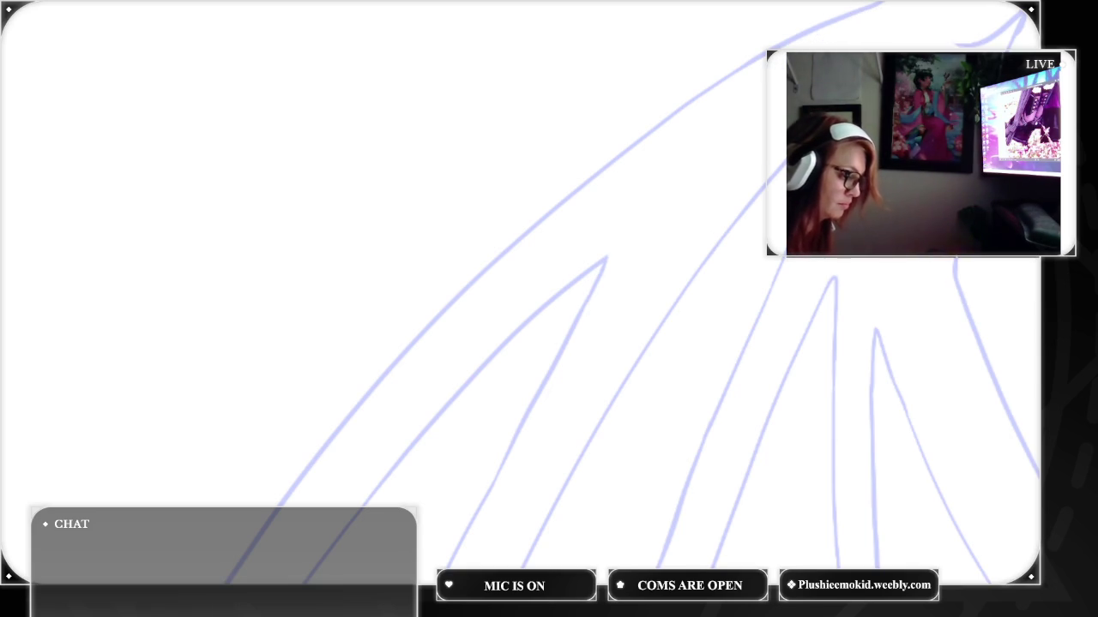
{"action": "mouse_move", "coordinate": [871, 9]}
{"action": "left_mouse_down"}
{"action": "mouse_move", "coordinate": [657, 186]}
{"action": "mouse_move", "coordinate": [607, 257]}
{"action": "left_mouse_up"}
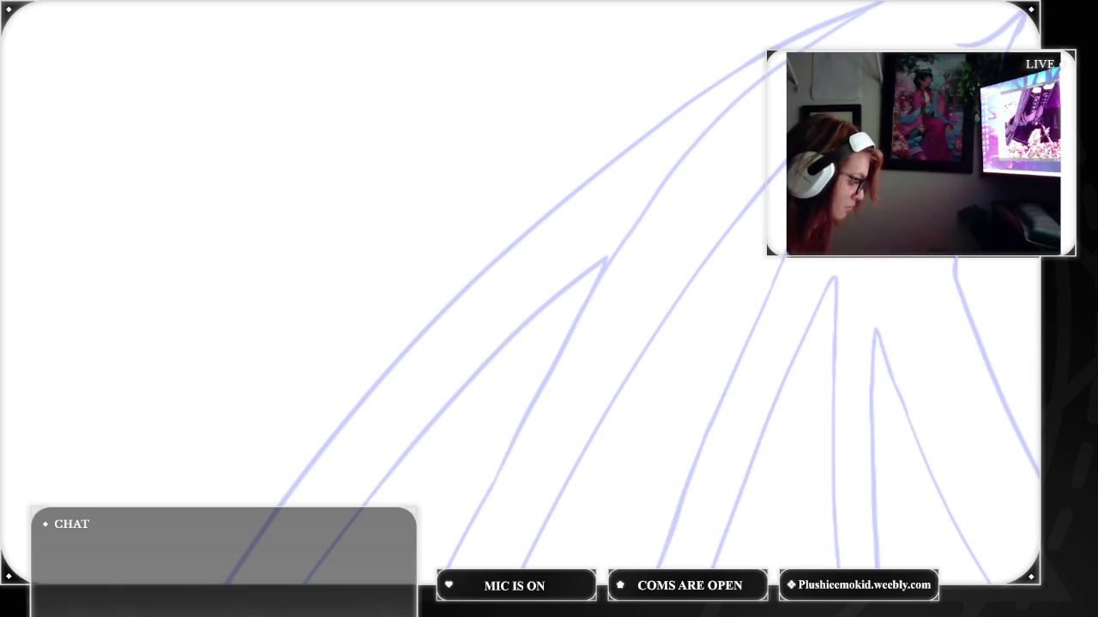
With a smaller eraser, remove the stray blue lines near the wing top and lower wing
{"action": "key", "text": "bracketleft"}
{"action": "key", "text": "bracketleft"}
{"action": "key", "text": "bracketleft"}
{"action": "left_click_drag", "start_coordinate": [772, 38], "coordinate": [740, 68]}
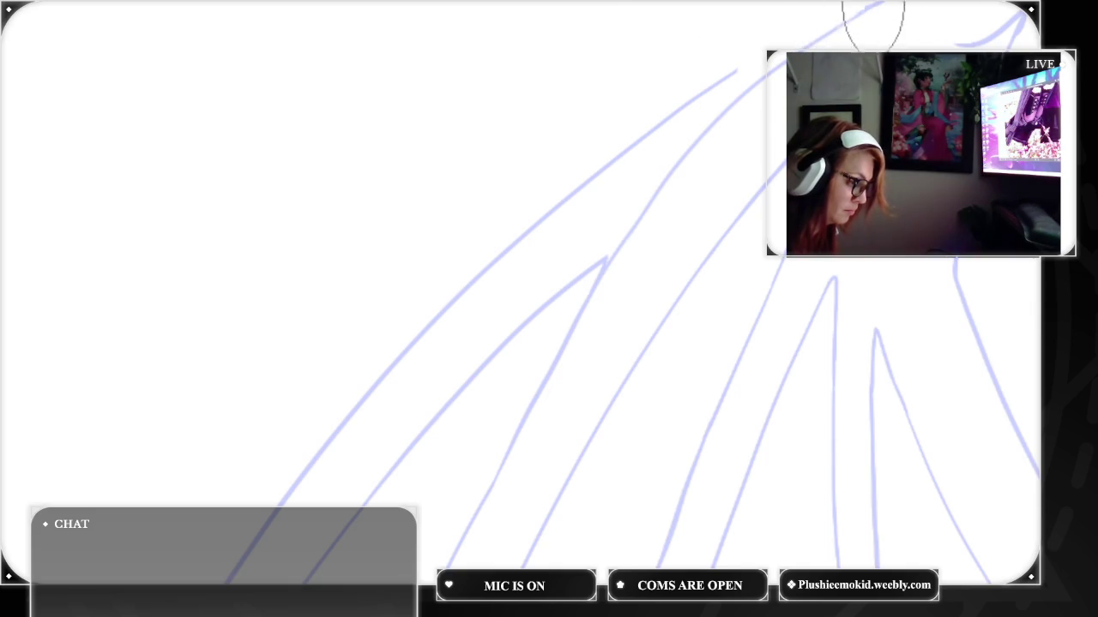
{"action": "left_click_drag", "start_coordinate": [720, 72], "coordinate": [411, 368]}
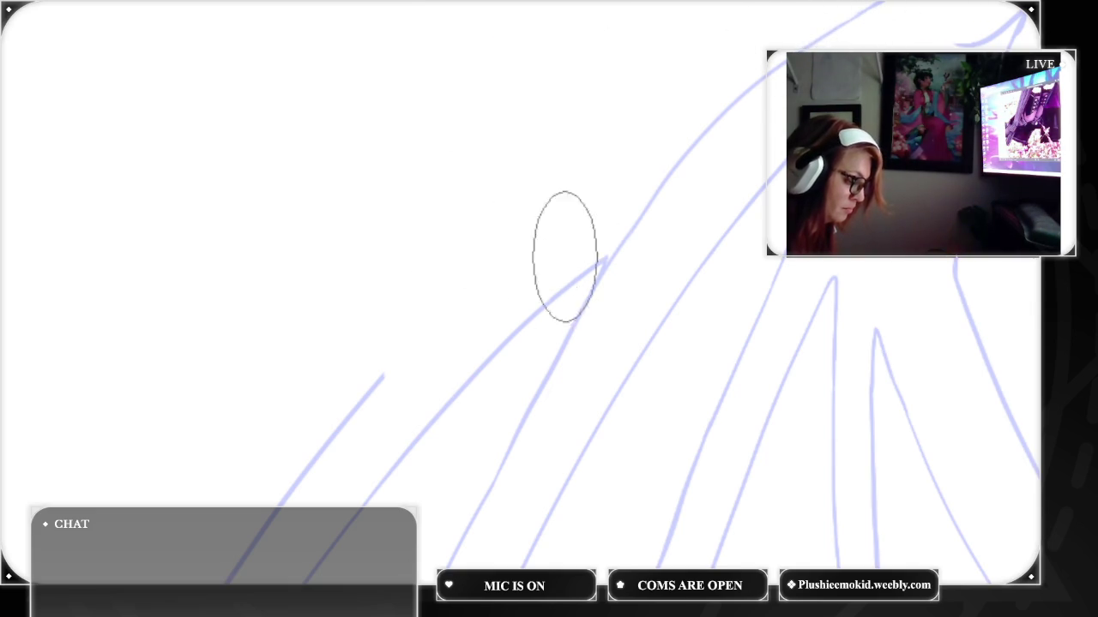
{"action": "left_click", "coordinate": [606, 250]}
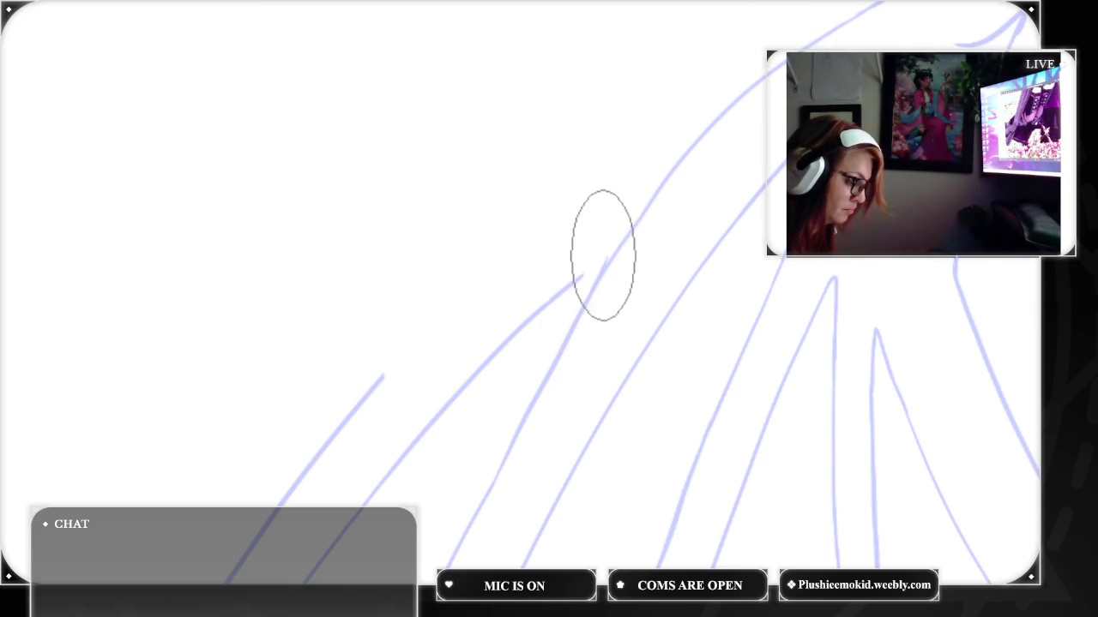
{"action": "mouse_move", "coordinate": [603, 250]}
{"action": "left_mouse_down"}
{"action": "mouse_move", "coordinate": [480, 404]}
{"action": "mouse_move", "coordinate": [426, 417]}
{"action": "mouse_move", "coordinate": [421, 300]}
{"action": "mouse_move", "coordinate": [296, 527]}
{"action": "mouse_move", "coordinate": [326, 544]}
{"action": "mouse_move", "coordinate": [274, 472]}
{"action": "left_mouse_up"}
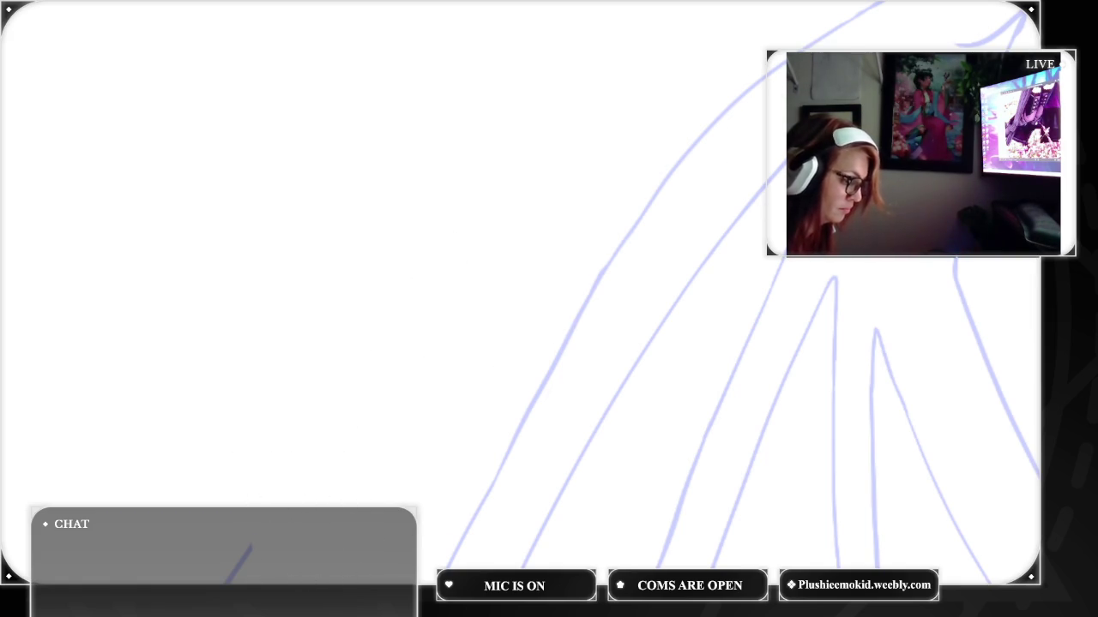
{"action": "key", "text": "ctrl+minus"}
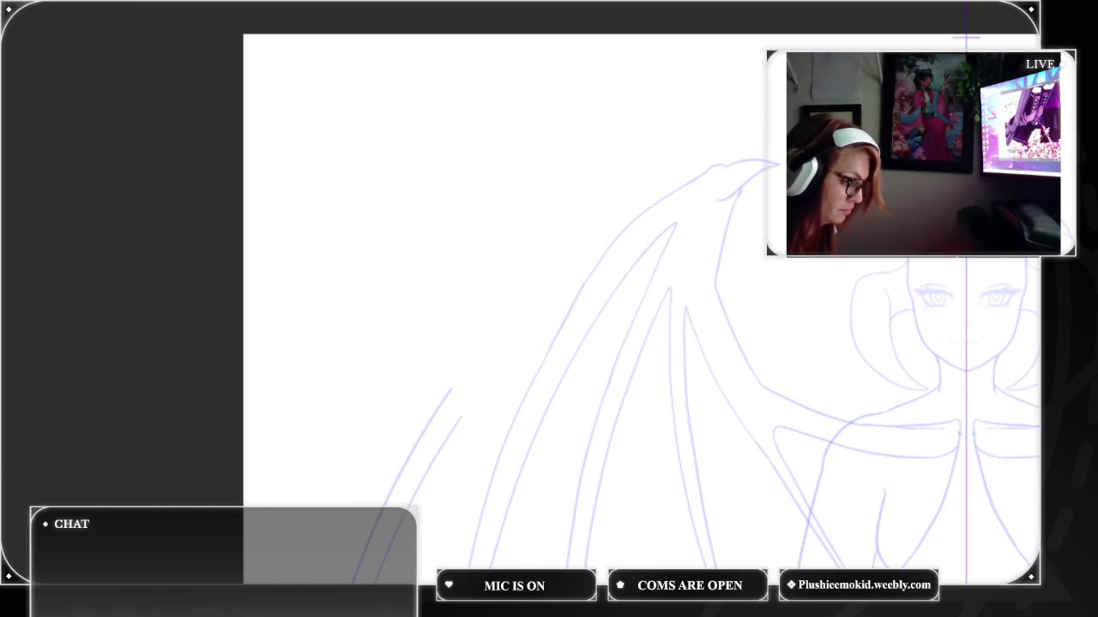
Erase the inner wing line and most of the outer wing line, keeping its top tip
{"action": "scroll", "coordinate": [652, 309], "scroll_direction": "down", "scroll_amount": 2}
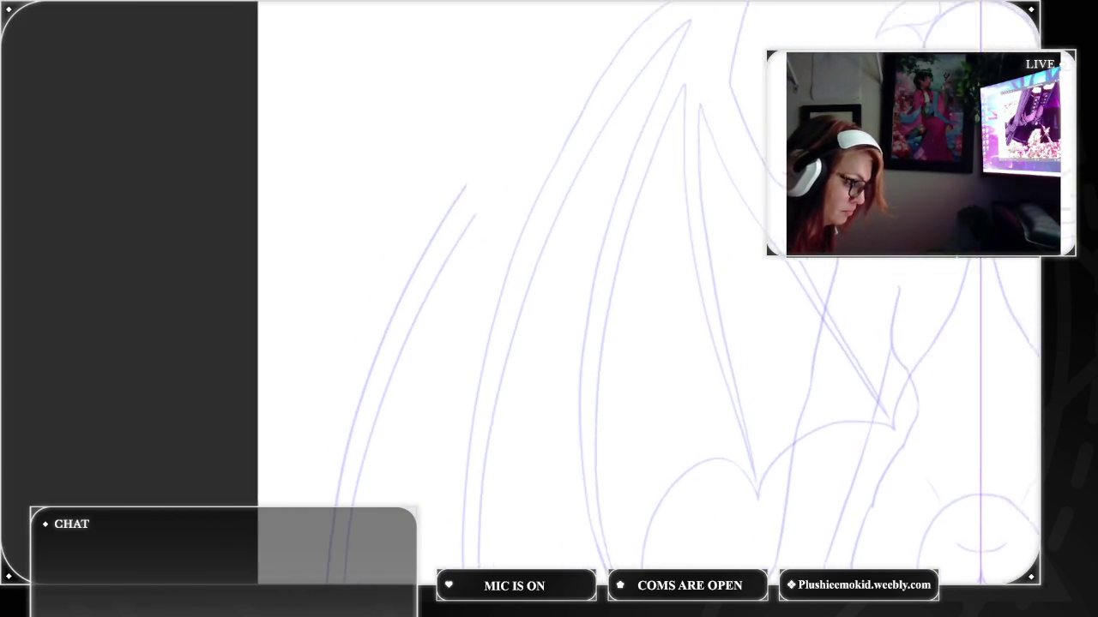
{"action": "scroll", "coordinate": [651, 309], "scroll_direction": "up", "scroll_amount": 3}
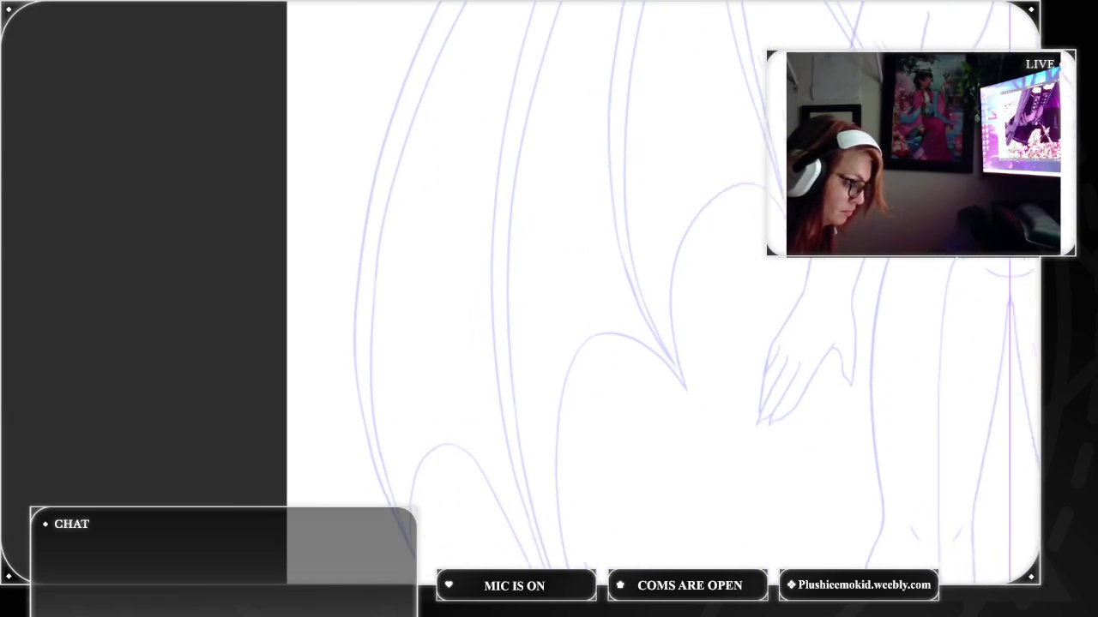
{"action": "scroll", "coordinate": [652, 309], "scroll_direction": "up", "scroll_amount": 2}
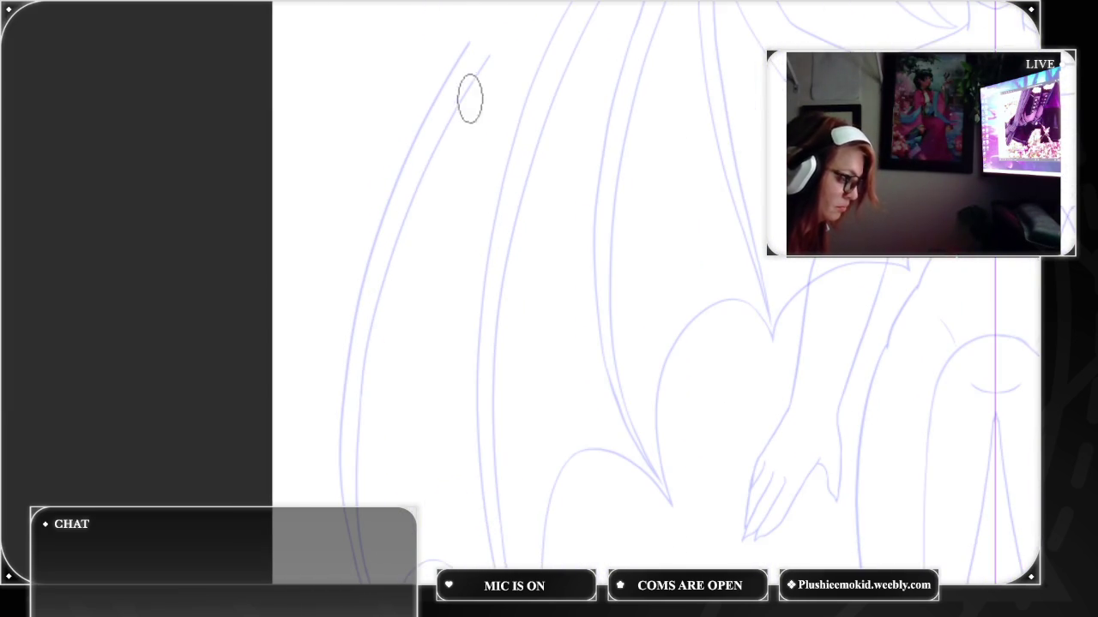
{"action": "mouse_move", "coordinate": [498, 36]}
{"action": "left_mouse_down"}
{"action": "mouse_move", "coordinate": [400, 215]}
{"action": "mouse_move", "coordinate": [372, 356]}
{"action": "mouse_move", "coordinate": [370, 304]}
{"action": "mouse_move", "coordinate": [348, 553]}
{"action": "left_mouse_up"}
{"action": "mouse_move", "coordinate": [351, 468]}
{"action": "left_mouse_down"}
{"action": "mouse_move", "coordinate": [383, 208]}
{"action": "mouse_move", "coordinate": [477, 29]}
{"action": "left_mouse_up"}
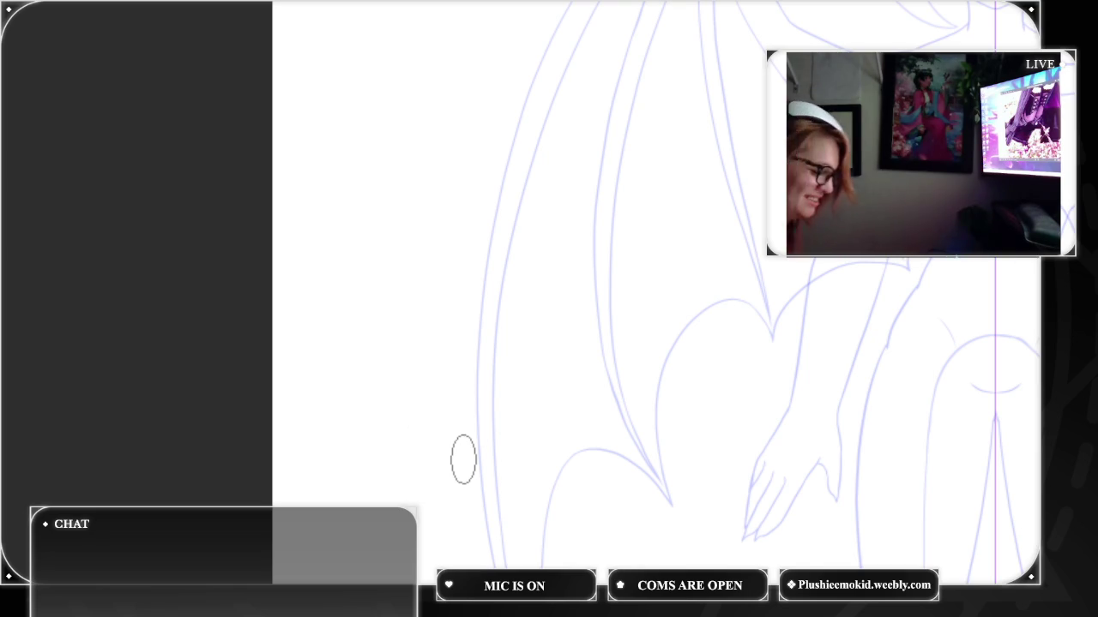
Trim the upper portions of the overlapping inner wing lines and remove a small stray stroke
{"action": "scroll", "coordinate": [463, 458], "scroll_direction": "down", "scroll_amount": 2}
{"action": "scroll", "coordinate": [742, 137], "scroll_direction": "down", "scroll_amount": 3}
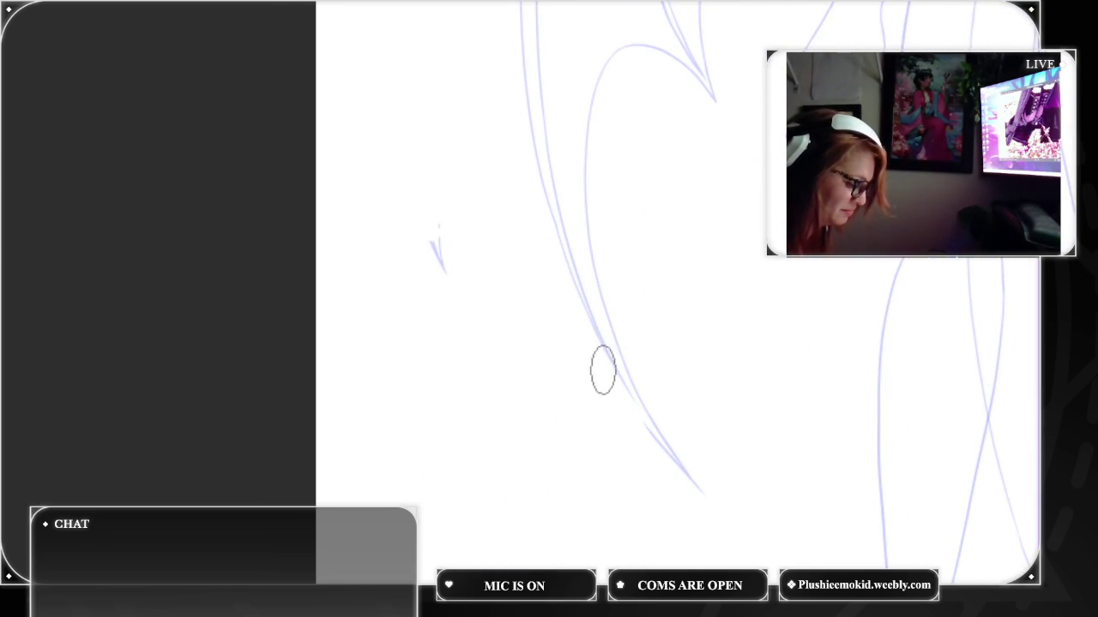
{"action": "key", "text": "ctrl+z"}
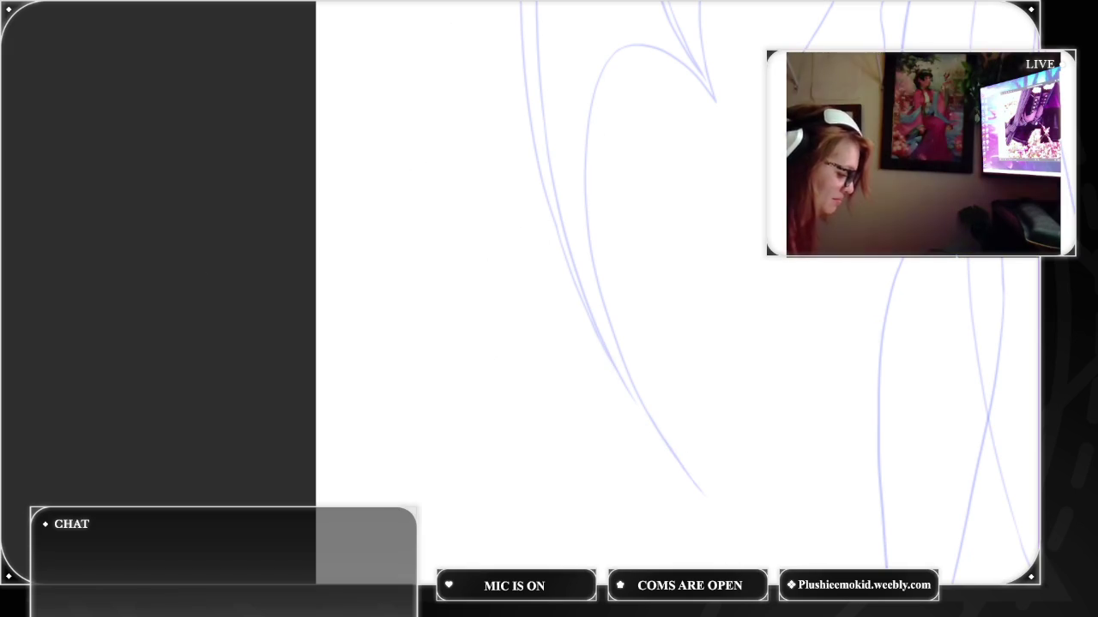
{"action": "scroll", "coordinate": [669, 292], "scroll_direction": "up", "scroll_amount": 2}
{"action": "scroll", "coordinate": [669, 308], "scroll_direction": "up", "scroll_amount": 2}
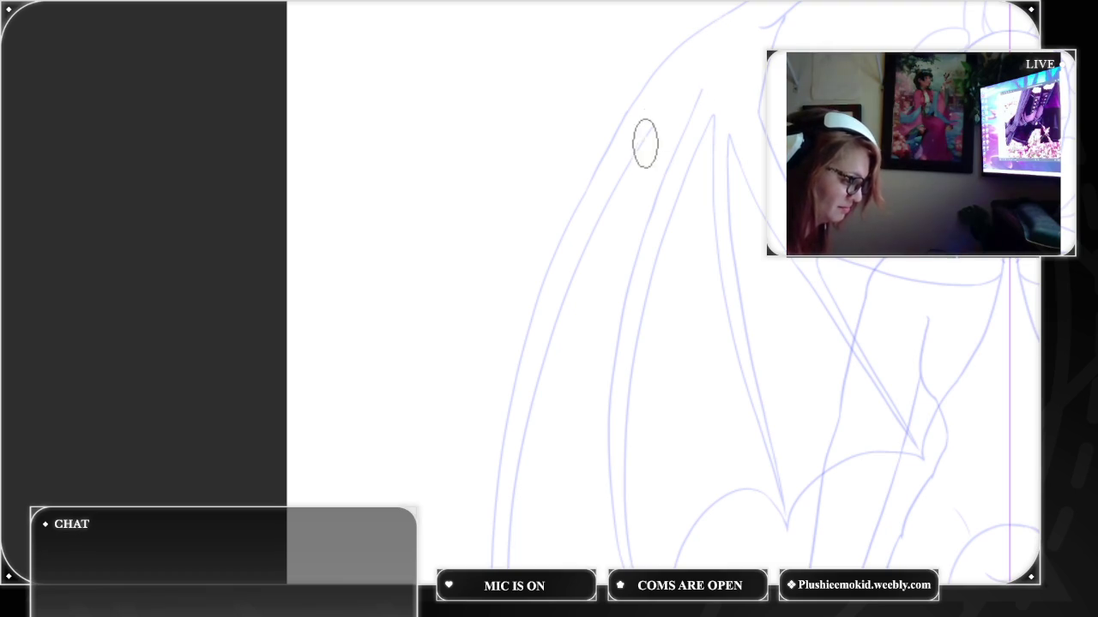
{"action": "left_click_drag", "start_coordinate": [568, 291], "coordinate": [523, 445]}
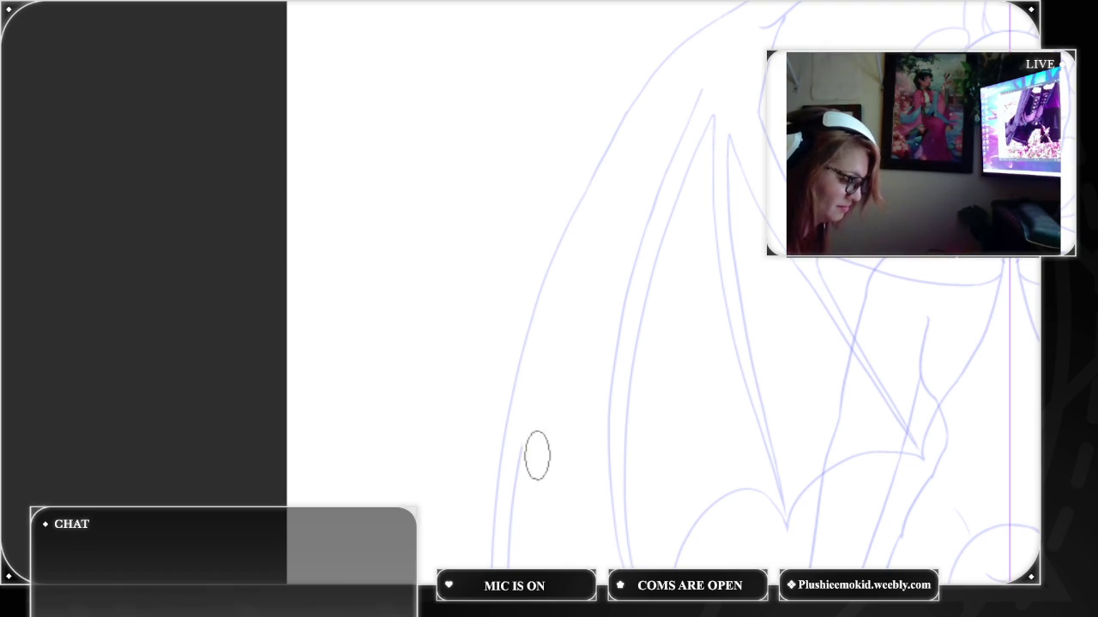
{"action": "left_click_drag", "start_coordinate": [715, 100], "coordinate": [671, 237]}
{"action": "left_click_drag", "start_coordinate": [685, 110], "coordinate": [609, 366]}
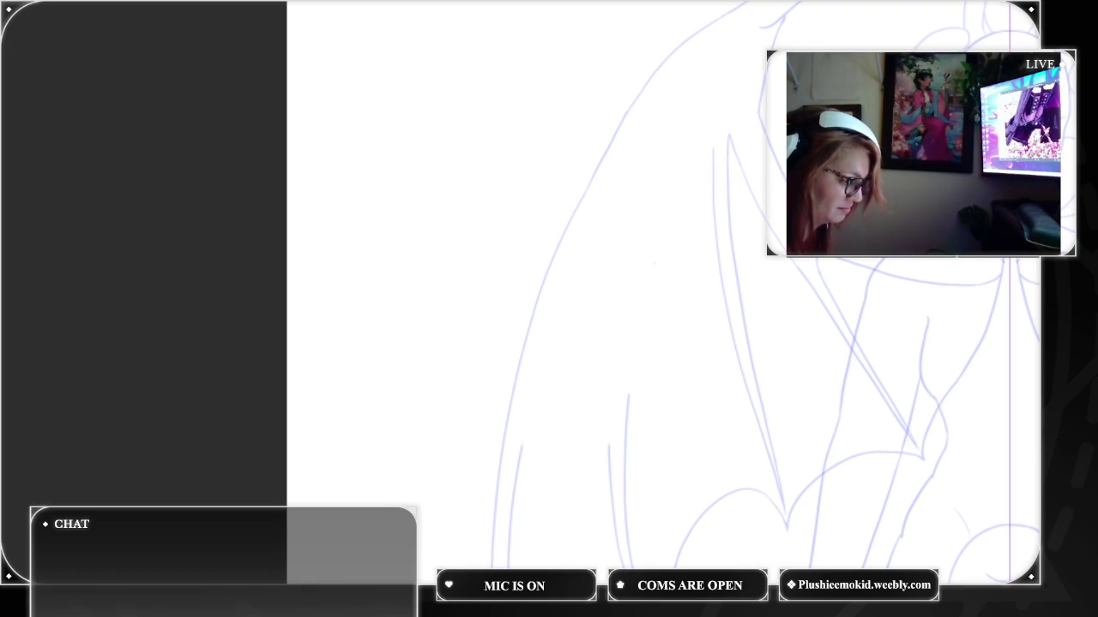
{"action": "scroll", "coordinate": [646, 114], "scroll_direction": "up", "scroll_amount": 3}
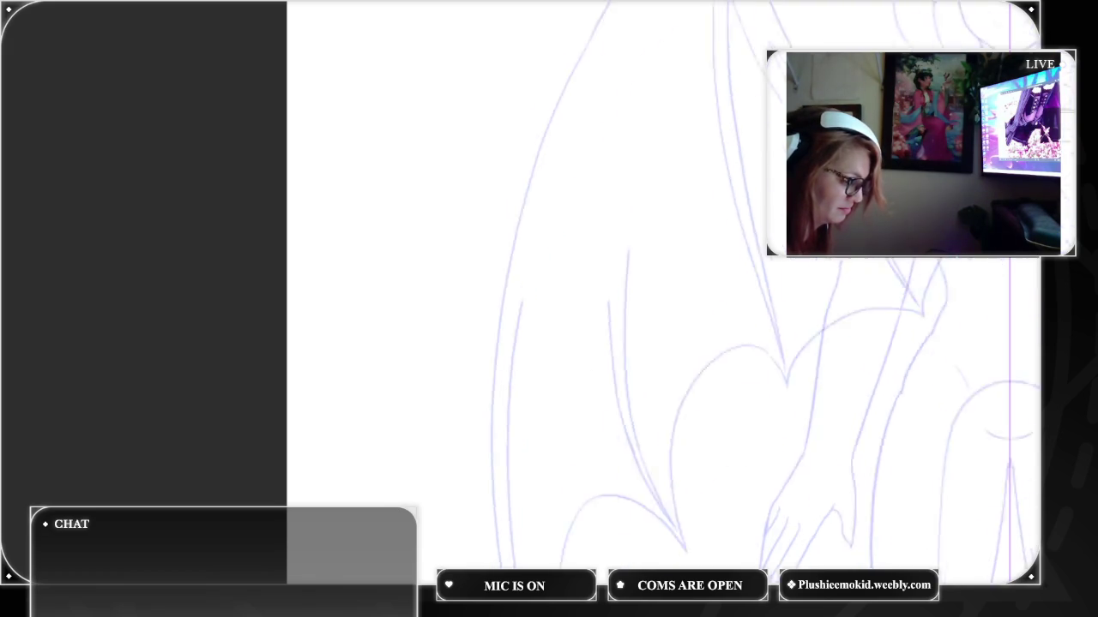
{"action": "mouse_move", "coordinate": [647, 114]}
{"action": "left_mouse_down"}
{"action": "mouse_move", "coordinate": [643, 106]}
{"action": "mouse_move", "coordinate": [618, 215]}
{"action": "mouse_move", "coordinate": [629, 356]}
{"action": "mouse_move", "coordinate": [661, 505]}
{"action": "left_mouse_up"}
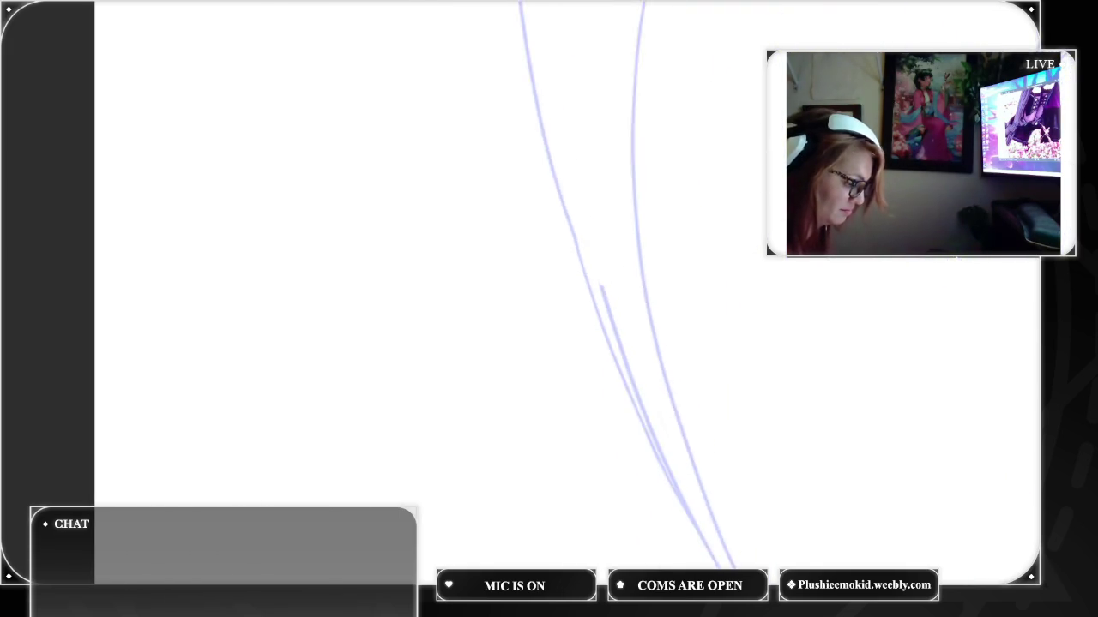
{"action": "left_click_drag", "start_coordinate": [517, 93], "coordinate": [632, 384]}
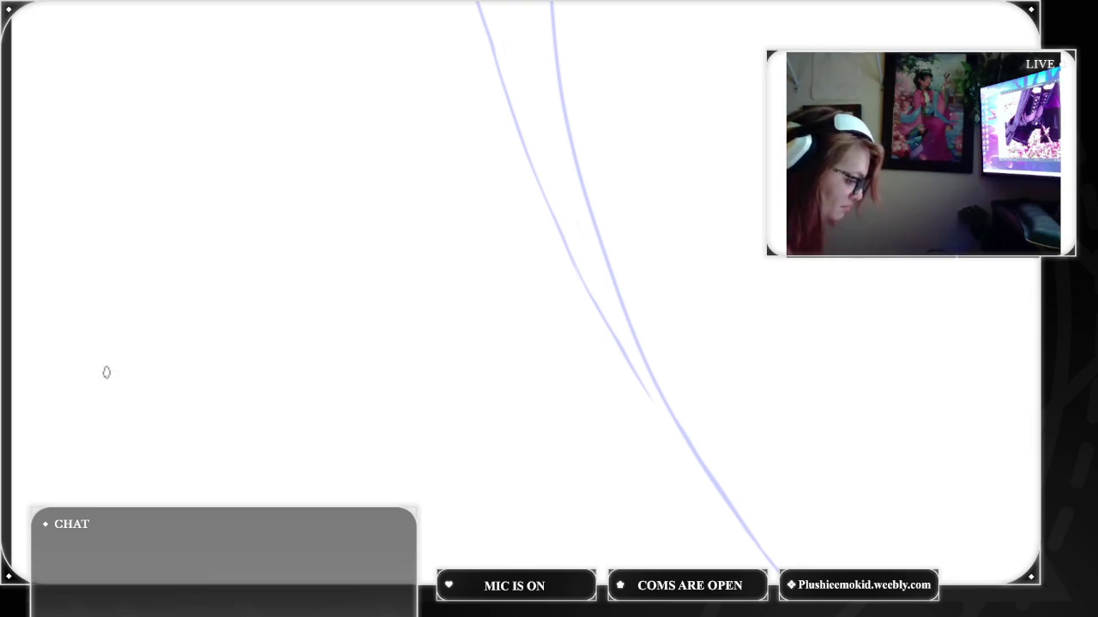
Draw a darker stroke over the lower wing curve and a long wing line running down-left
{"action": "left_click_drag", "start_coordinate": [618, 344], "coordinate": [774, 561]}
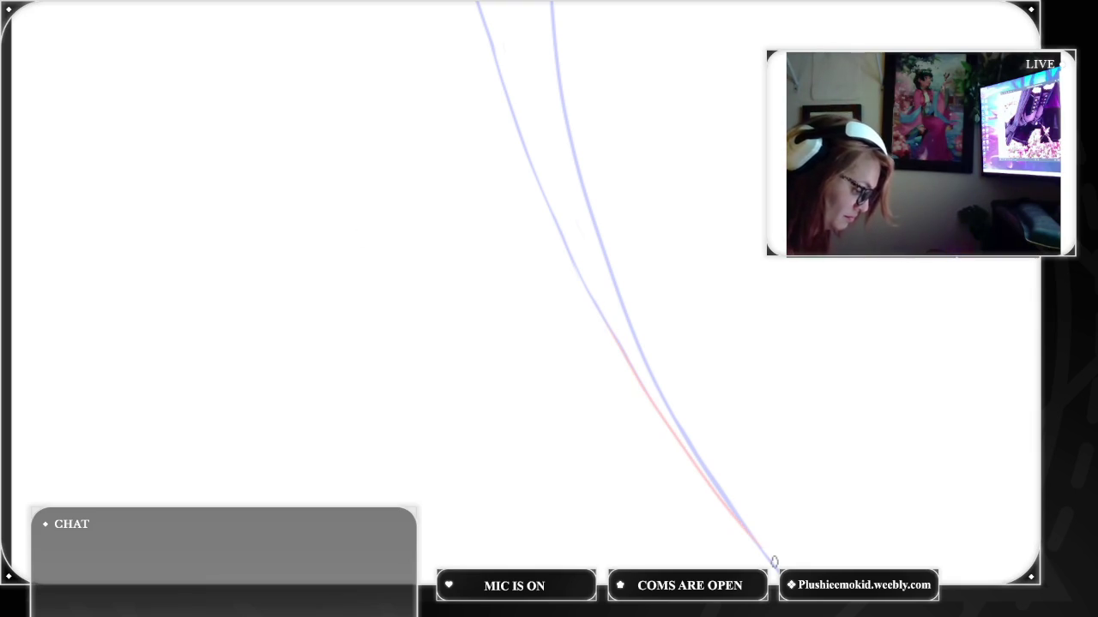
{"action": "key", "text": "ctrl+z"}
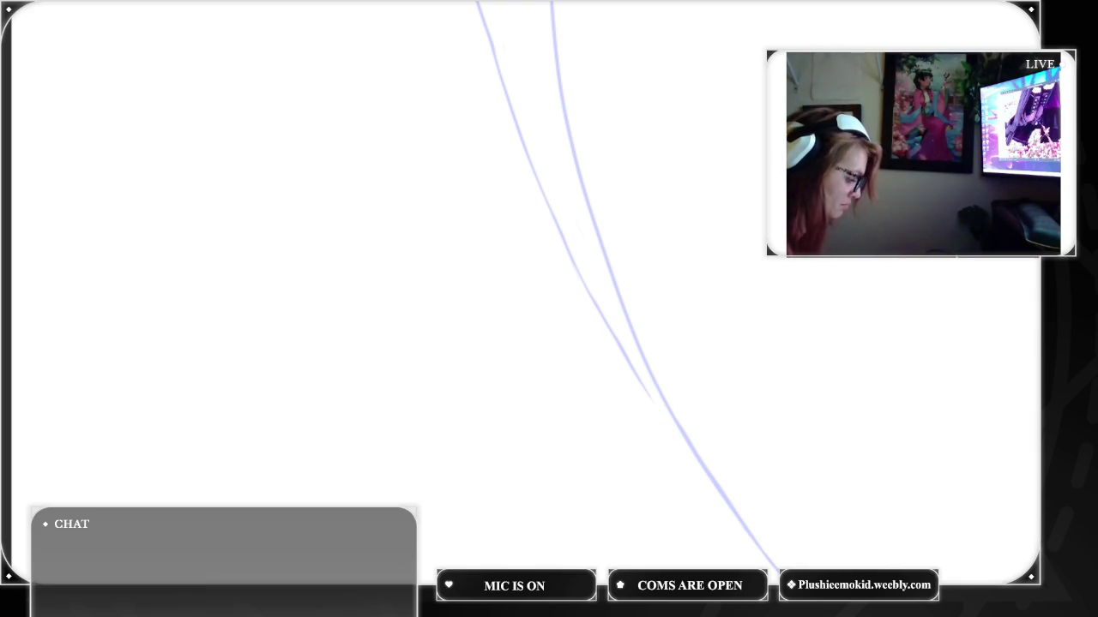
{"action": "left_click_drag", "start_coordinate": [614, 337], "coordinate": [775, 566]}
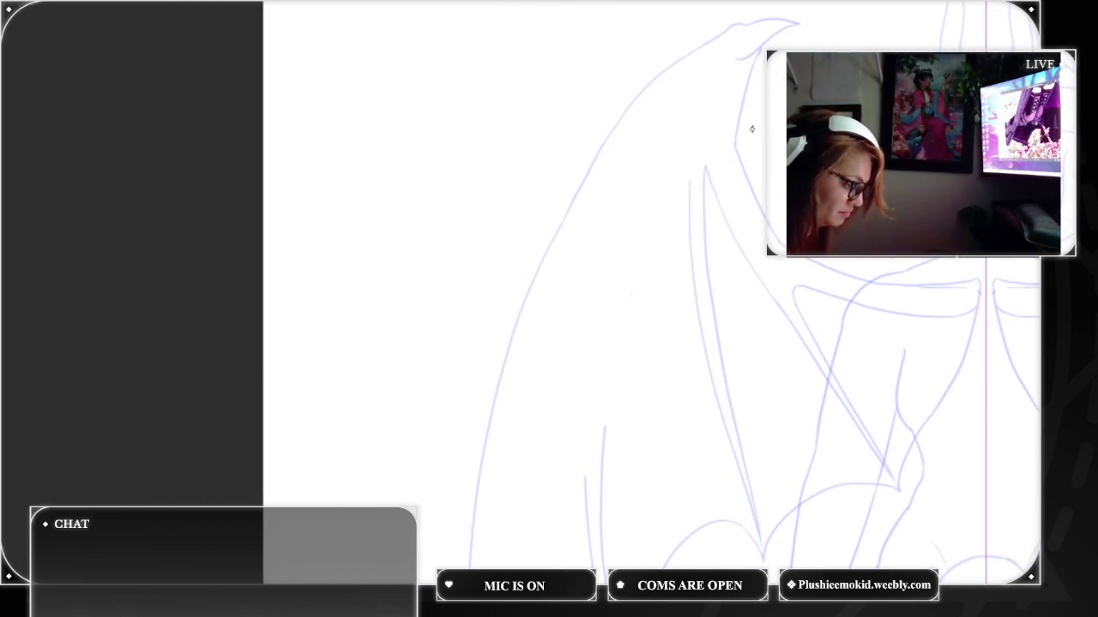
{"action": "left_click_drag", "start_coordinate": [731, 172], "coordinate": [596, 557]}
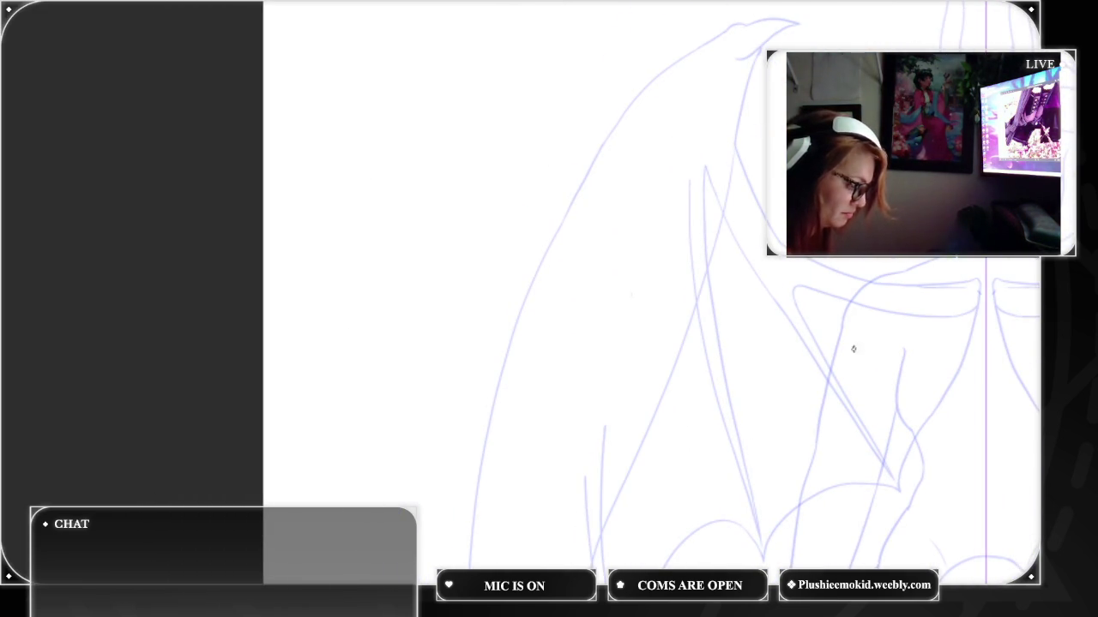
{"action": "left_click_drag", "start_coordinate": [652, 308], "coordinate": [694, 308]}
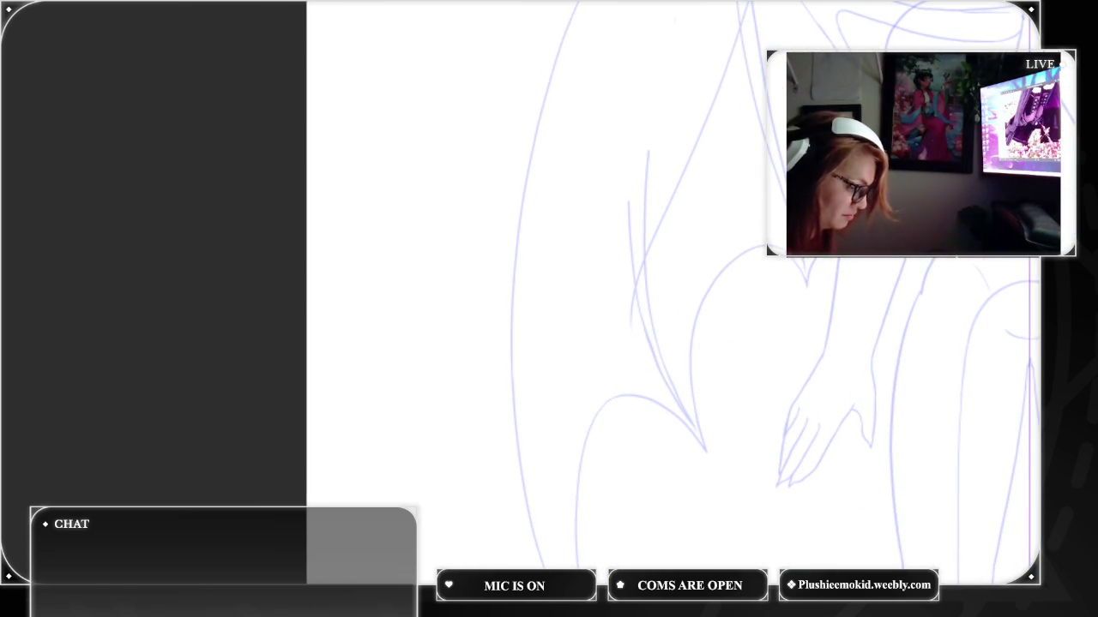
{"action": "scroll", "coordinate": [686, 343], "scroll_direction": "up", "scroll_amount": 2}
With a smaller brush, redraw the diagonal wing line from the upper wing down-left, then fit to screen
{"action": "scroll", "coordinate": [687, 344], "scroll_direction": "up", "scroll_amount": 2}
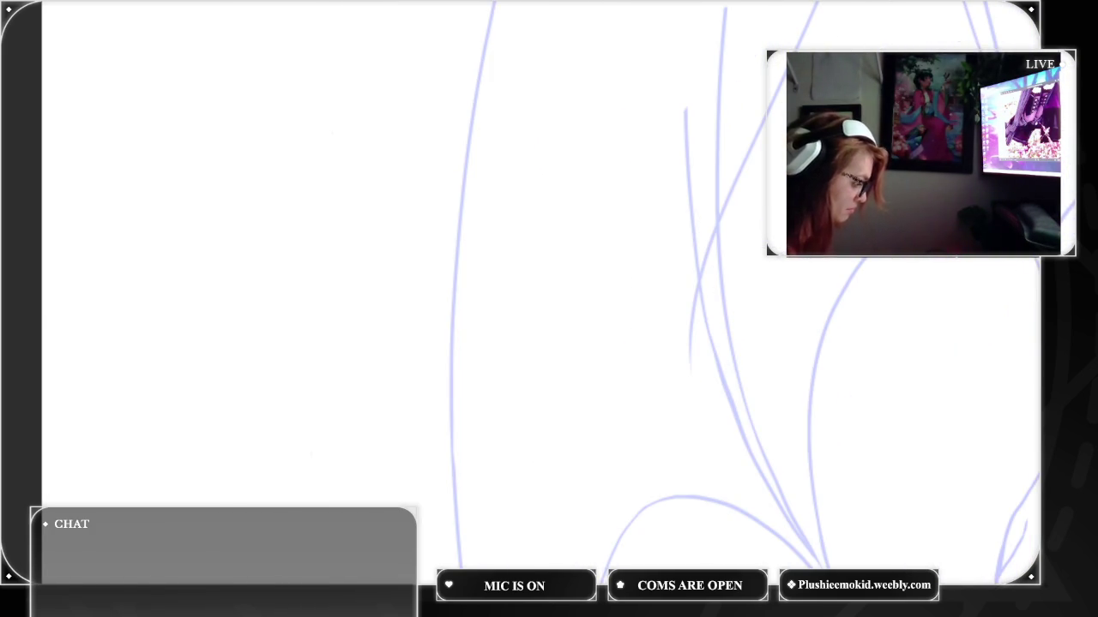
{"action": "left_click_drag", "start_coordinate": [571, 291], "coordinate": [596, 340]}
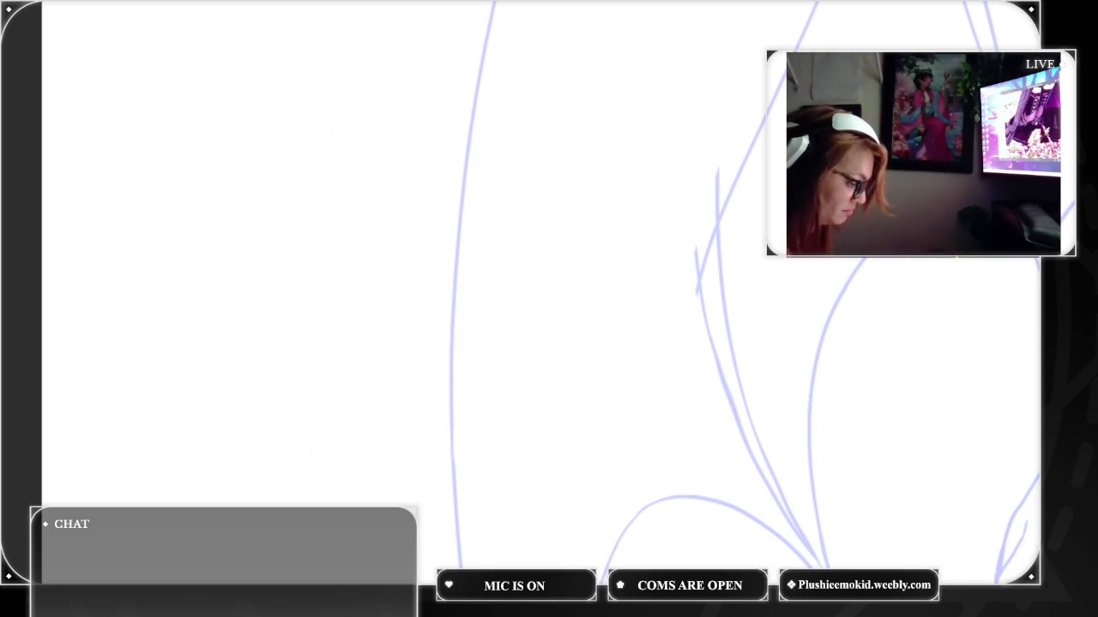
{"action": "left_click_drag", "start_coordinate": [701, 270], "coordinate": [611, 555]}
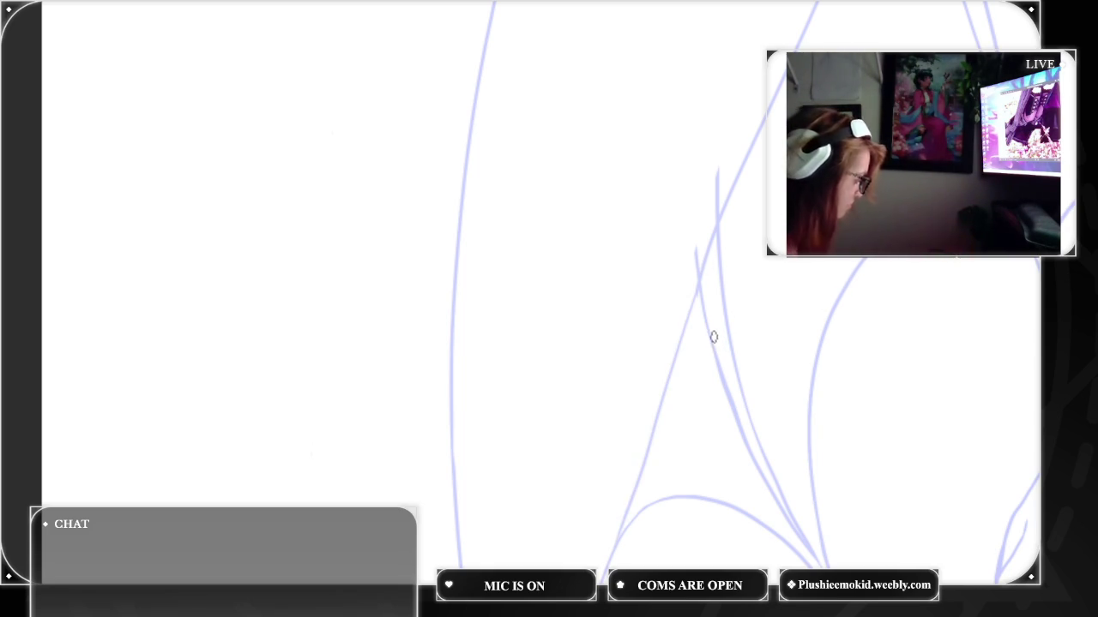
{"action": "key", "text": "ctrl+z"}
{"action": "left_click_drag", "start_coordinate": [699, 299], "coordinate": [611, 568]}
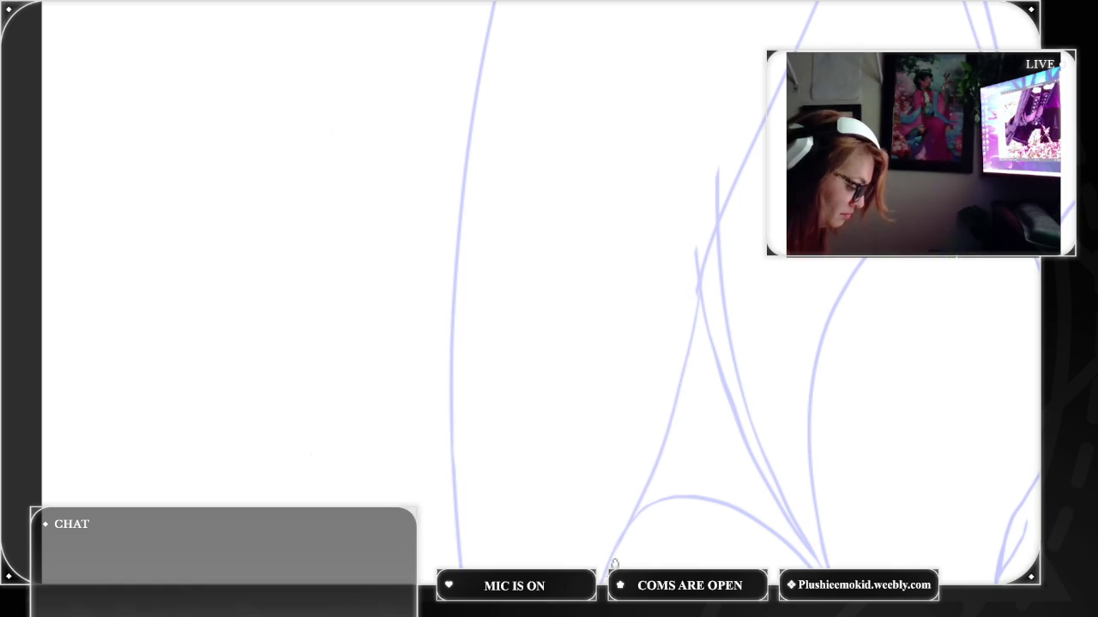
{"action": "key", "text": "ctrl+z"}
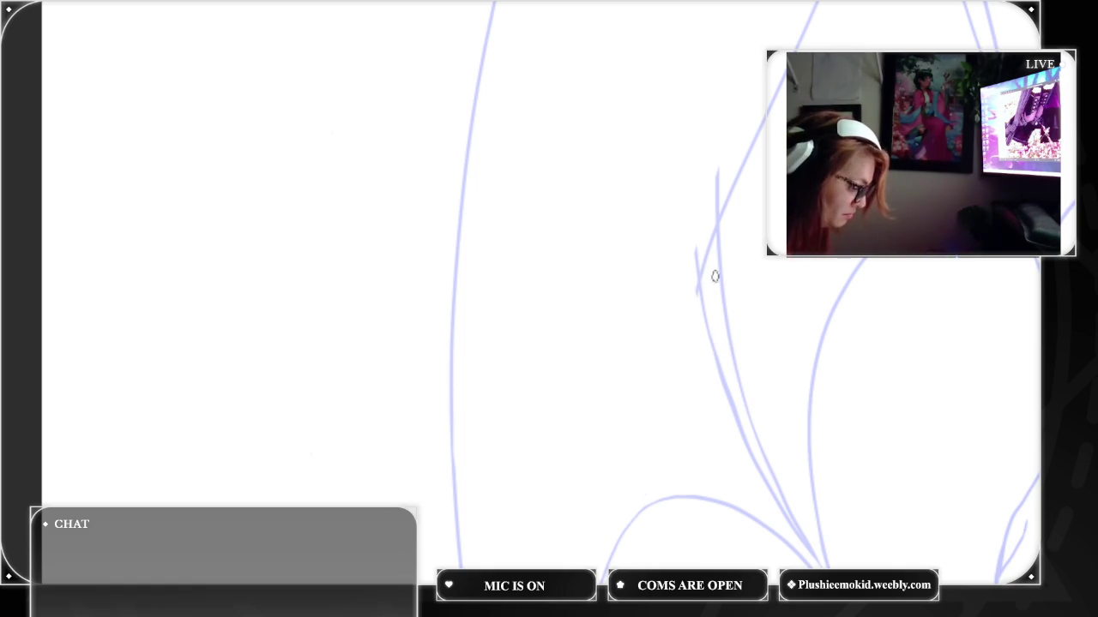
{"action": "left_click_drag", "start_coordinate": [691, 300], "coordinate": [635, 467]}
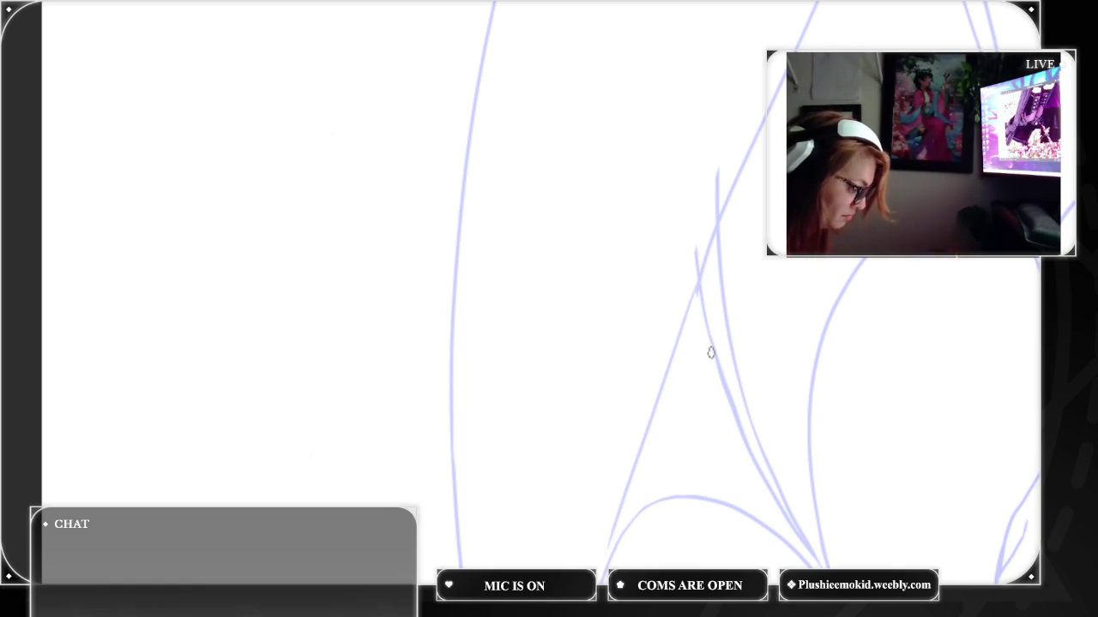
{"action": "key", "text": "ctrl+z"}
{"action": "left_click_drag", "start_coordinate": [698, 300], "coordinate": [604, 561]}
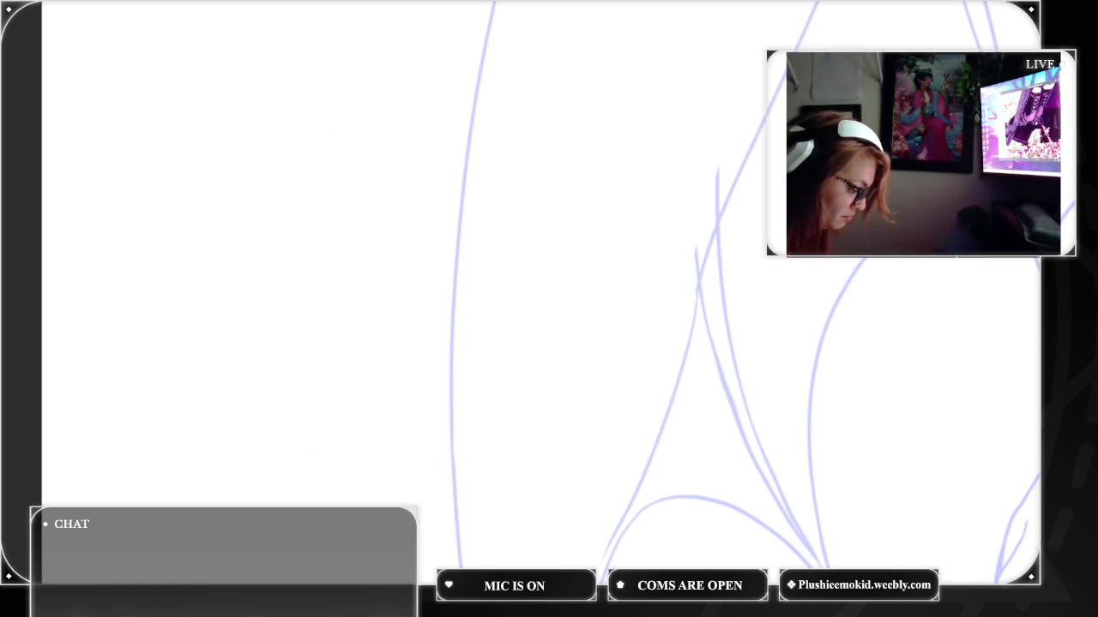
{"action": "key", "text": "ctrl+z"}
{"action": "left_click_drag", "start_coordinate": [696, 283], "coordinate": [612, 557]}
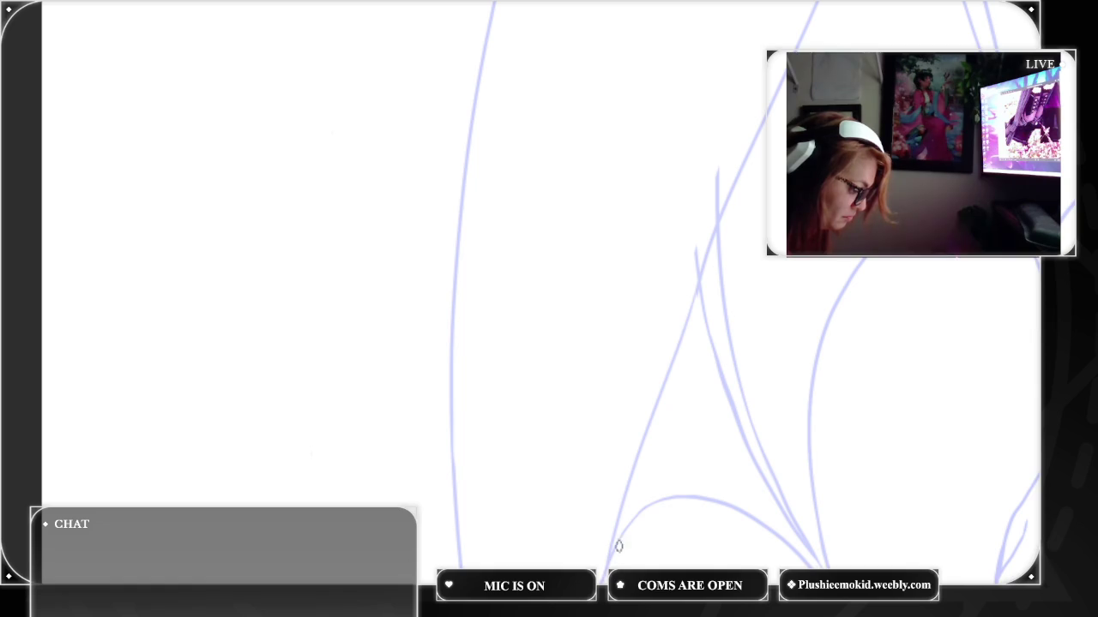
{"action": "scroll", "coordinate": [729, 347], "scroll_direction": "down", "scroll_amount": 1}
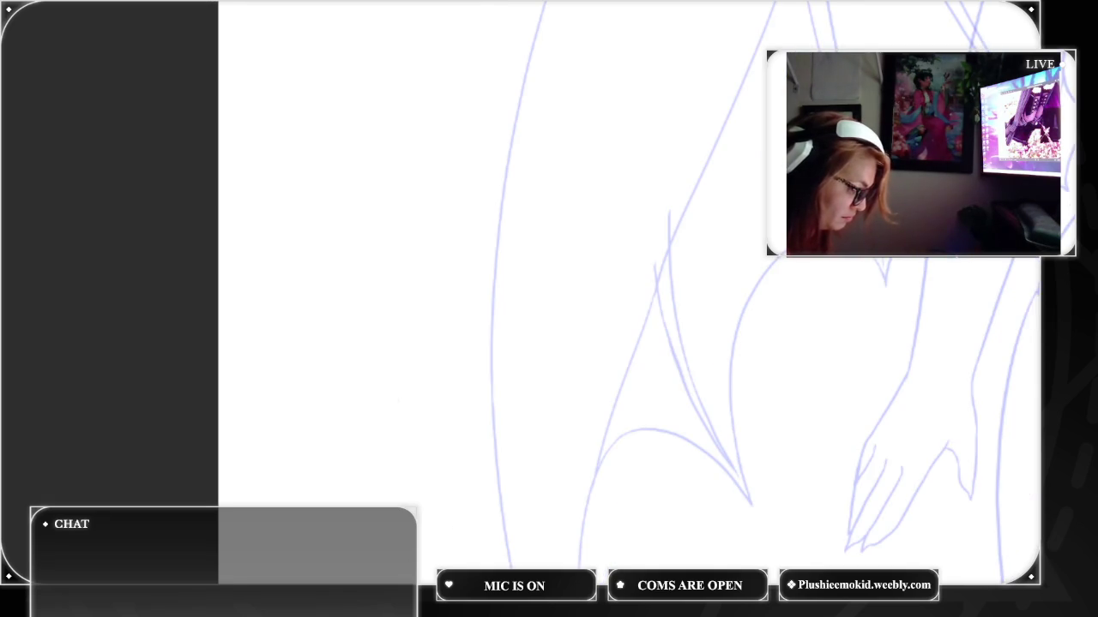
{"action": "scroll", "coordinate": [468, 336], "scroll_direction": "up", "scroll_amount": 2}
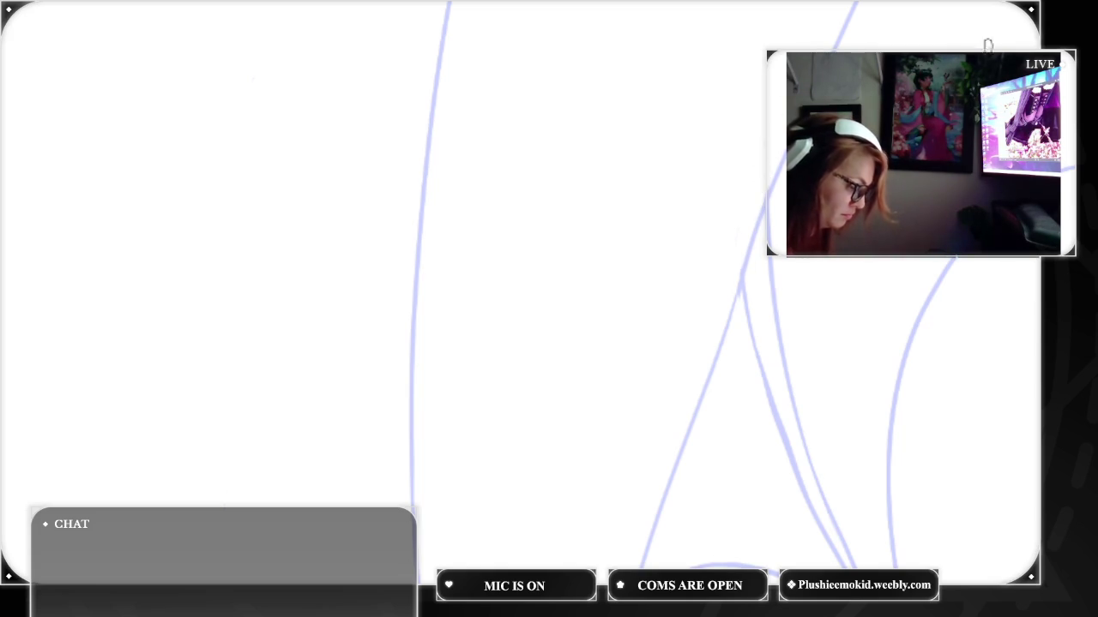
{"action": "key", "text": "ctrl+0"}
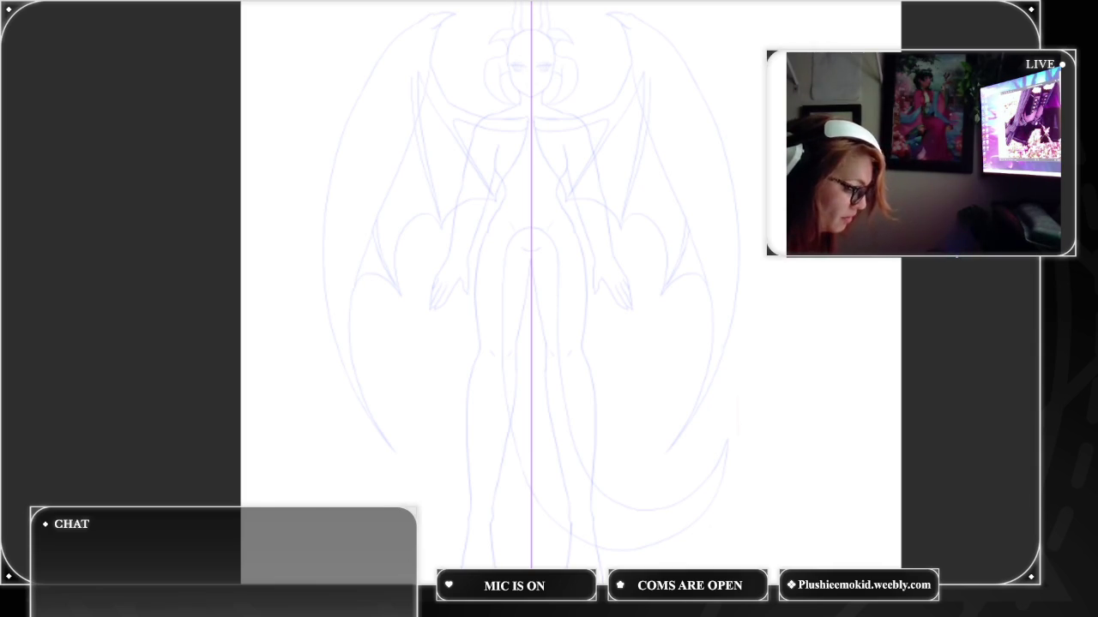
Erase the tops of the stray wing strokes and the thin vertical lines near the head
{"action": "scroll", "coordinate": [548, 309], "scroll_direction": "up", "scroll_amount": 5}
{"action": "scroll", "coordinate": [549, 308], "scroll_direction": "up", "scroll_amount": 3}
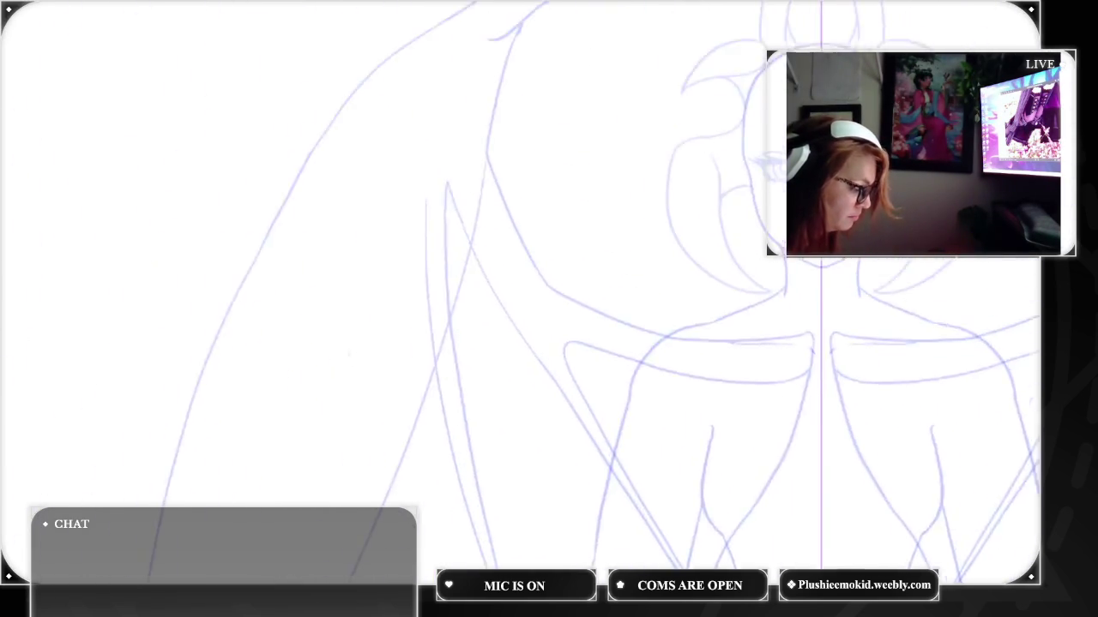
{"action": "left_click_drag", "start_coordinate": [549, 308], "coordinate": [639, 421]}
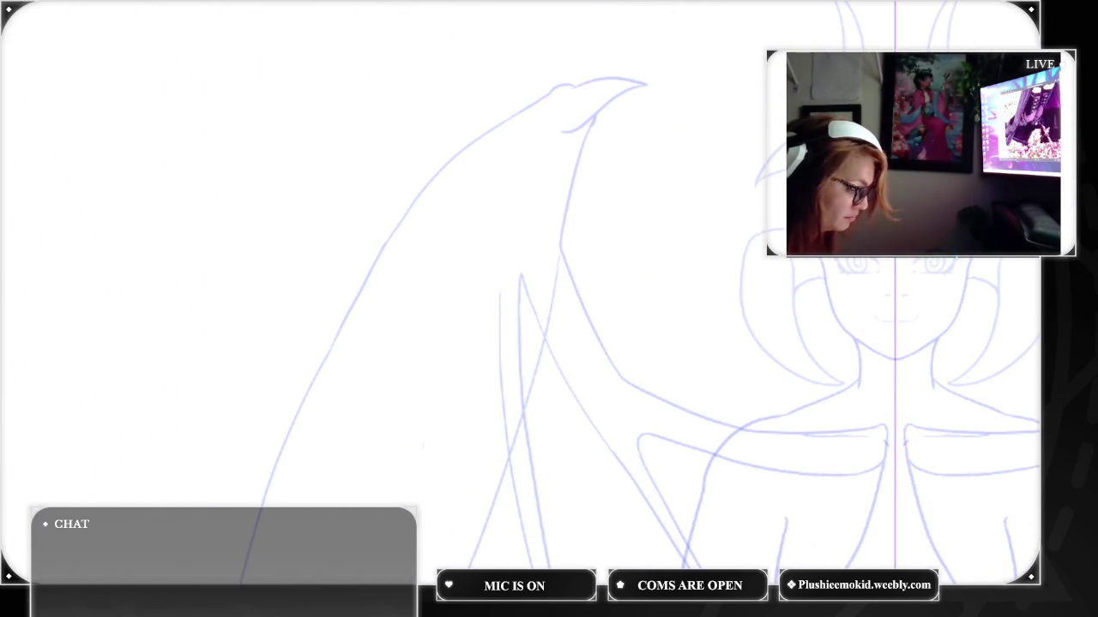
{"action": "scroll", "coordinate": [574, 295], "scroll_direction": "up", "scroll_amount": 2}
{"action": "scroll", "coordinate": [574, 295], "scroll_direction": "up", "scroll_amount": 2}
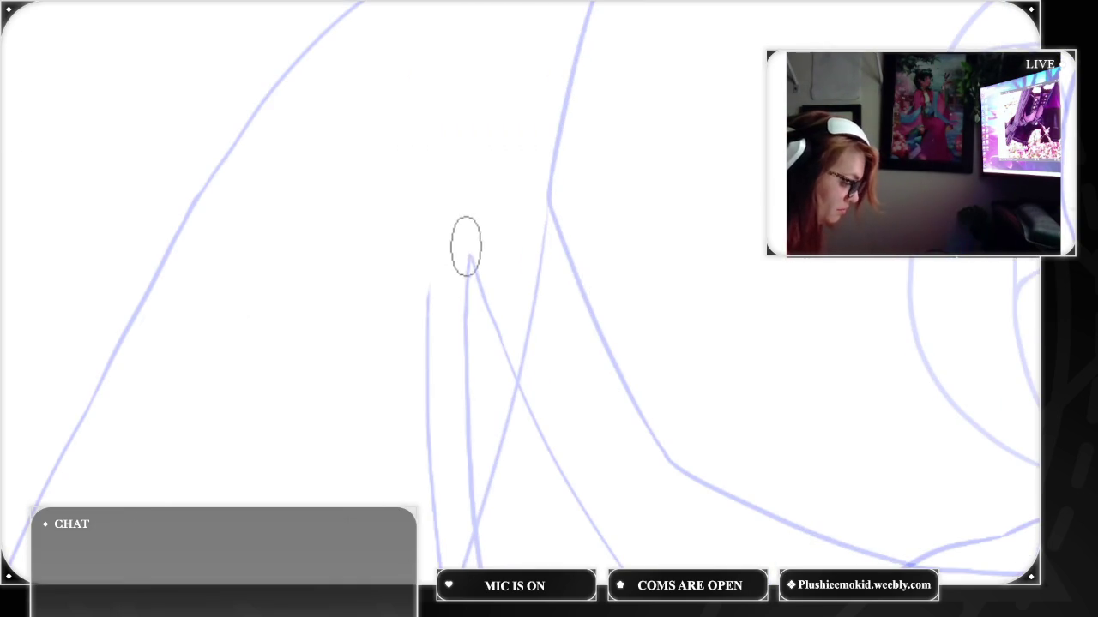
{"action": "left_click_drag", "start_coordinate": [473, 252], "coordinate": [509, 362]}
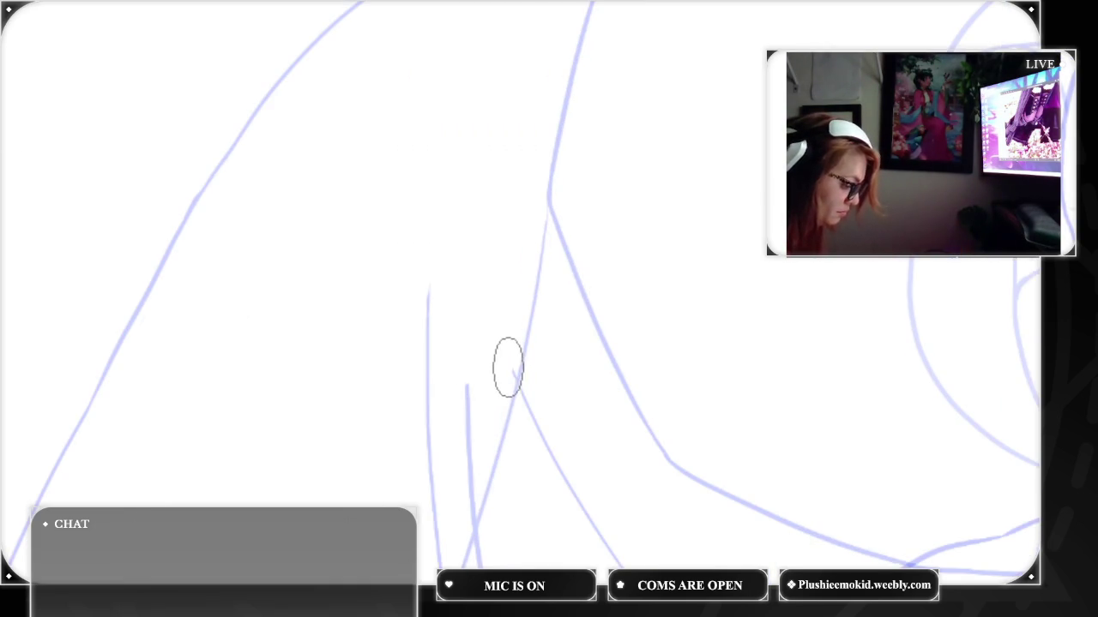
{"action": "mouse_move", "coordinate": [469, 426]}
{"action": "left_mouse_down"}
{"action": "mouse_move", "coordinate": [471, 373]}
{"action": "mouse_move", "coordinate": [464, 521]}
{"action": "left_mouse_up"}
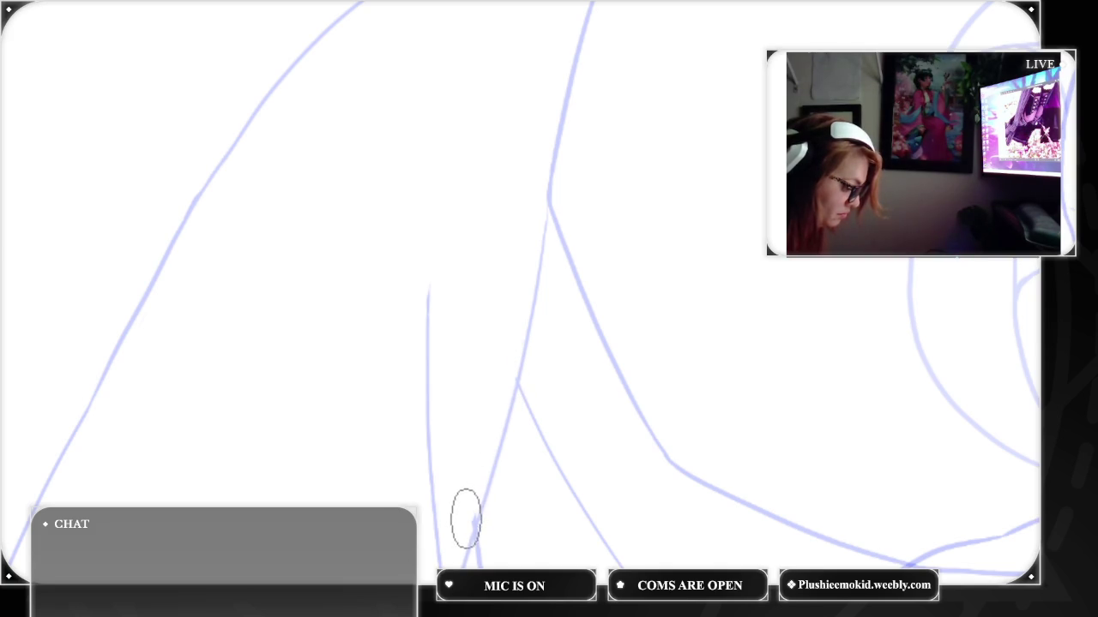
{"action": "mouse_move", "coordinate": [443, 288]}
{"action": "left_mouse_down"}
{"action": "mouse_move", "coordinate": [424, 370]}
{"action": "mouse_move", "coordinate": [438, 564]}
{"action": "left_mouse_up"}
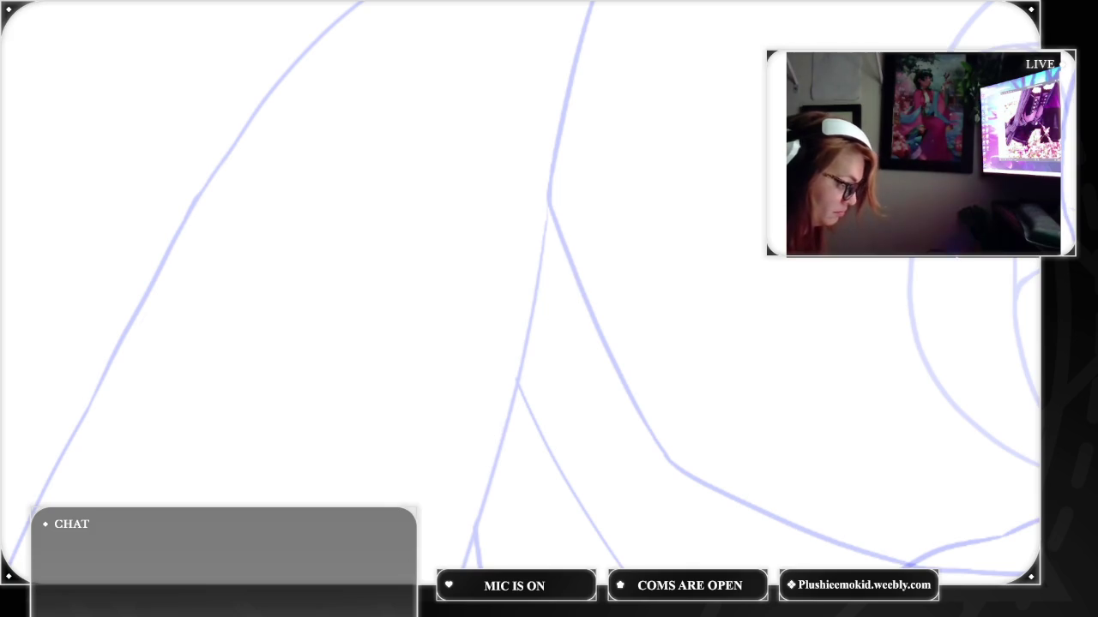
Trim and redraw the blue wing line's lower tip, then add a parallel second blue line
{"action": "scroll", "coordinate": [646, 310], "scroll_direction": "up", "scroll_amount": 2}
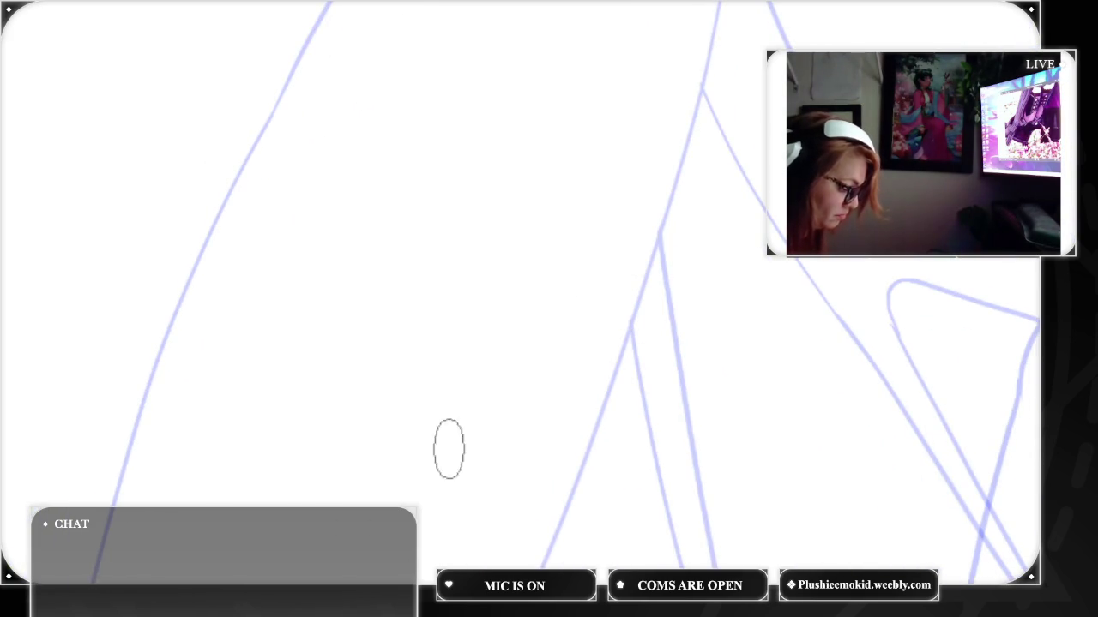
{"action": "scroll", "coordinate": [652, 291], "scroll_direction": "up", "scroll_amount": 2}
{"action": "scroll", "coordinate": [548, 309], "scroll_direction": "up", "scroll_amount": 3}
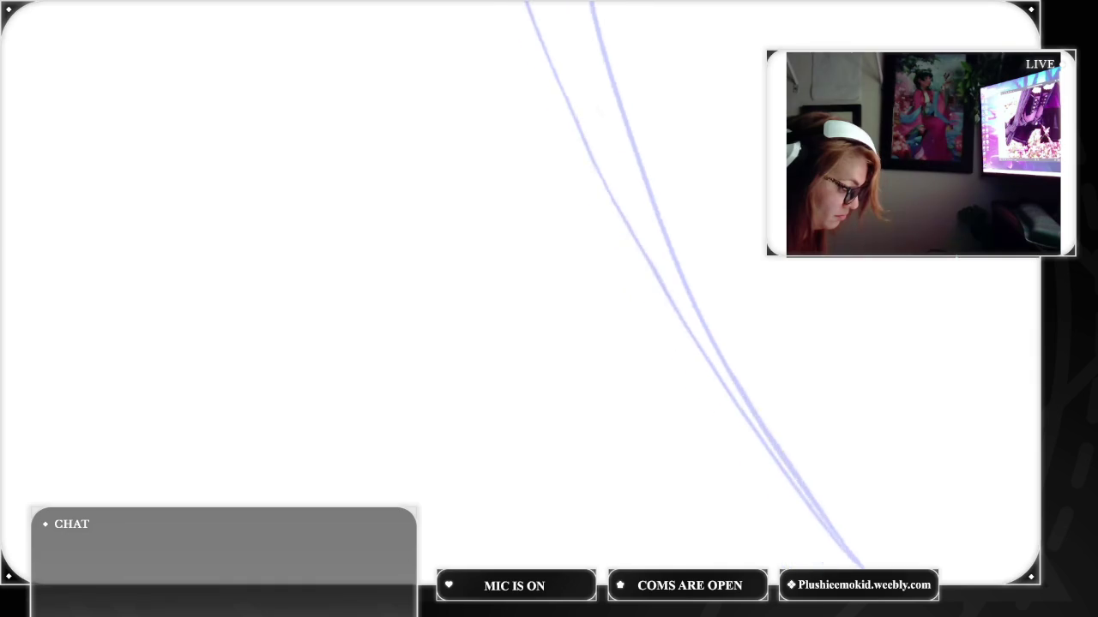
{"action": "scroll", "coordinate": [651, 283], "scroll_direction": "down", "scroll_amount": 1}
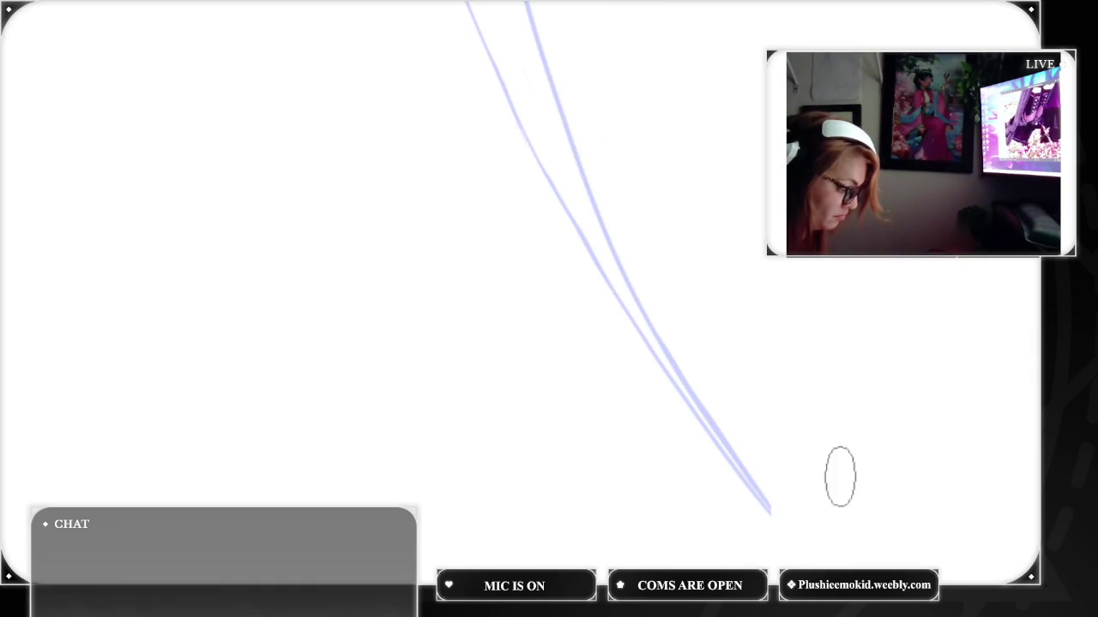
{"action": "left_click_drag", "start_coordinate": [761, 490], "coordinate": [725, 457]}
{"action": "left_click_drag", "start_coordinate": [674, 348], "coordinate": [659, 302]}
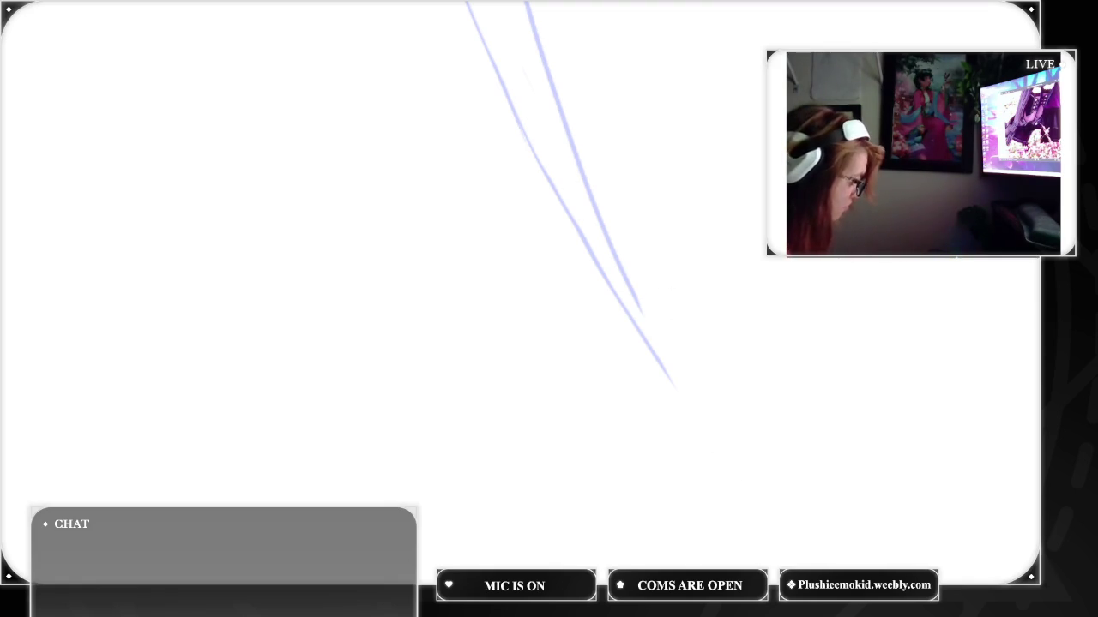
{"action": "left_click_drag", "start_coordinate": [608, 286], "coordinate": [760, 504]}
{"action": "key", "text": "ctrl+z"}
{"action": "key", "text": "ctrl+z"}
{"action": "left_click_drag", "start_coordinate": [675, 384], "coordinate": [757, 489]}
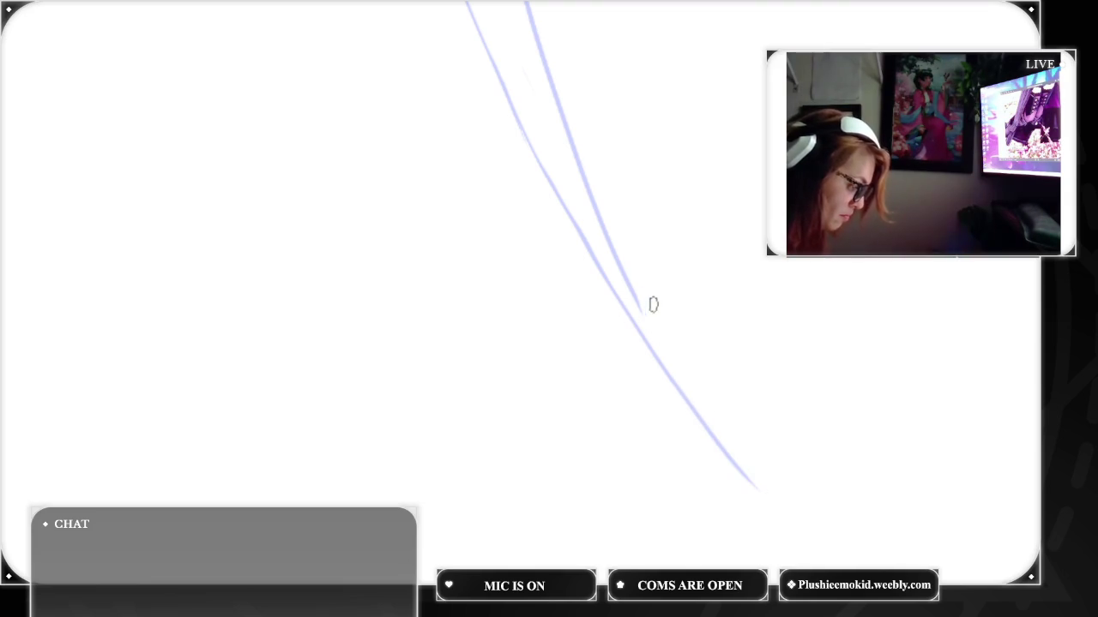
{"action": "left_click_drag", "start_coordinate": [627, 279], "coordinate": [761, 497]}
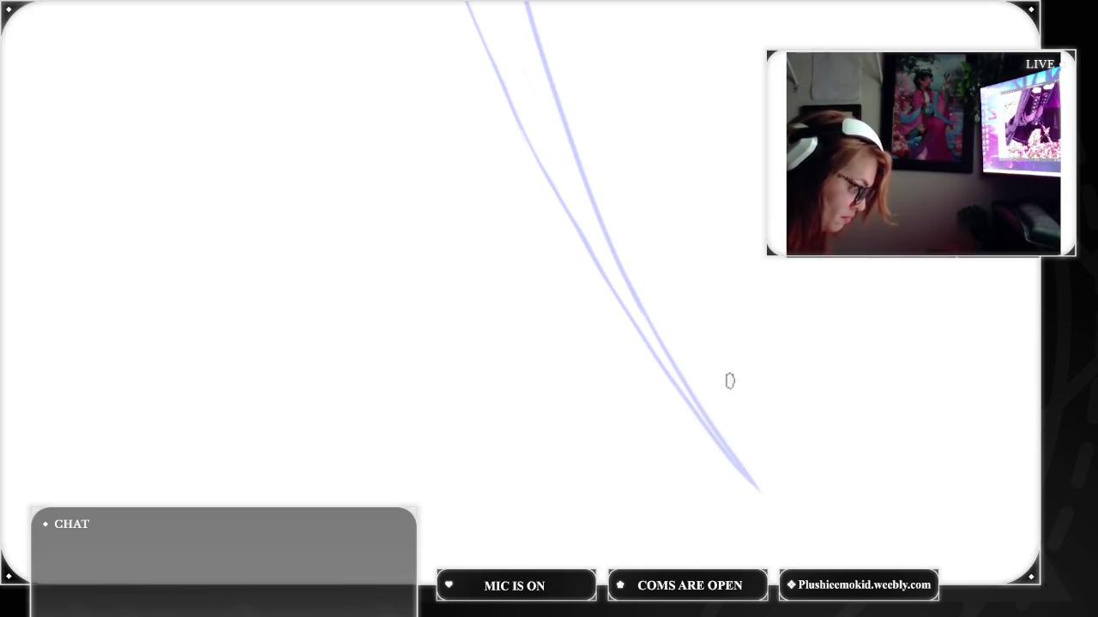
{"action": "key", "text": "ctrl+0"}
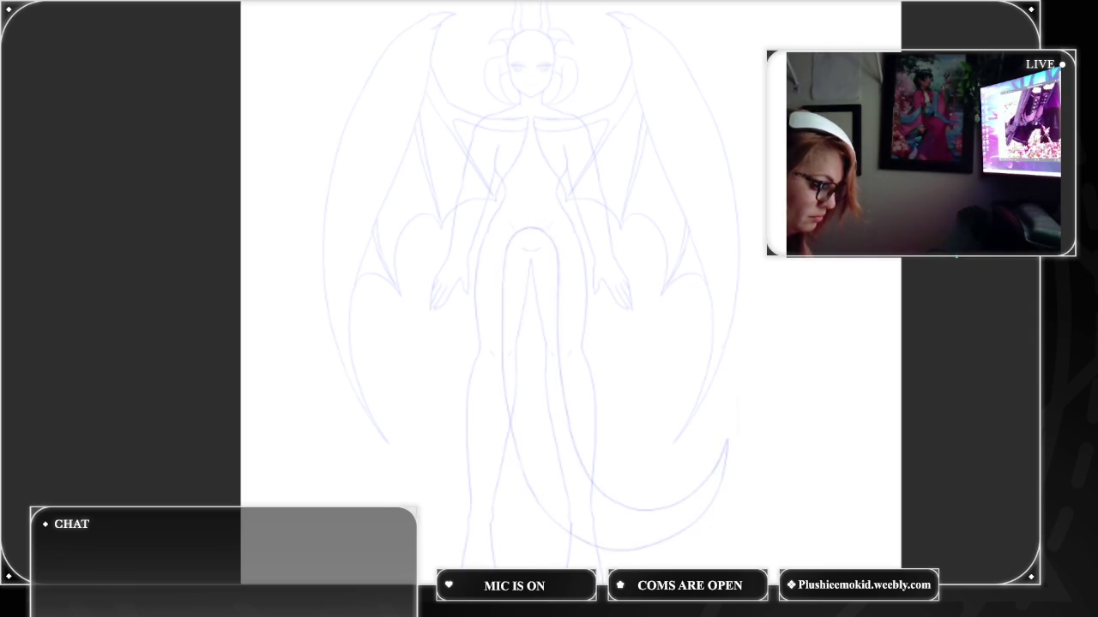
Hide the tail line, try then undo mirrored outer wing curves, and toggle the symmetry guide
{"action": "key", "text": "ctrl+z"}
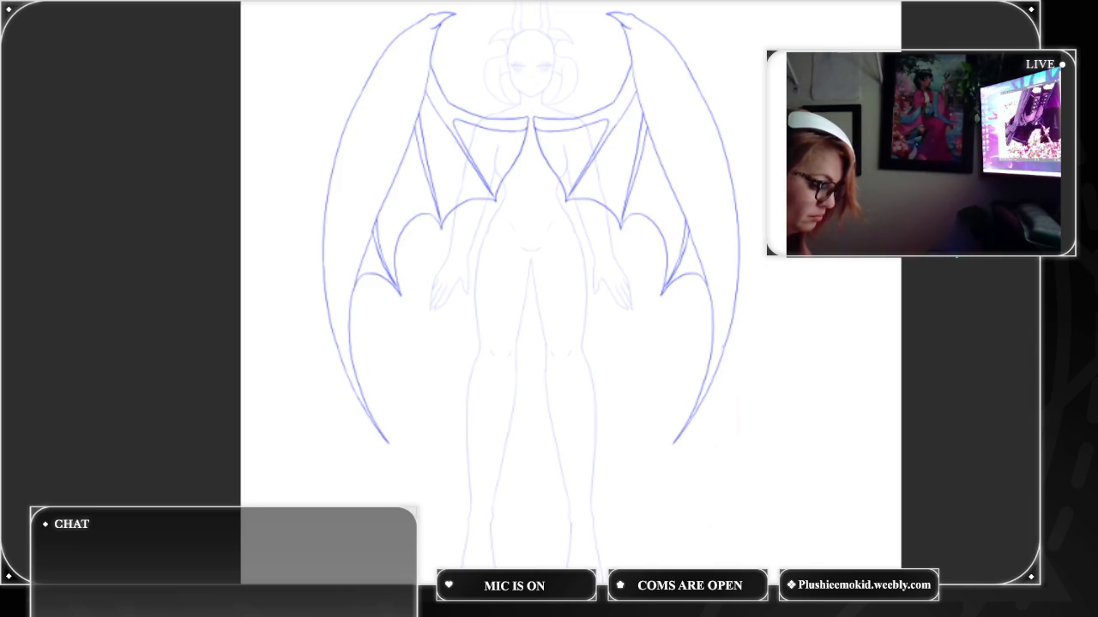
{"action": "left_click_drag", "start_coordinate": [369, 50], "coordinate": [291, 361]}
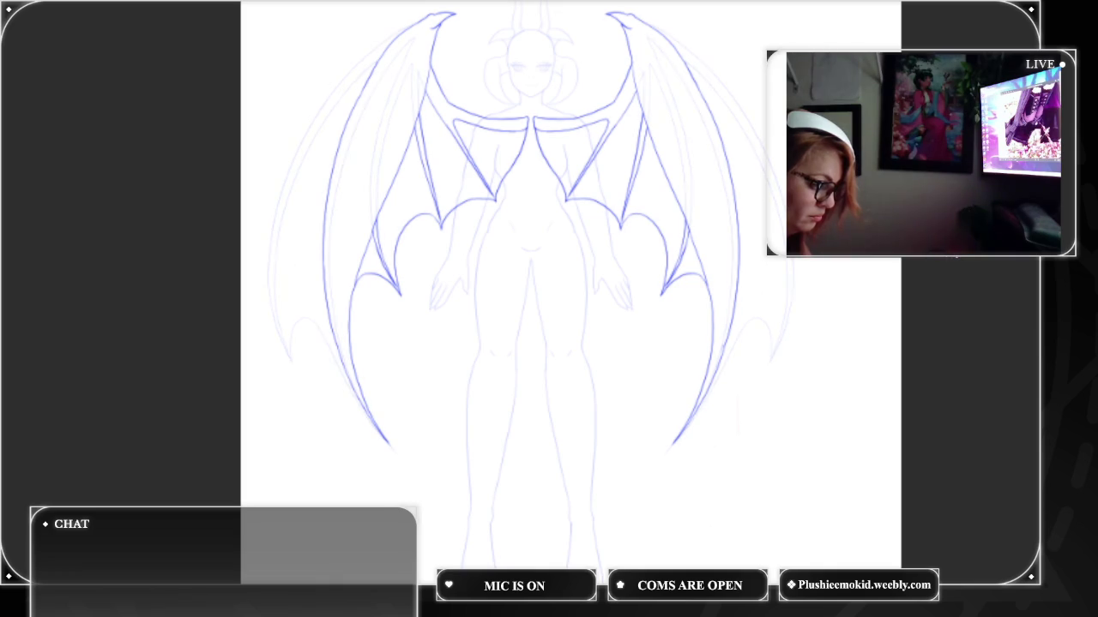
{"action": "left_click_drag", "start_coordinate": [433, 19], "coordinate": [292, 360]}
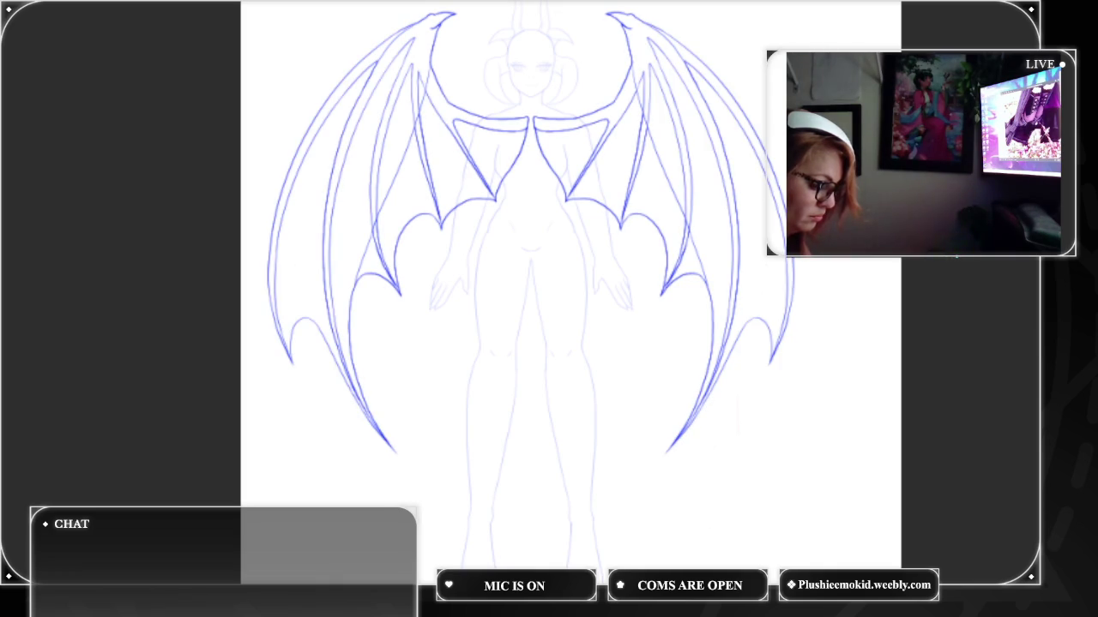
{"action": "key", "text": "ctrl+z"}
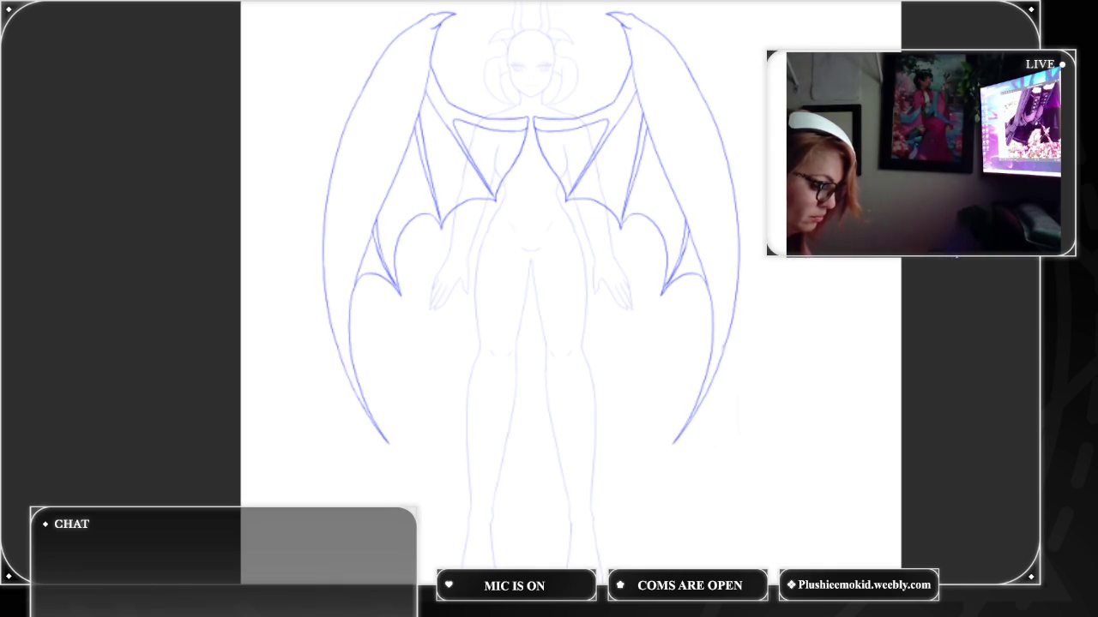
{"action": "key", "text": "ctrl+1"}
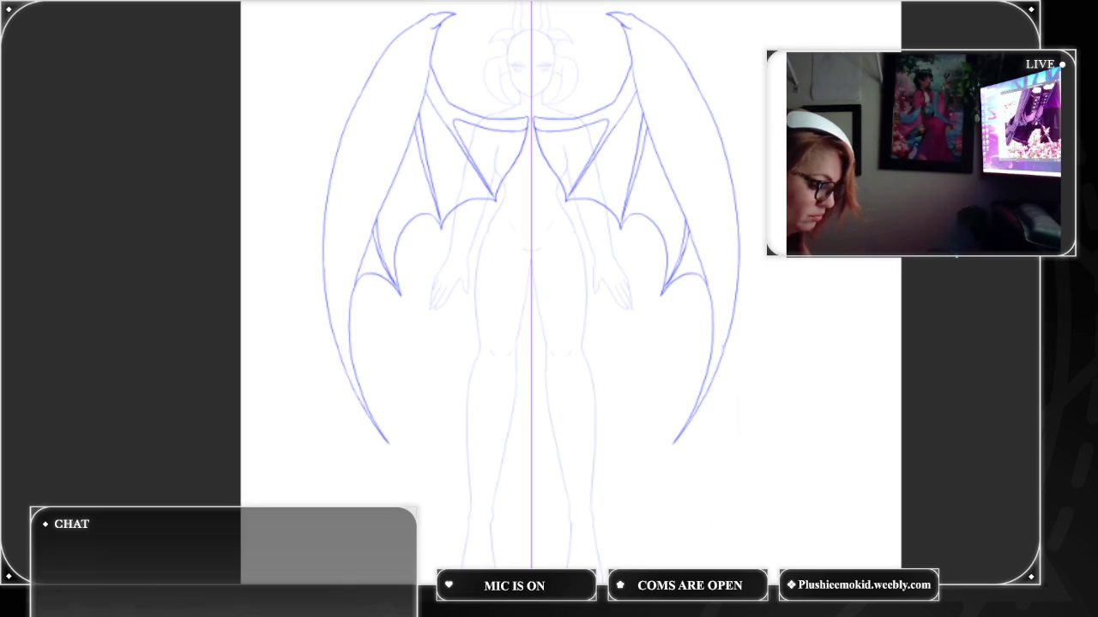
{"action": "key", "text": "ctrl+1"}
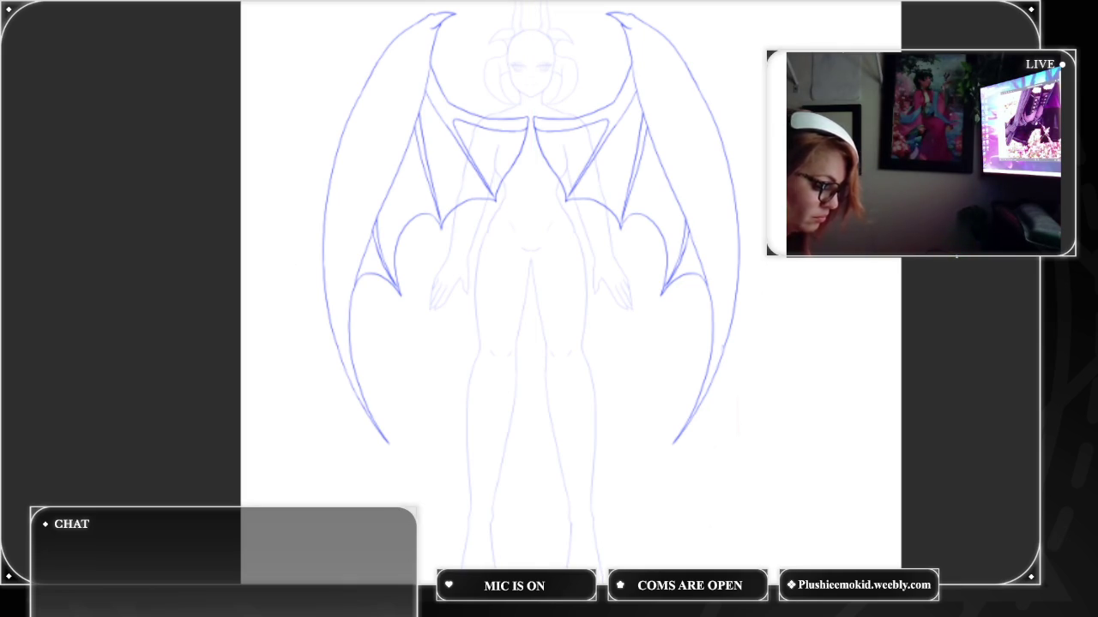